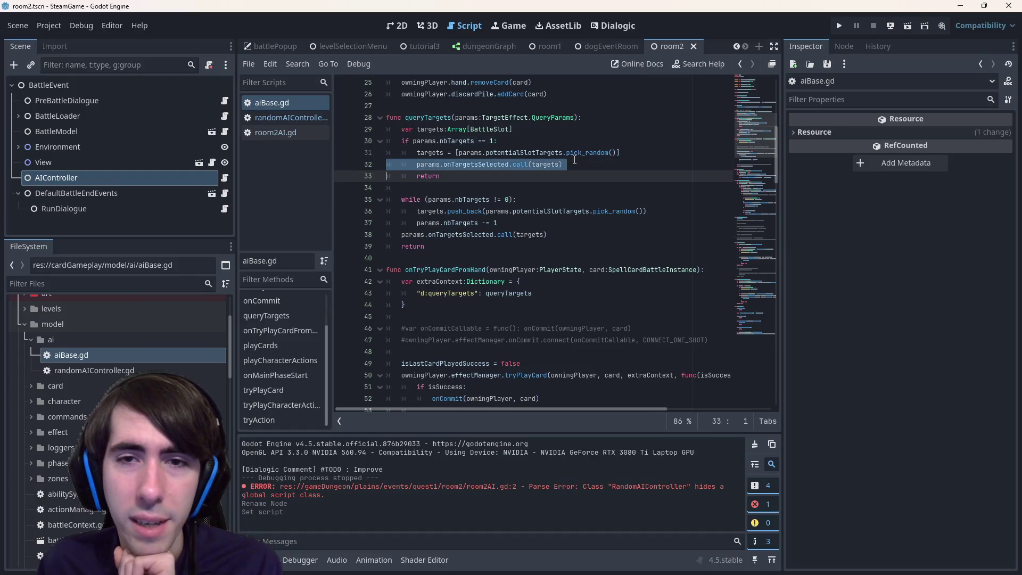
- Inspect pick_random and the onTryPlayCardFromHand function and its card parameter in aiBase.gd
{"action": "double_click", "coordinate": [579, 154]}
{"action": "mouse_move", "coordinate": [579, 159]}
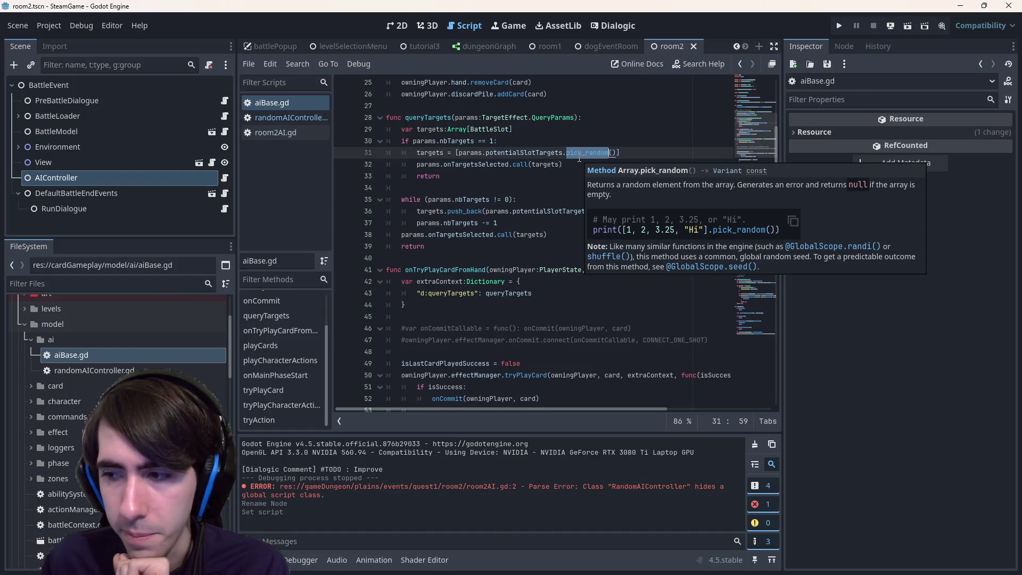
{"action": "scroll", "coordinate": [546, 179], "scroll_direction": "down", "scroll_amount": 2}
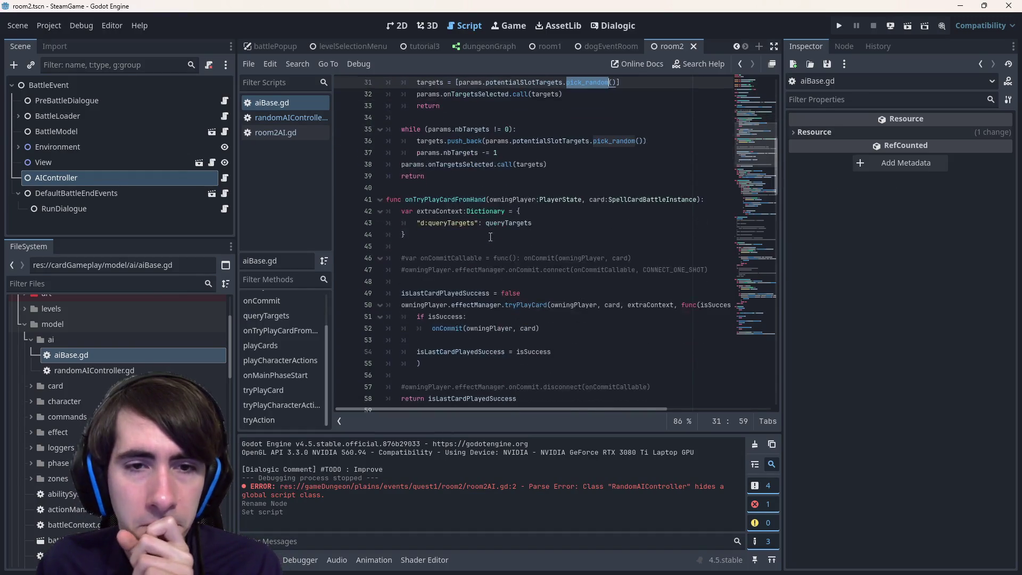
{"action": "double_click", "coordinate": [466, 201]}
{"action": "double_click", "coordinate": [592, 200]}
{"action": "scroll", "coordinate": [589, 213], "scroll_direction": "down", "scroll_amount": 2}
- Delete the commented-out onCommit connect lines and the disconnect comment, then save aiBase.gd
{"action": "left_click_drag", "start_coordinate": [566, 212], "coordinate": [388, 176]}
{"action": "key", "text": "BackSpace"}
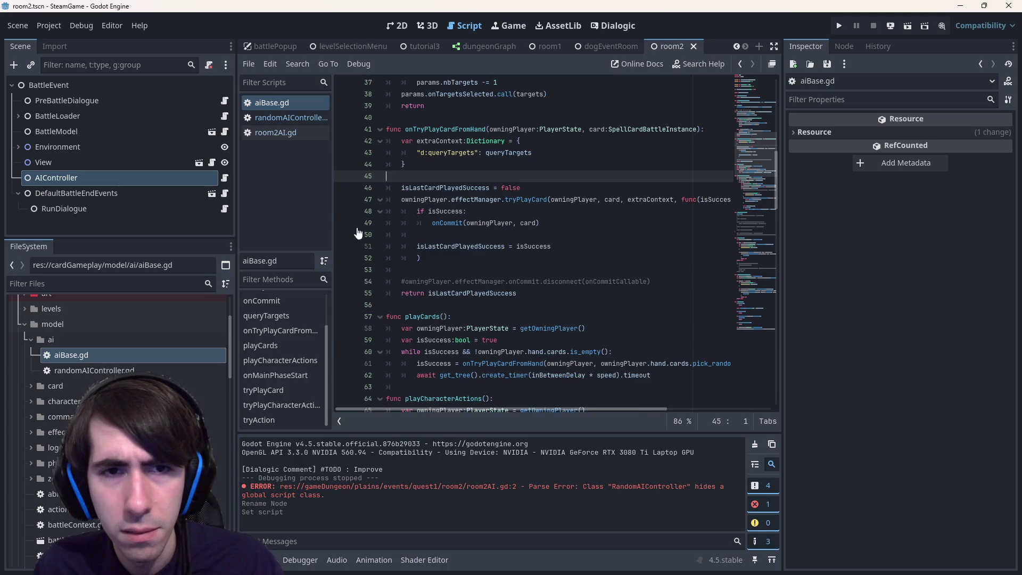
{"action": "left_click_drag", "start_coordinate": [652, 281], "coordinate": [294, 269]}
{"action": "key", "text": "BackSpace"}
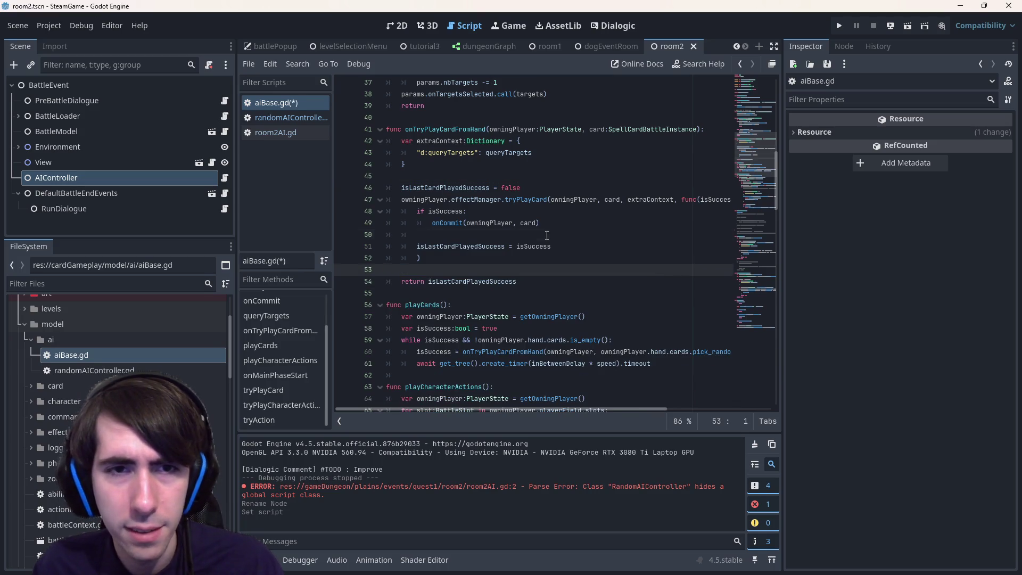
{"action": "left_click", "coordinate": [546, 235]}
{"action": "key", "text": "ctrl+s"}
- Look over the playCards function and the getOwningPlayer line
{"action": "scroll", "coordinate": [445, 263], "scroll_direction": "down", "scroll_amount": 2}
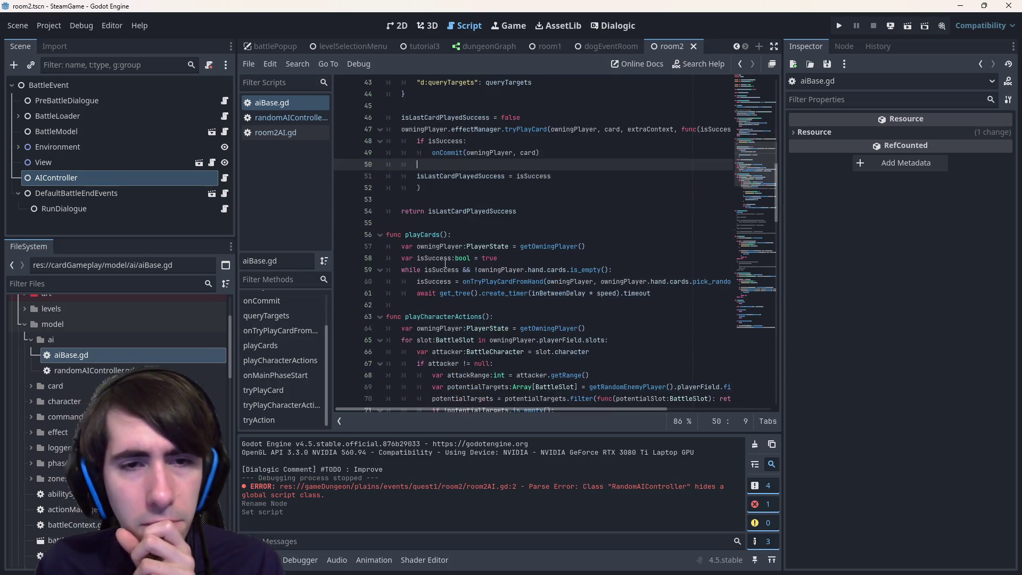
{"action": "double_click", "coordinate": [426, 235]}
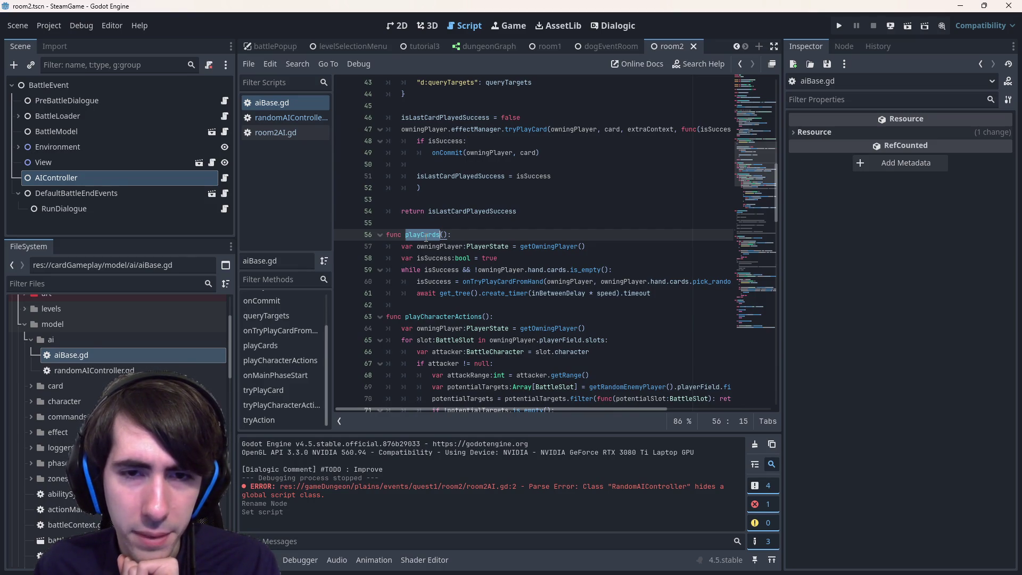
{"action": "scroll", "coordinate": [426, 237], "scroll_direction": "up", "scroll_amount": 2}
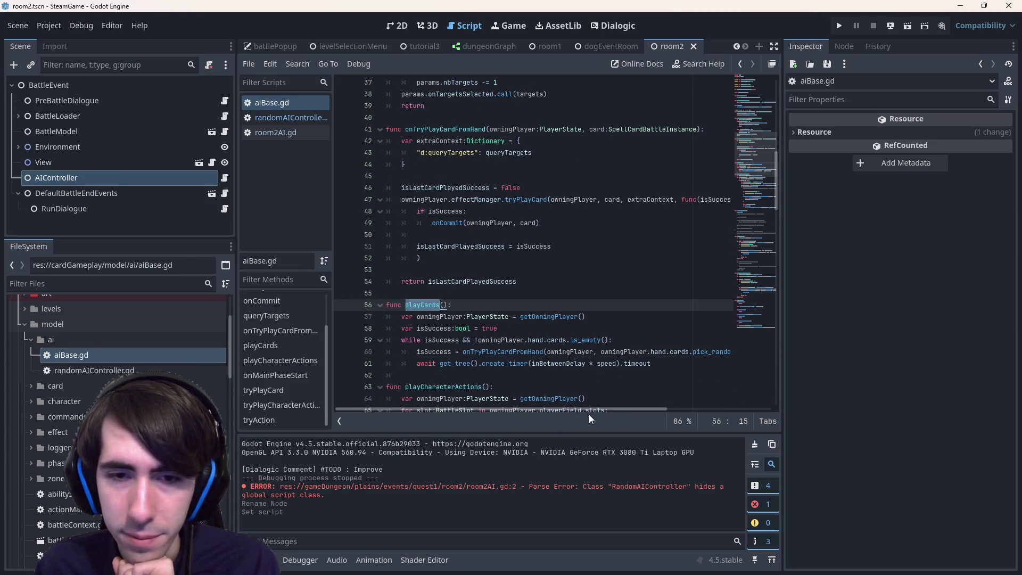
{"action": "left_click", "coordinate": [620, 400]}
- Review where onTryPlayCardFromHand is used and the playCharacterActions function in aiBase.gd
{"action": "mouse_move", "coordinate": [610, 409]}
{"action": "left_mouse_down"}
{"action": "mouse_move", "coordinate": [674, 410]}
{"action": "mouse_move", "coordinate": [427, 409]}
{"action": "left_mouse_up"}
{"action": "scroll", "coordinate": [436, 383], "scroll_direction": "down", "scroll_amount": 3}
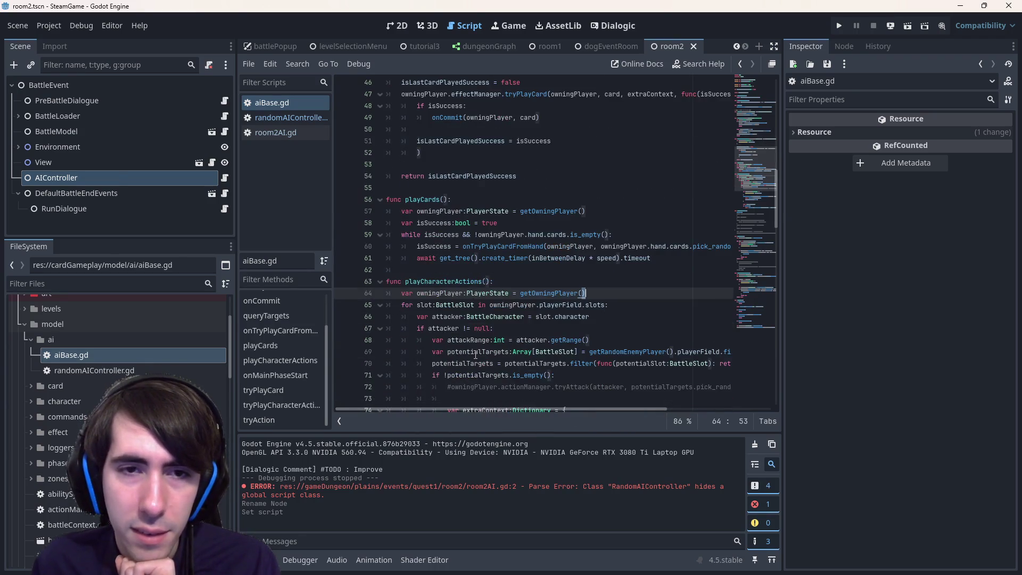
{"action": "scroll", "coordinate": [475, 355], "scroll_direction": "up", "scroll_amount": 2}
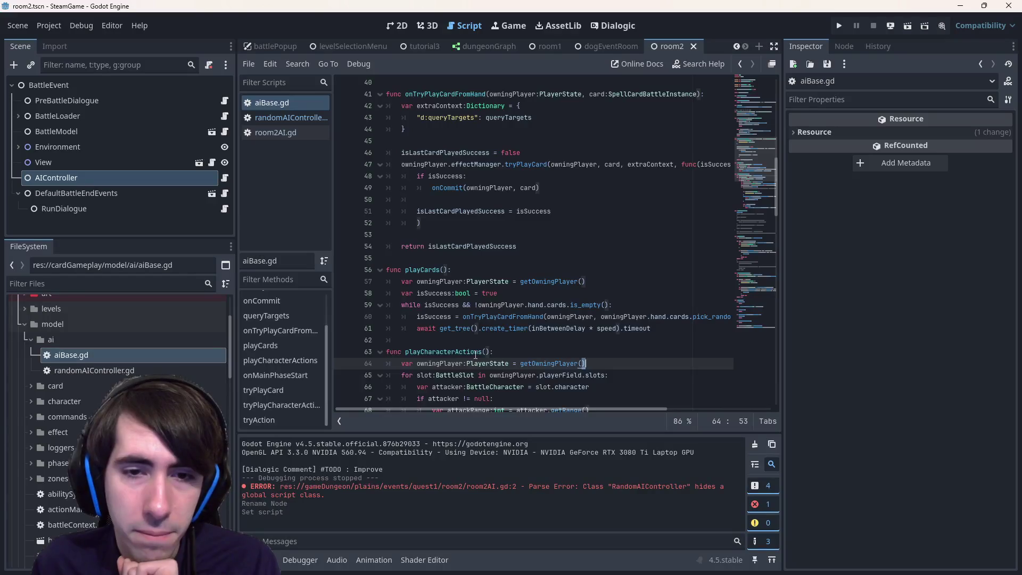
{"action": "scroll", "coordinate": [475, 355], "scroll_direction": "down", "scroll_amount": 2}
{"action": "scroll", "coordinate": [463, 340], "scroll_direction": "up", "scroll_amount": 3}
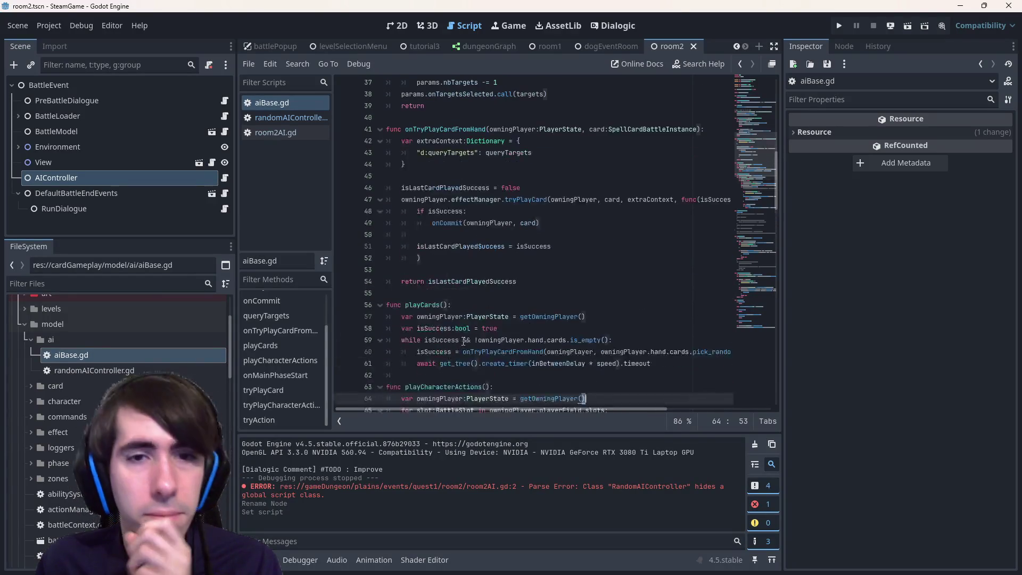
{"action": "double_click", "coordinate": [434, 133]}
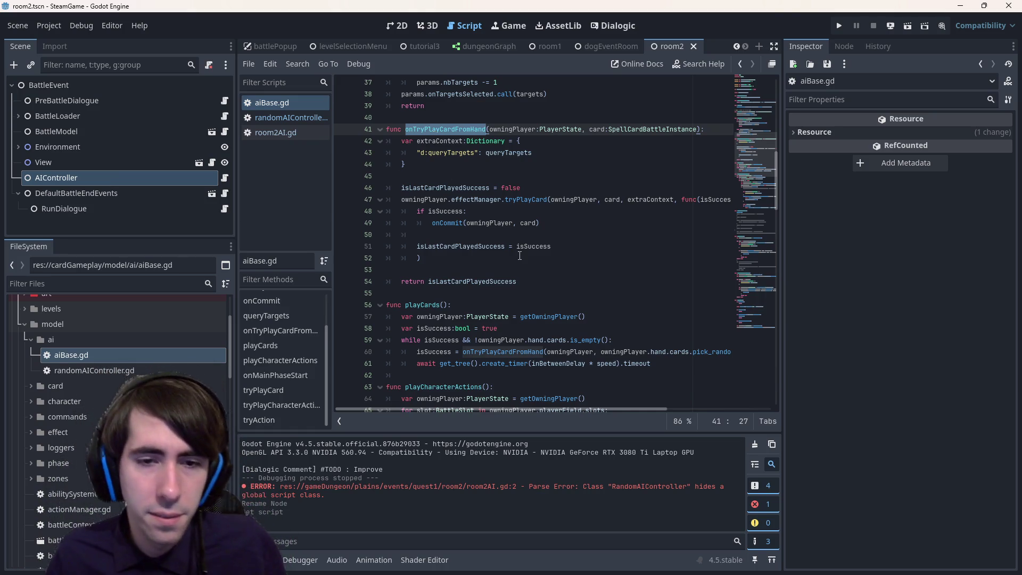
{"action": "scroll", "coordinate": [510, 259], "scroll_direction": "down", "scroll_amount": 3}
{"action": "double_click", "coordinate": [457, 282]}
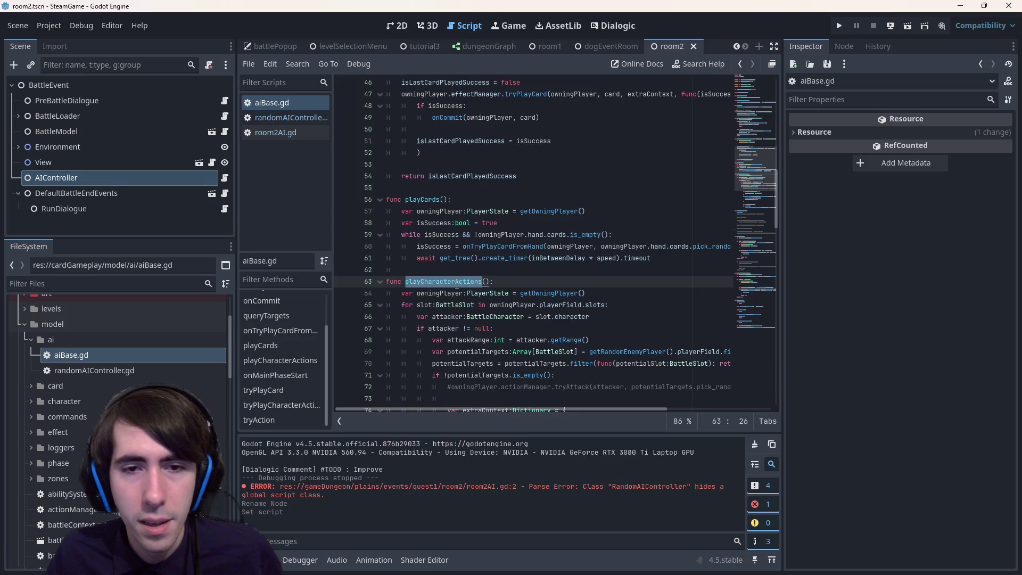
{"action": "scroll", "coordinate": [456, 285], "scroll_direction": "down", "scroll_amount": 4}
{"action": "scroll", "coordinate": [468, 250], "scroll_direction": "down", "scroll_amount": 9}
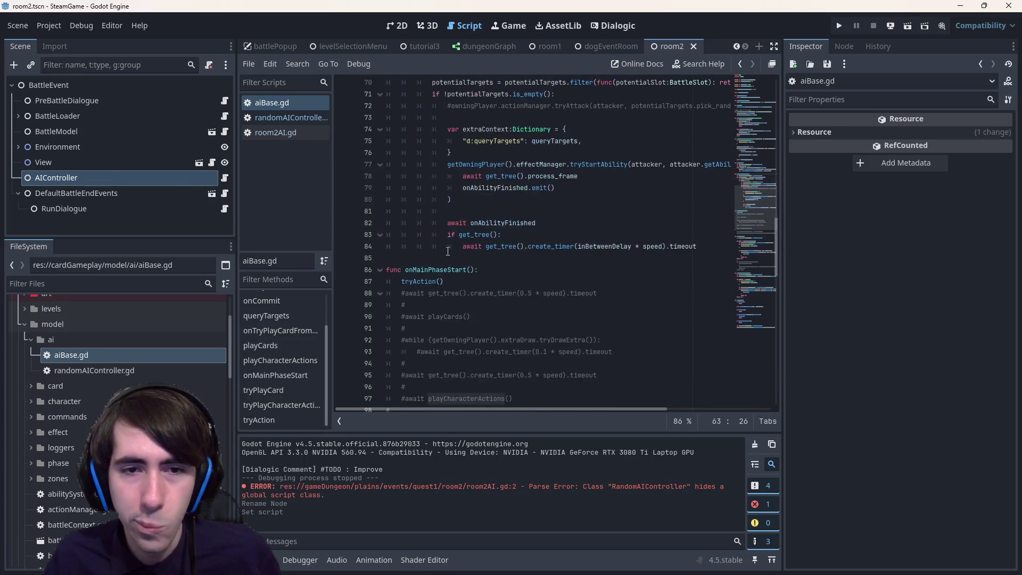
{"action": "scroll", "coordinate": [447, 253], "scroll_direction": "up", "scroll_amount": 2}
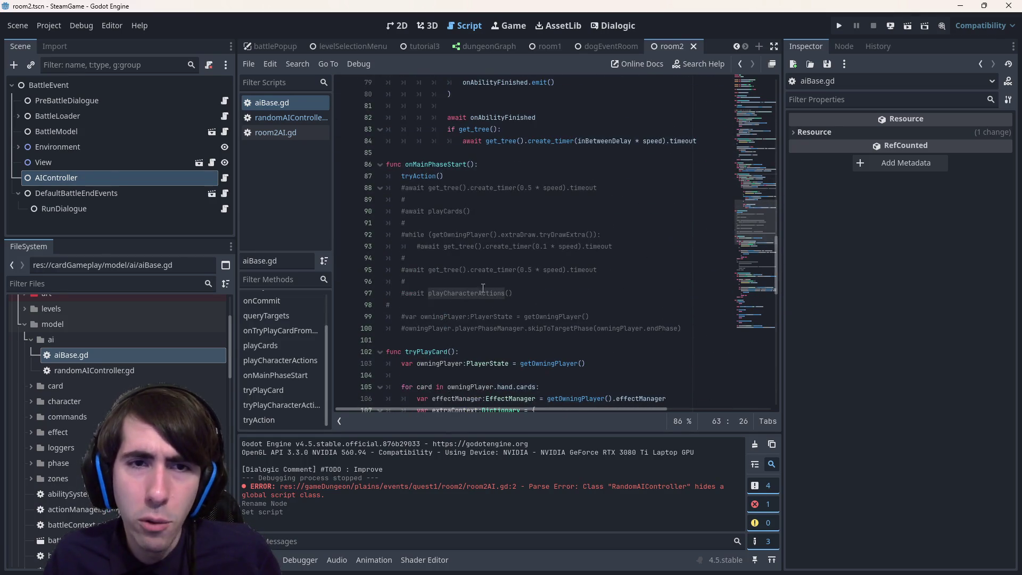
- Delete the commented-out block under tryAction() in onMainPhaseStart, lines 88–100
{"action": "left_click", "coordinate": [482, 336]}
{"action": "left_click", "coordinate": [423, 181]}
{"action": "scroll", "coordinate": [423, 181], "scroll_direction": "down", "scroll_amount": 6}
{"action": "scroll", "coordinate": [423, 181], "scroll_direction": "up", "scroll_amount": 5}
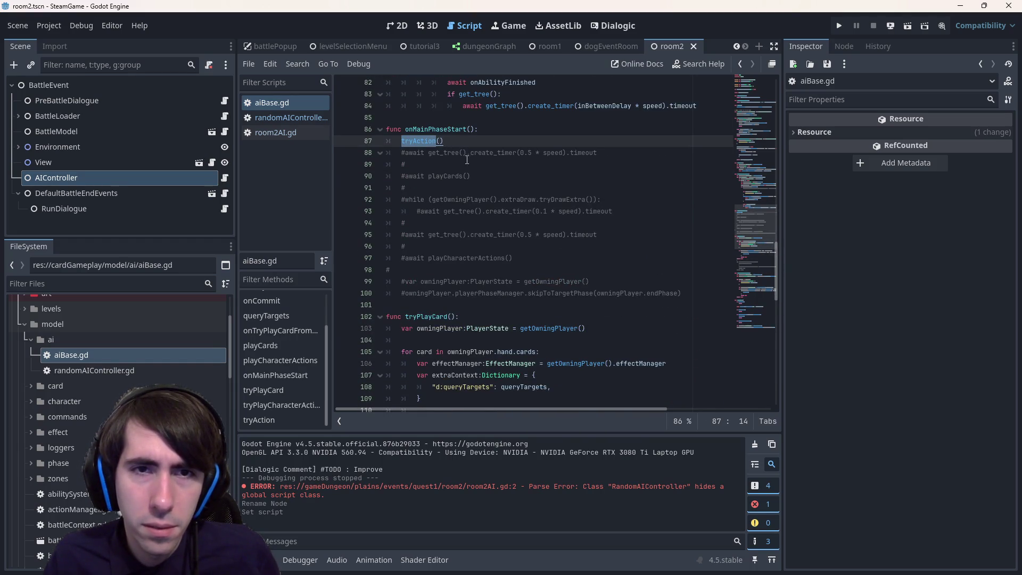
{"action": "left_click_drag", "start_coordinate": [449, 306], "coordinate": [363, 157]}
{"action": "key", "text": "BackSpace"}
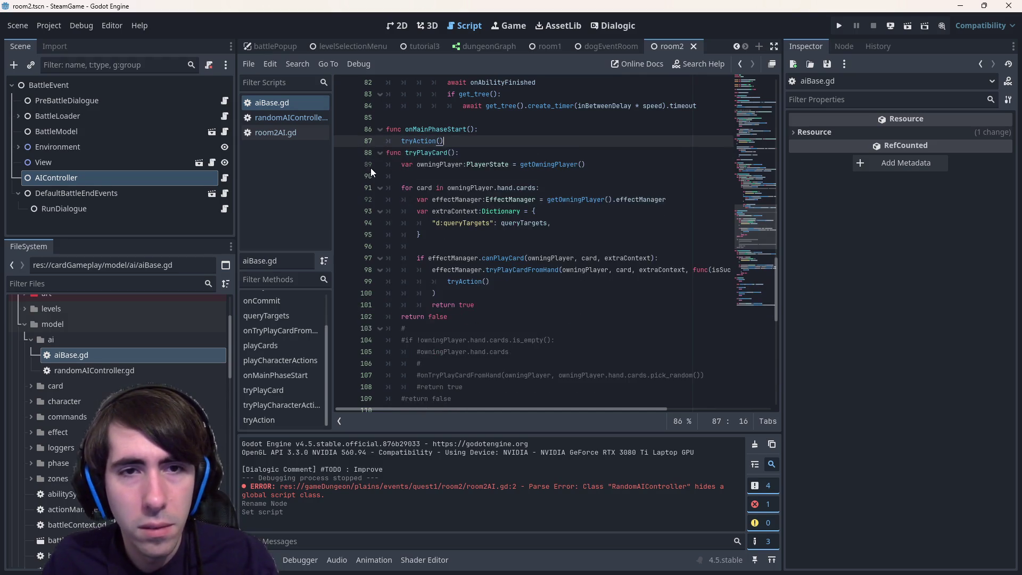
{"action": "left_click", "coordinate": [446, 141]}
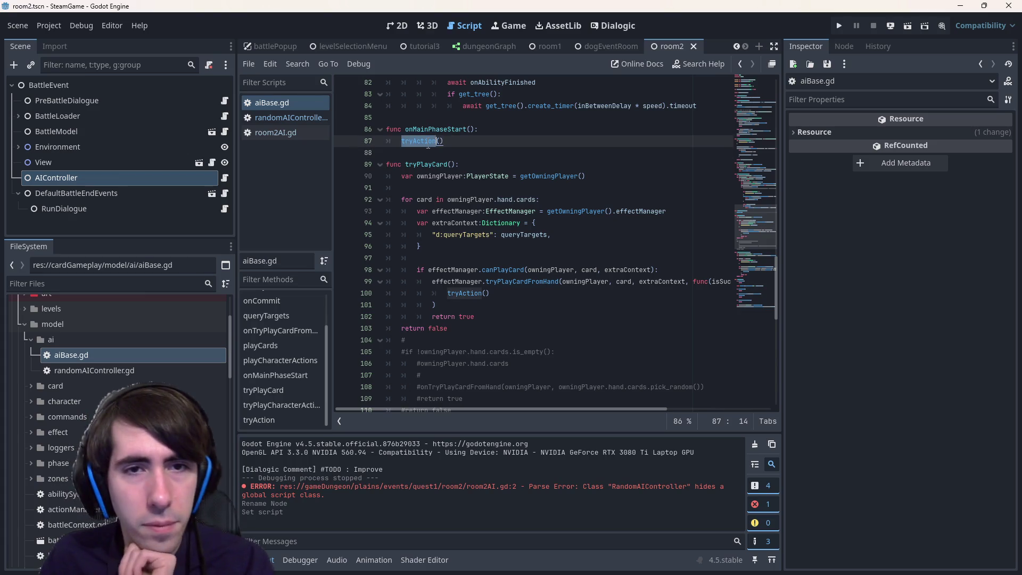
{"action": "scroll", "coordinate": [458, 219], "scroll_direction": "down", "scroll_amount": 2}
{"action": "scroll", "coordinate": [459, 220], "scroll_direction": "down", "scroll_amount": 11}
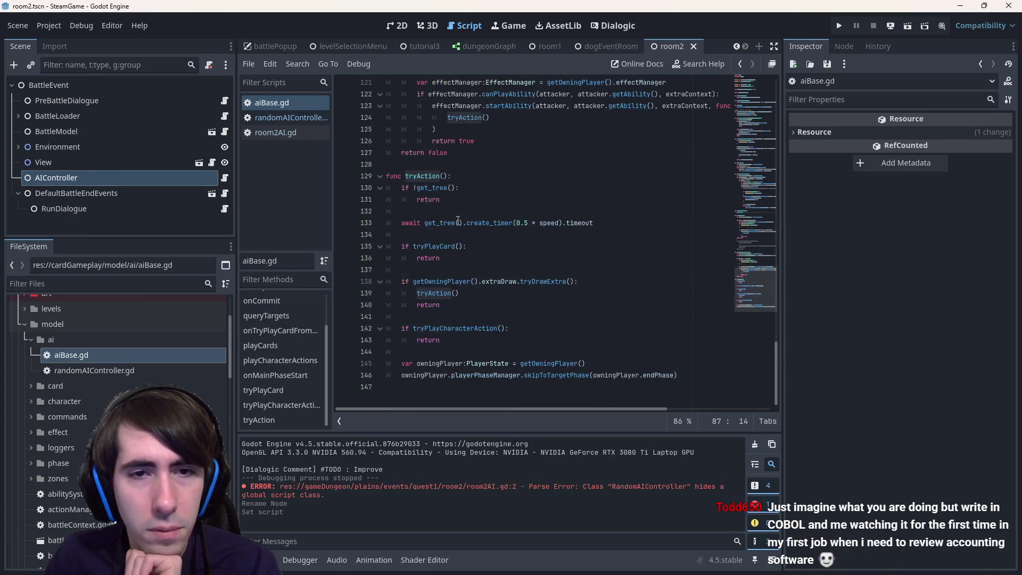
{"action": "scroll", "coordinate": [458, 220], "scroll_direction": "up", "scroll_amount": 3}
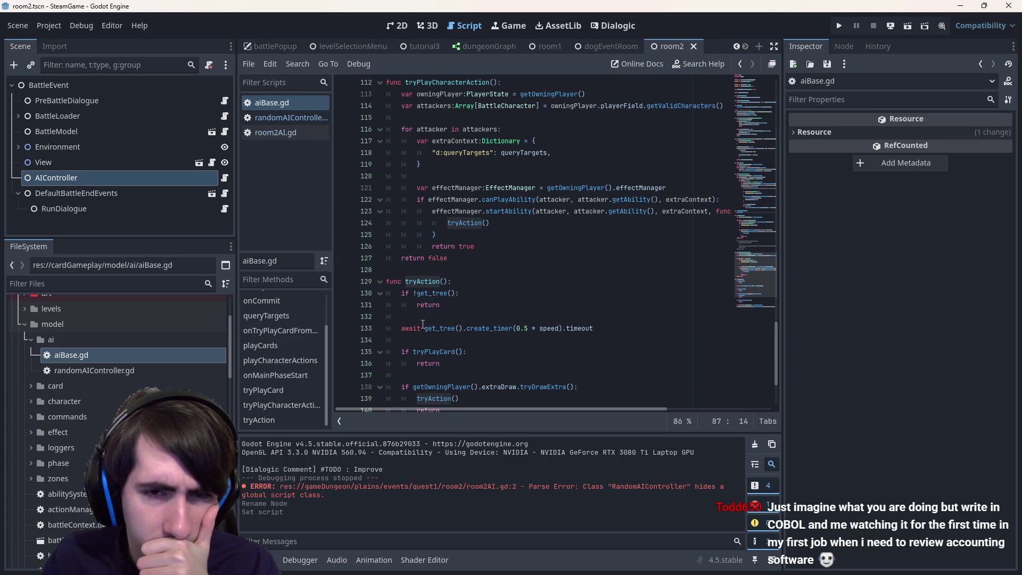
{"action": "mouse_move", "coordinate": [504, 216]}
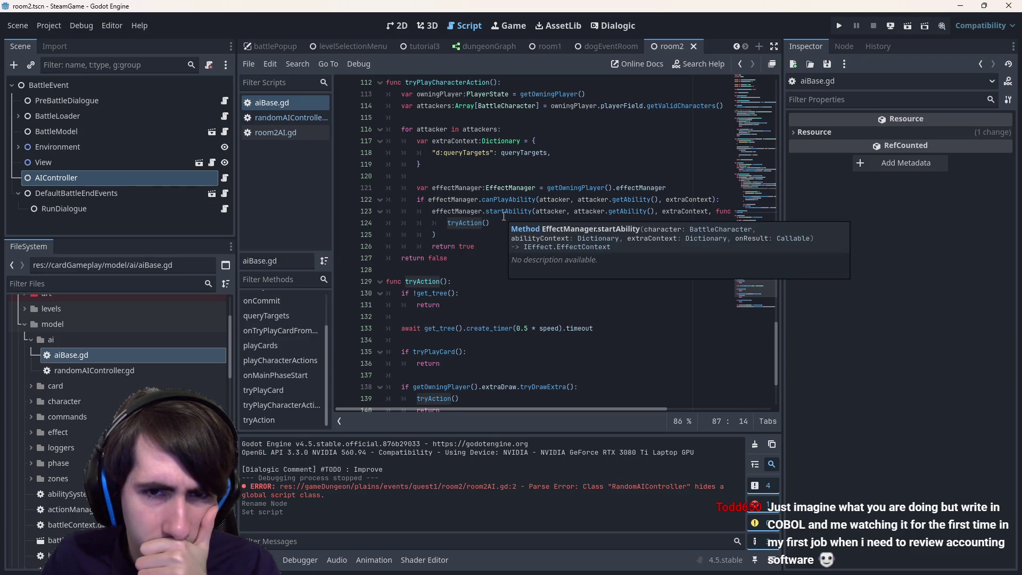
{"action": "mouse_move", "coordinate": [462, 227]}
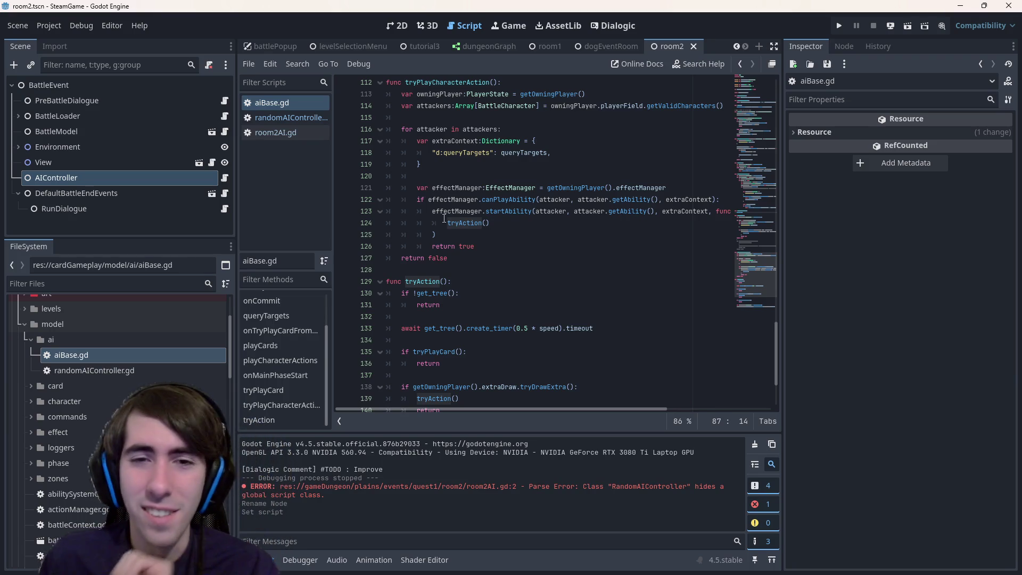
{"action": "scroll", "coordinate": [711, 401], "scroll_direction": "down", "scroll_amount": 3}
{"action": "mouse_move", "coordinate": [712, 401]}
{"action": "left_mouse_down"}
{"action": "mouse_move", "coordinate": [387, 164]}
{"action": "mouse_move", "coordinate": [724, 504]}
{"action": "left_mouse_up"}
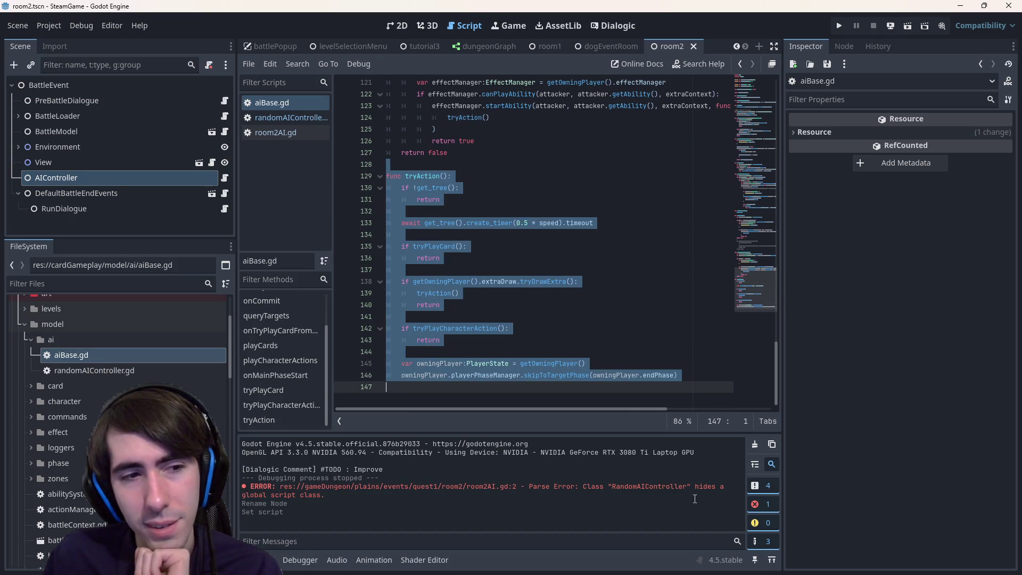
{"action": "left_click_drag", "start_coordinate": [684, 375], "coordinate": [362, 191]}
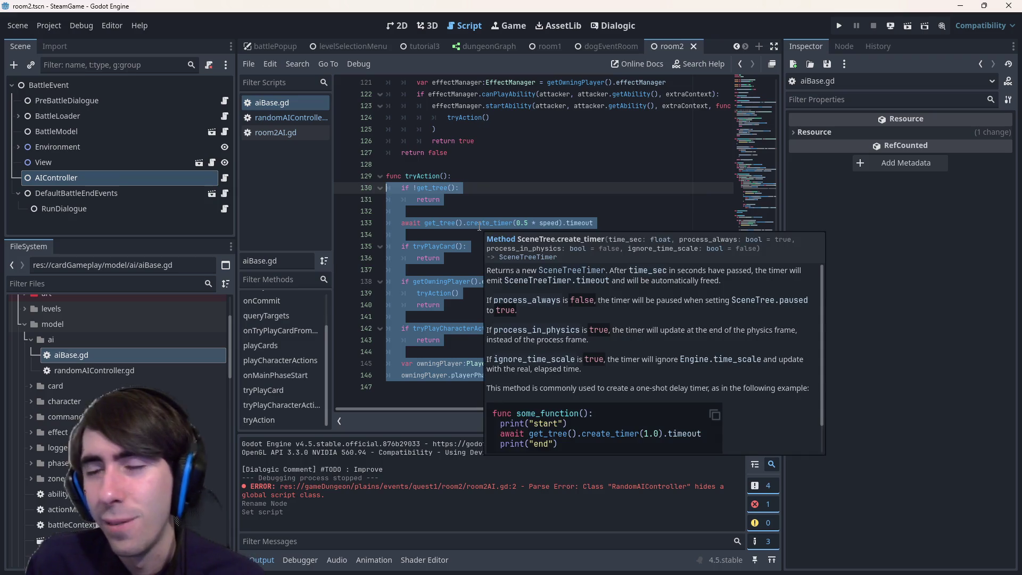
{"action": "left_click", "coordinate": [469, 166]}
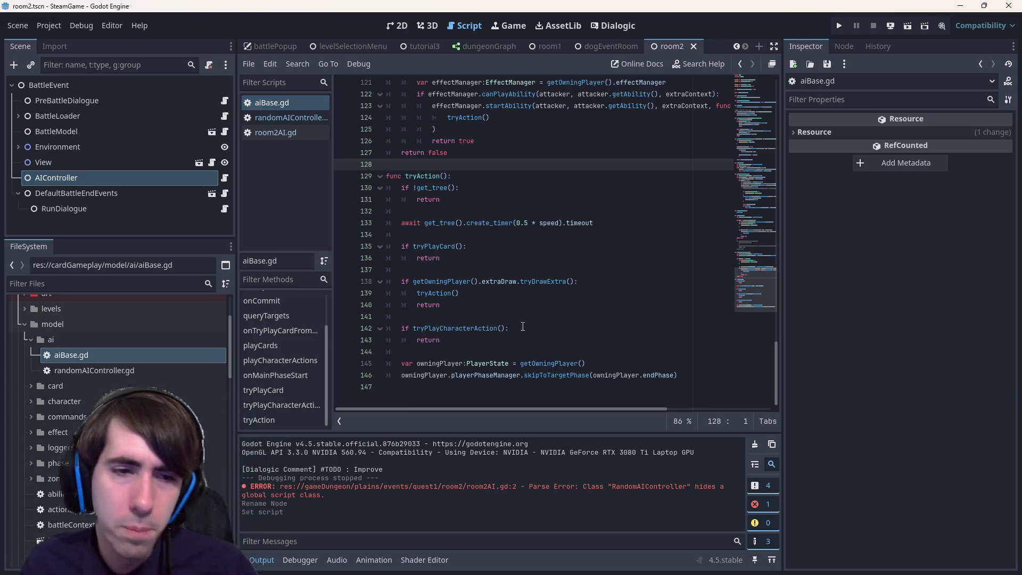
{"action": "left_click_drag", "start_coordinate": [681, 376], "coordinate": [387, 173]}
{"action": "left_click", "coordinate": [468, 247]}
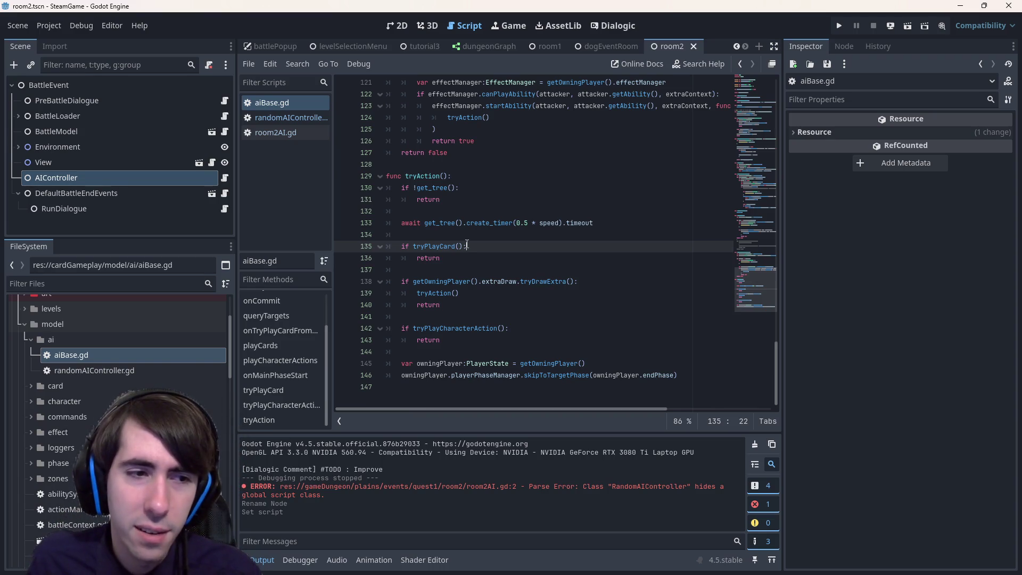
- Delete commented lines 104–110 and the leftover blank line below tryPlayCard, then save
{"action": "scroll", "coordinate": [466, 243], "scroll_direction": "up", "scroll_amount": 9}
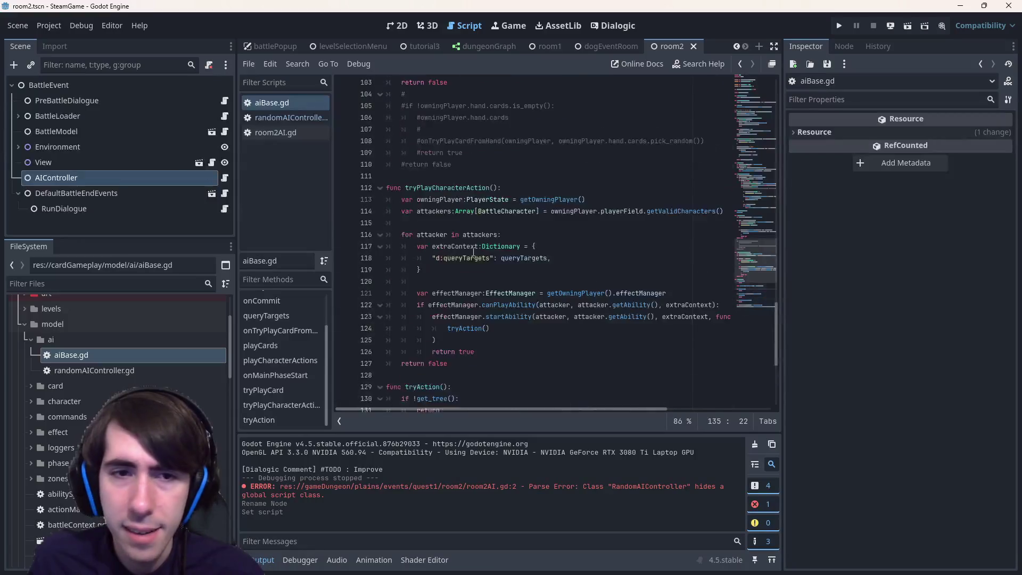
{"action": "left_click_drag", "start_coordinate": [453, 265], "coordinate": [387, 195]}
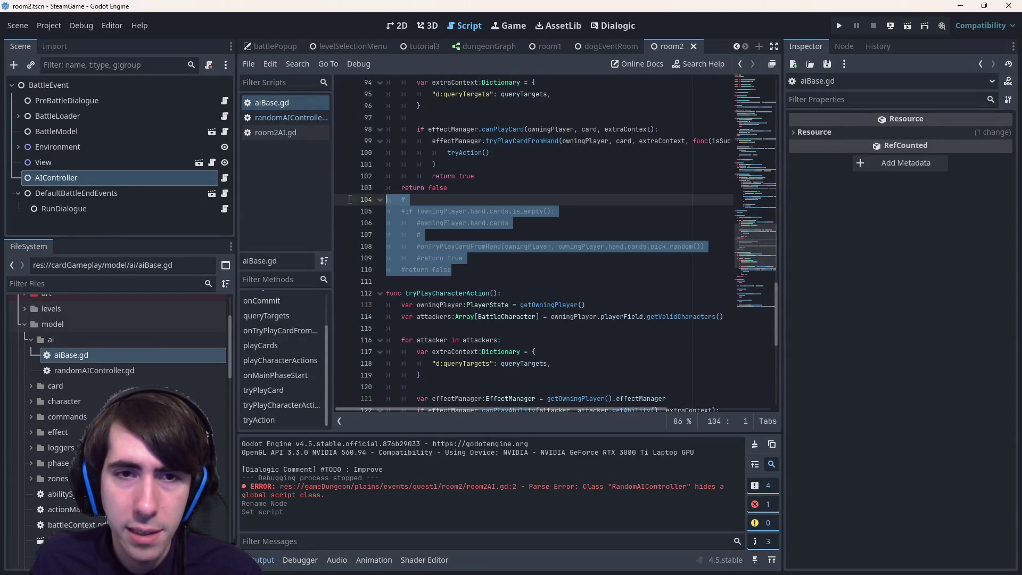
{"action": "scroll", "coordinate": [553, 264], "scroll_direction": "up", "scroll_amount": 5}
{"action": "scroll", "coordinate": [544, 261], "scroll_direction": "down", "scroll_amount": 2}
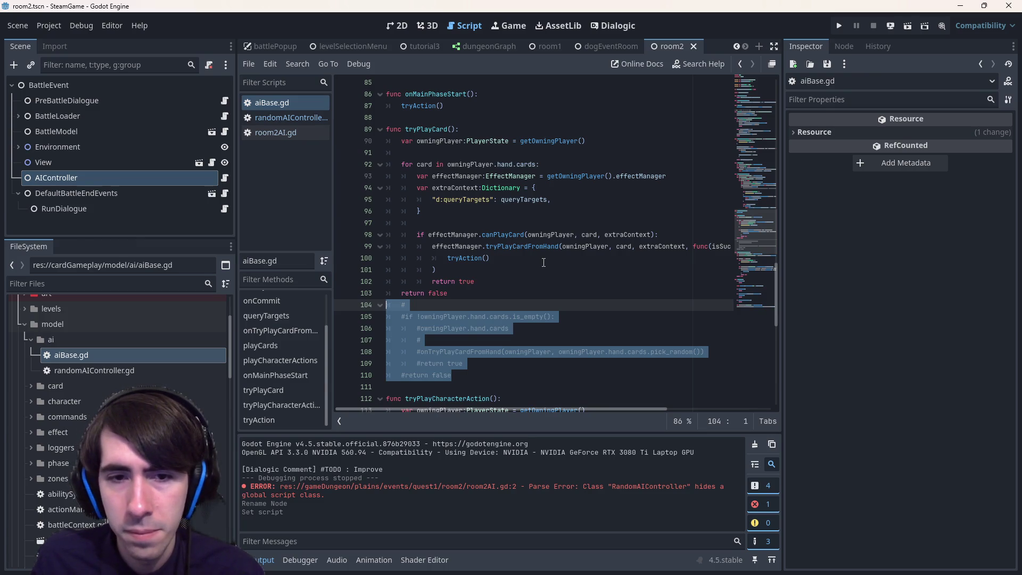
{"action": "key", "text": "Delete"}
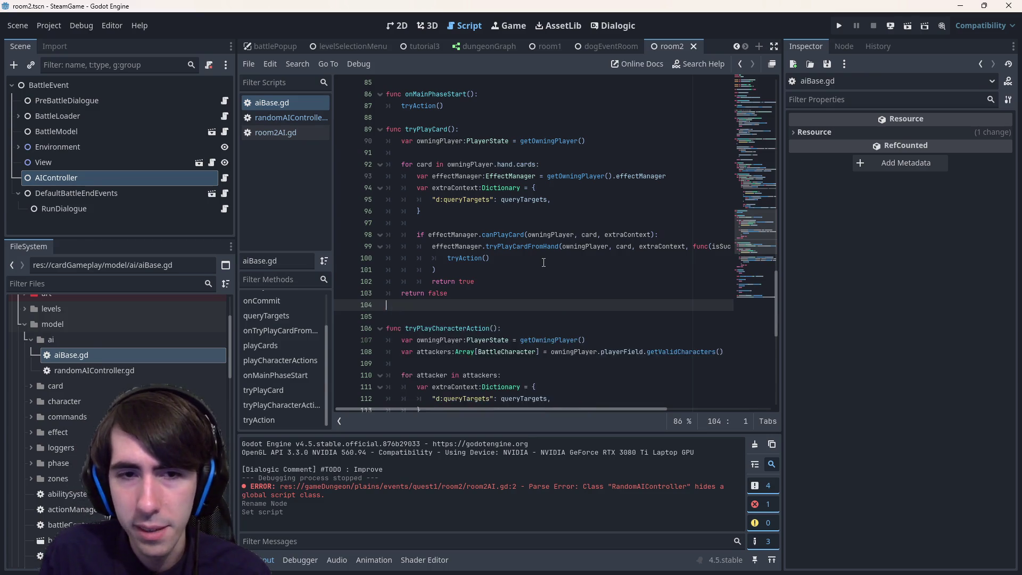
{"action": "key", "text": "BackSpace"}
{"action": "key", "text": "ctrl+s"}
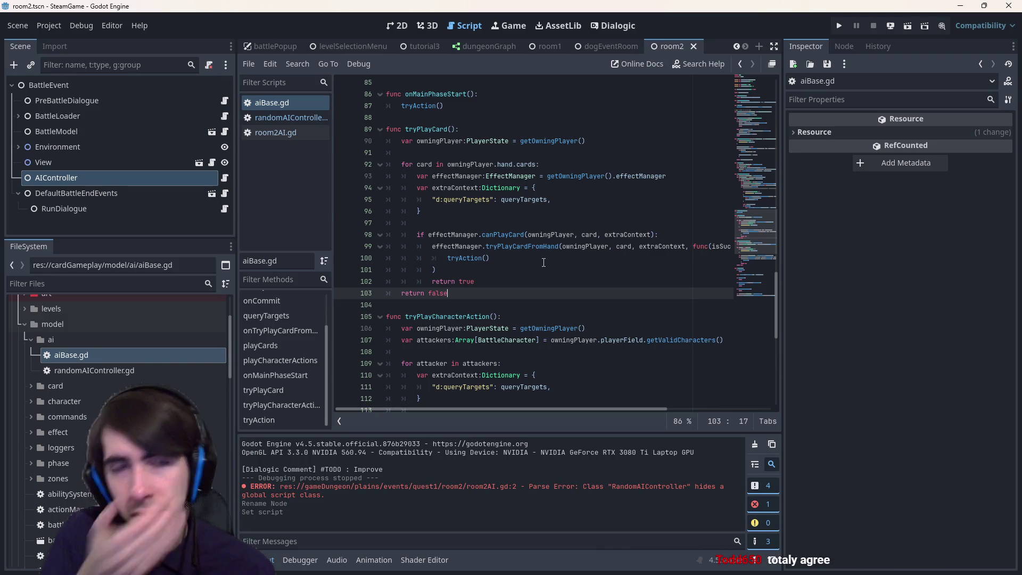
- Inspect tryAction and onMainPhaseStart, selecting the whole onMainPhaseStart function
{"action": "scroll", "coordinate": [540, 262], "scroll_direction": "up", "scroll_amount": 3}
{"action": "scroll", "coordinate": [537, 262], "scroll_direction": "down", "scroll_amount": 10}
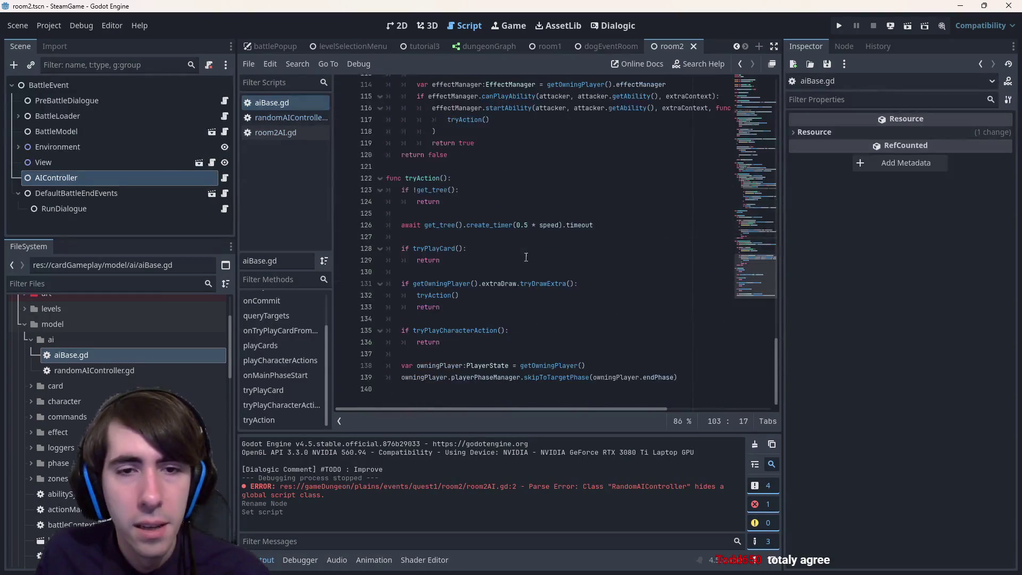
{"action": "left_click", "coordinate": [423, 186]}
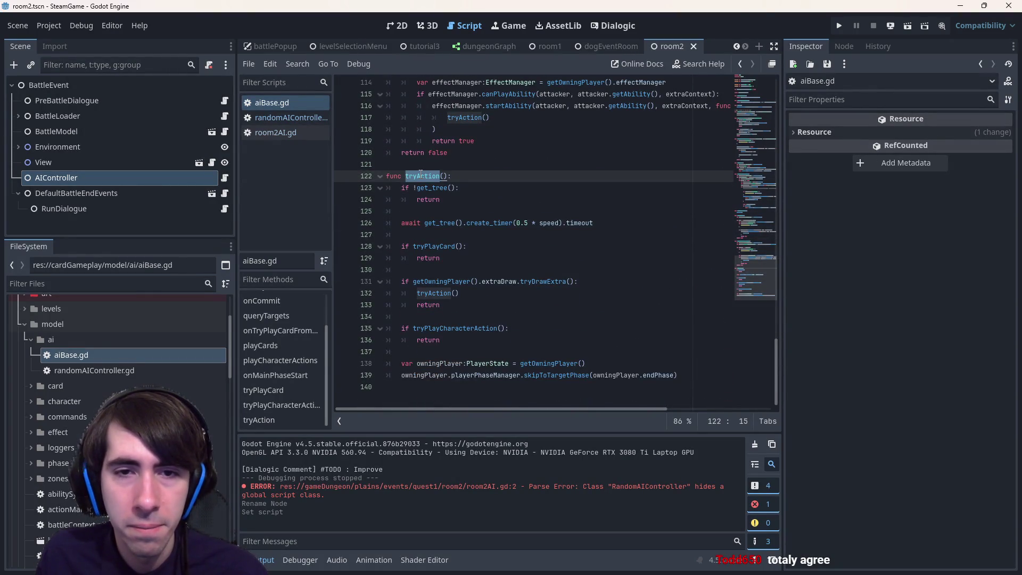
{"action": "left_click_drag", "start_coordinate": [452, 176], "coordinate": [336, 183]}
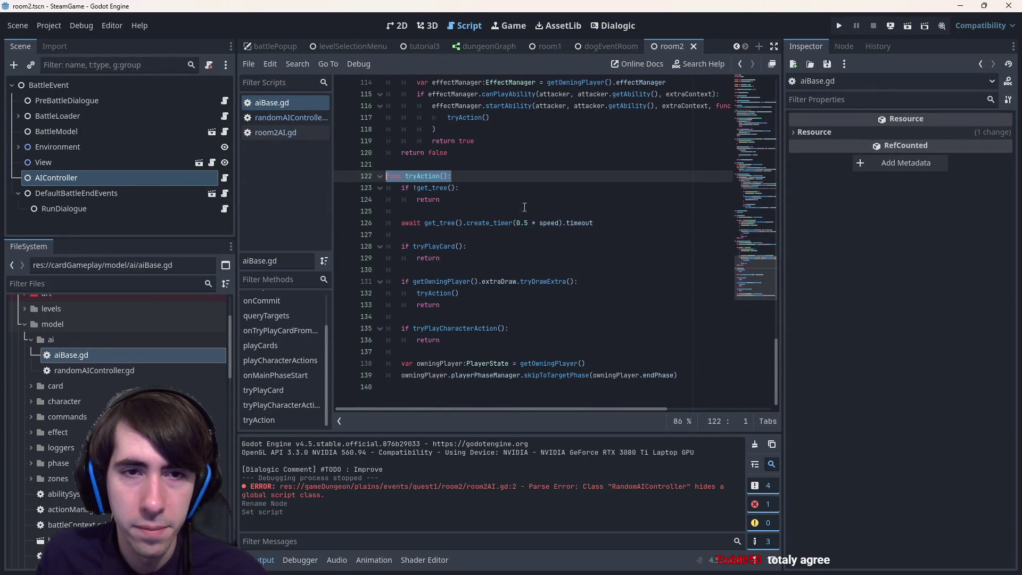
{"action": "scroll", "coordinate": [524, 207], "scroll_direction": "up", "scroll_amount": 12}
{"action": "left_click", "coordinate": [452, 281]}
{"action": "double_click", "coordinate": [453, 281]}
{"action": "scroll", "coordinate": [450, 268], "scroll_direction": "down", "scroll_amount": 15}
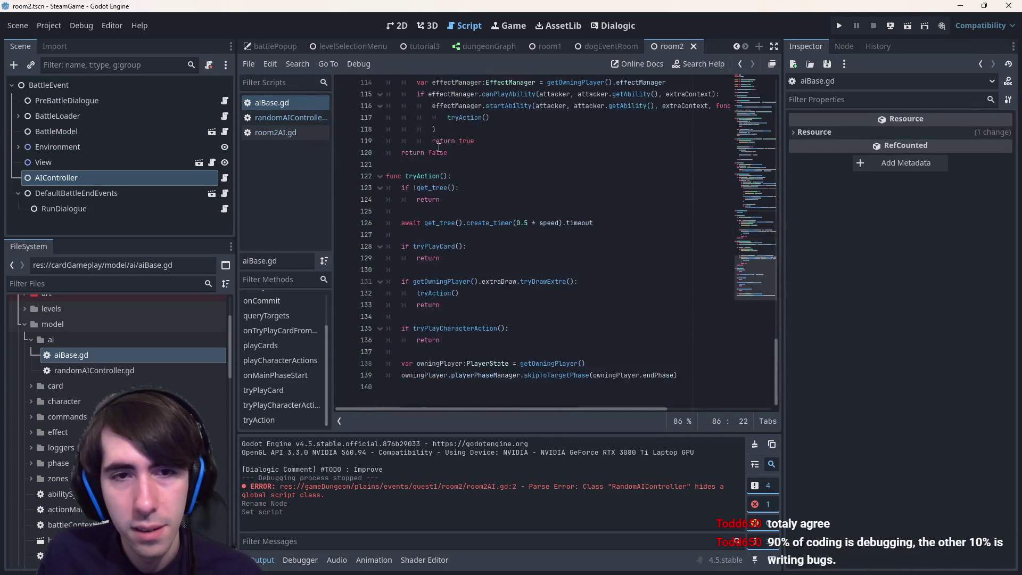
{"action": "left_click", "coordinate": [442, 176]}
{"action": "scroll", "coordinate": [461, 231], "scroll_direction": "up", "scroll_amount": 14}
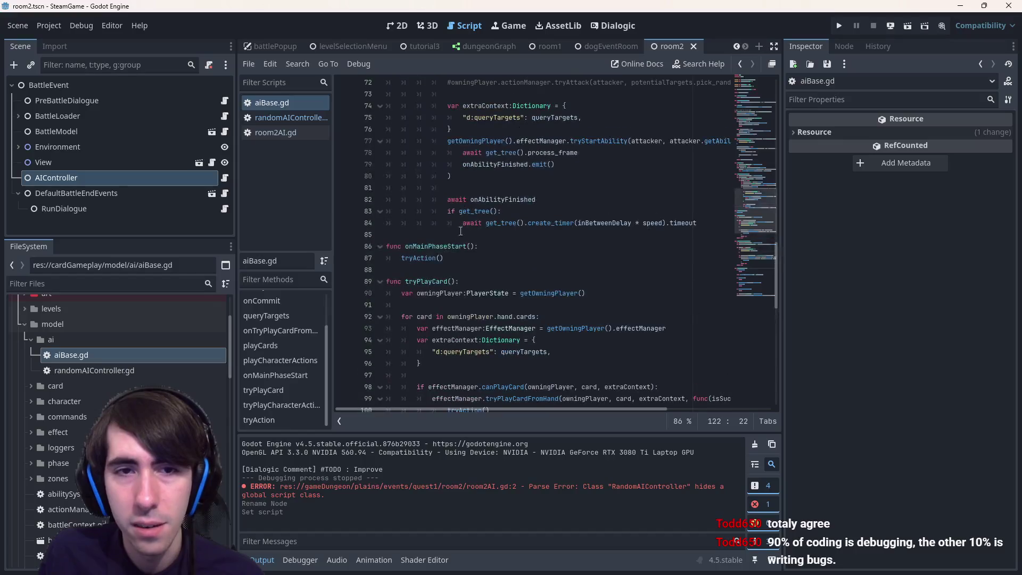
{"action": "left_click_drag", "start_coordinate": [444, 258], "coordinate": [355, 247]}
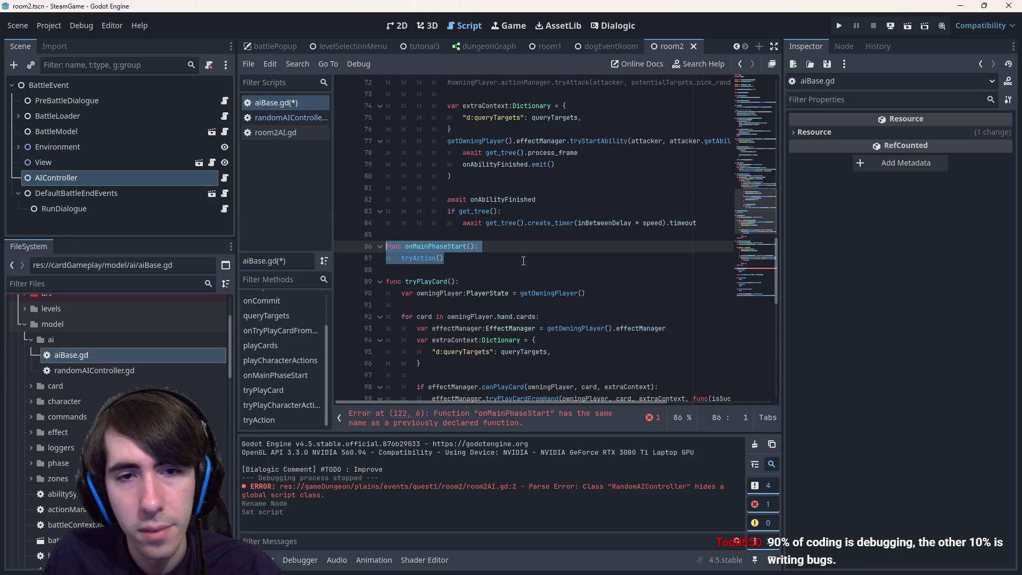
- Delete the selected onMainPhaseStart function and search the script for 'onact'
{"action": "key", "text": "BackSpace"}
{"action": "key", "text": "BackSpace"}
{"action": "key", "text": "BackSpace"}
{"action": "scroll", "coordinate": [521, 202], "scroll_direction": "up", "scroll_amount": 20}
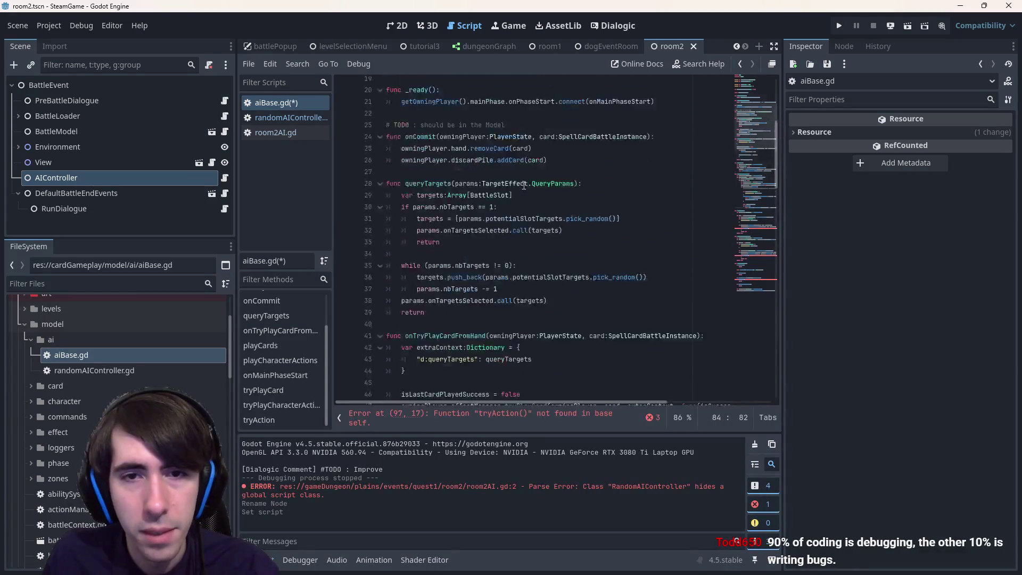
{"action": "scroll", "coordinate": [523, 185], "scroll_direction": "down", "scroll_amount": 4}
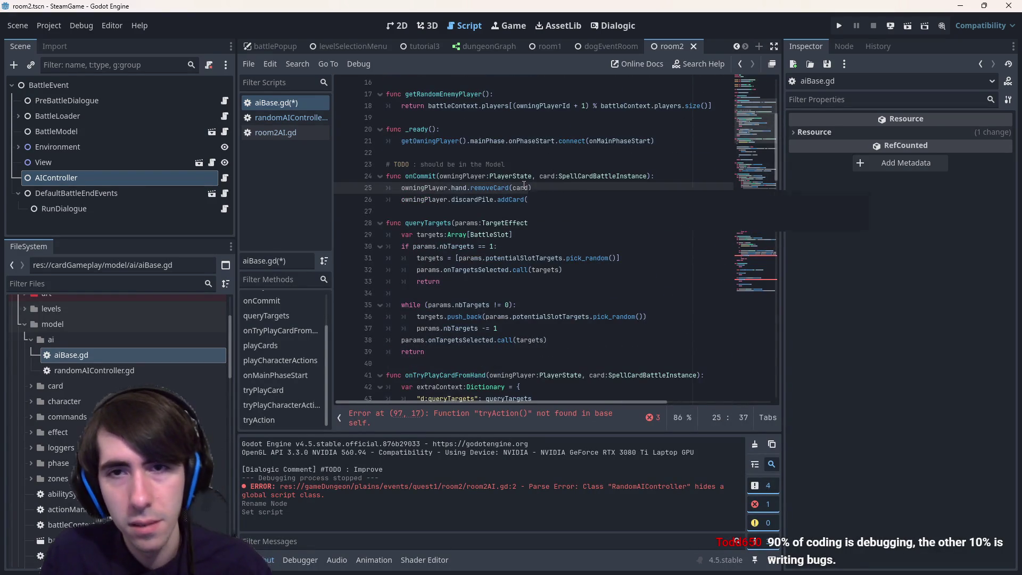
{"action": "key", "text": "ctrl+f"}
{"action": "type", "text": "onact"}
{"action": "key", "text": "Escape"}
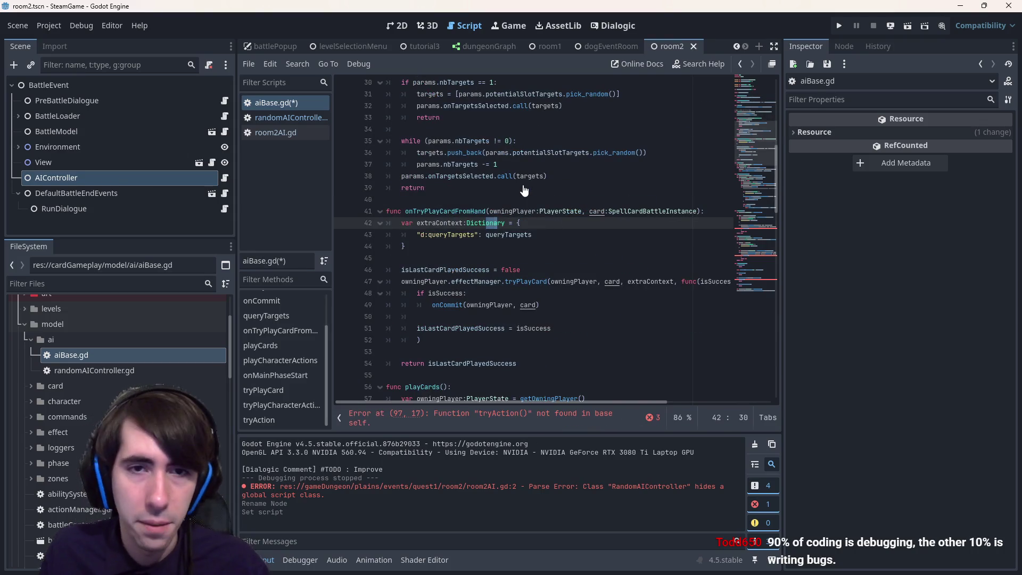
{"action": "scroll", "coordinate": [524, 187], "scroll_direction": "up", "scroll_amount": 8}
{"action": "scroll", "coordinate": [523, 187], "scroll_direction": "down", "scroll_amount": 2}
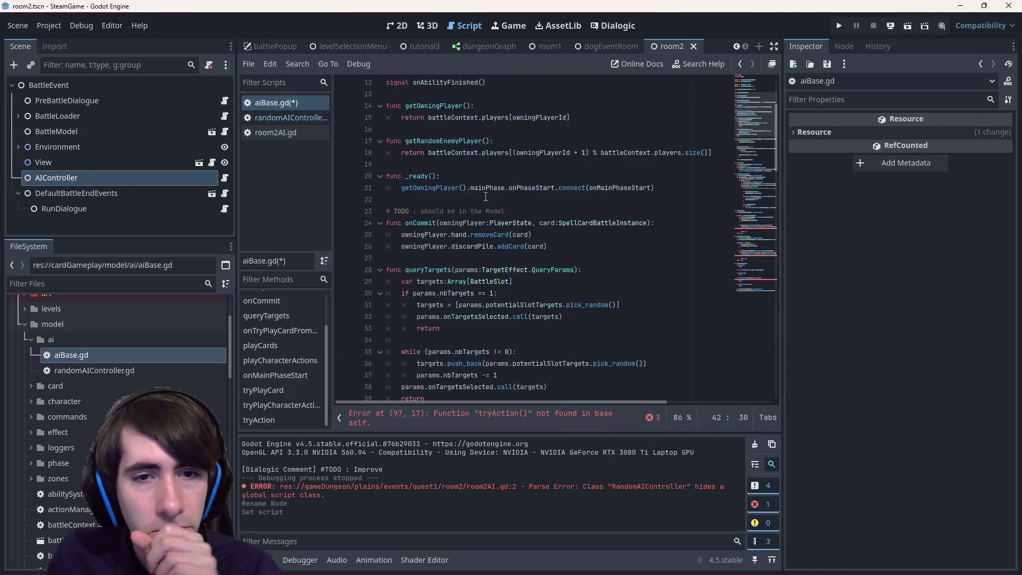
- Review the onCommit function with its TODO comment and the queryTargets function
{"action": "double_click", "coordinate": [420, 224]}
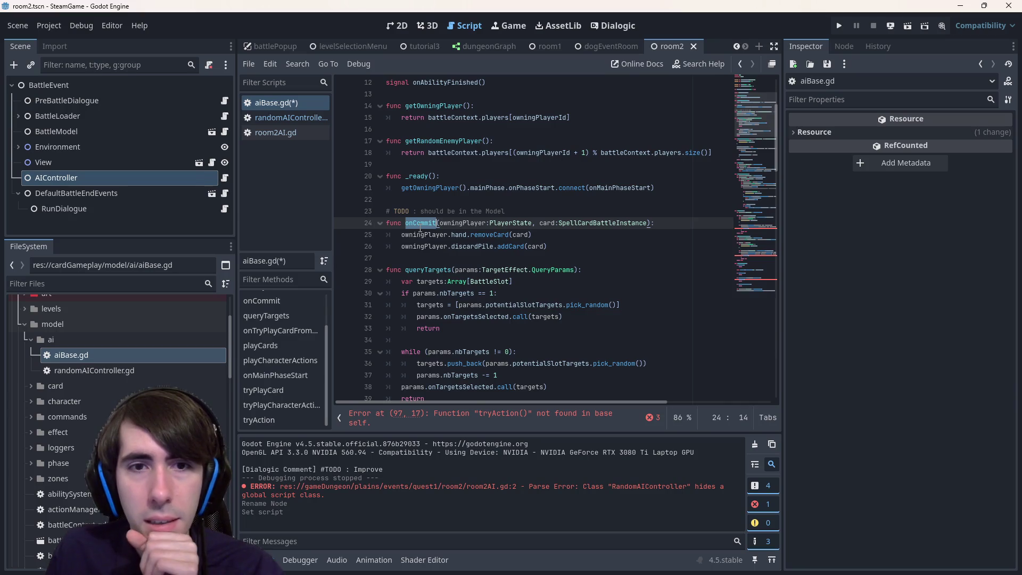
{"action": "scroll", "coordinate": [426, 232], "scroll_direction": "up", "scroll_amount": 3}
{"action": "scroll", "coordinate": [421, 235], "scroll_direction": "down", "scroll_amount": 3}
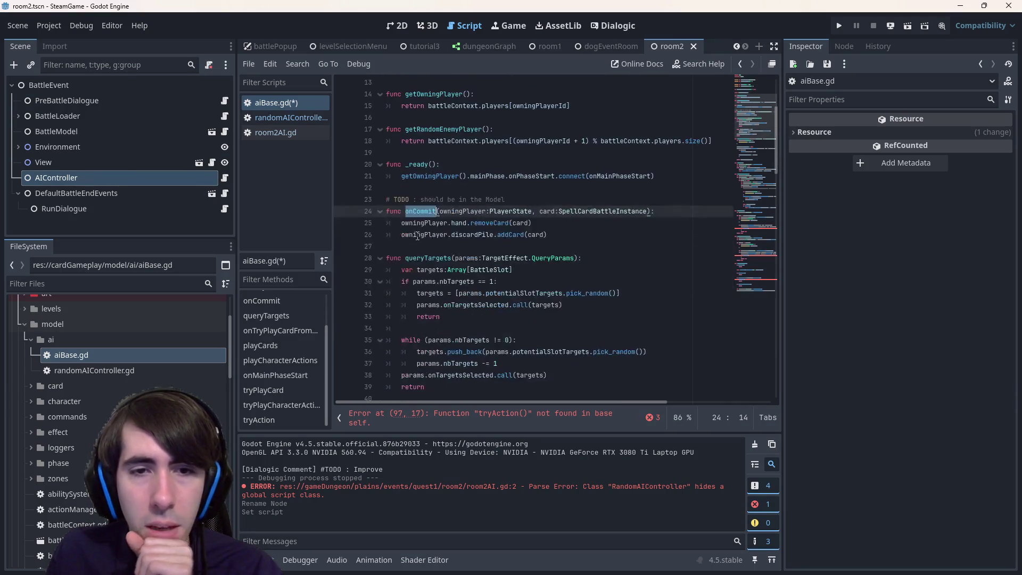
{"action": "left_click_drag", "start_coordinate": [564, 236], "coordinate": [339, 199]}
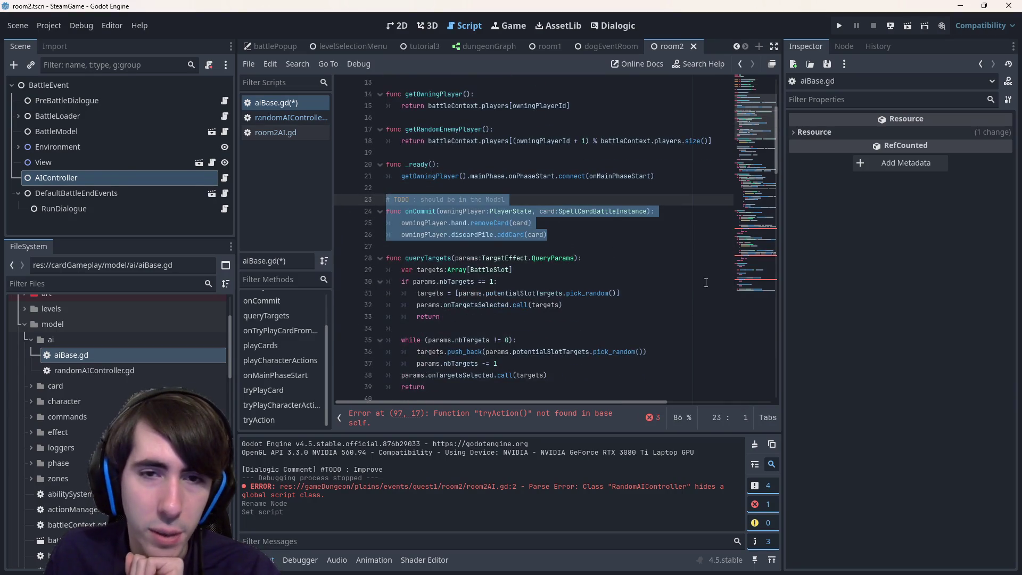
{"action": "scroll", "coordinate": [595, 250], "scroll_direction": "down", "scroll_amount": 2}
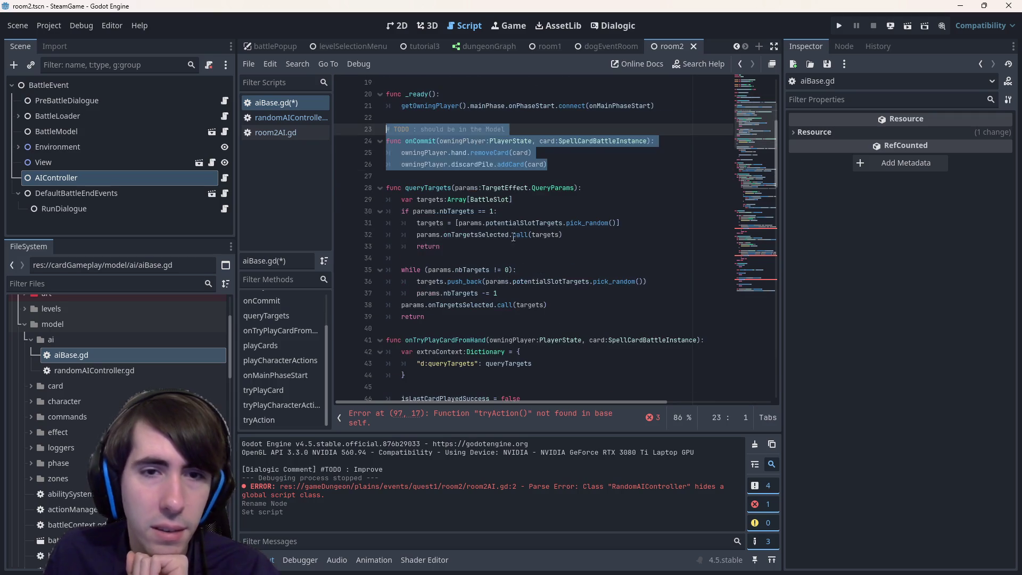
{"action": "double_click", "coordinate": [432, 187]}
{"action": "left_click_drag", "start_coordinate": [452, 117], "coordinate": [573, 177]}
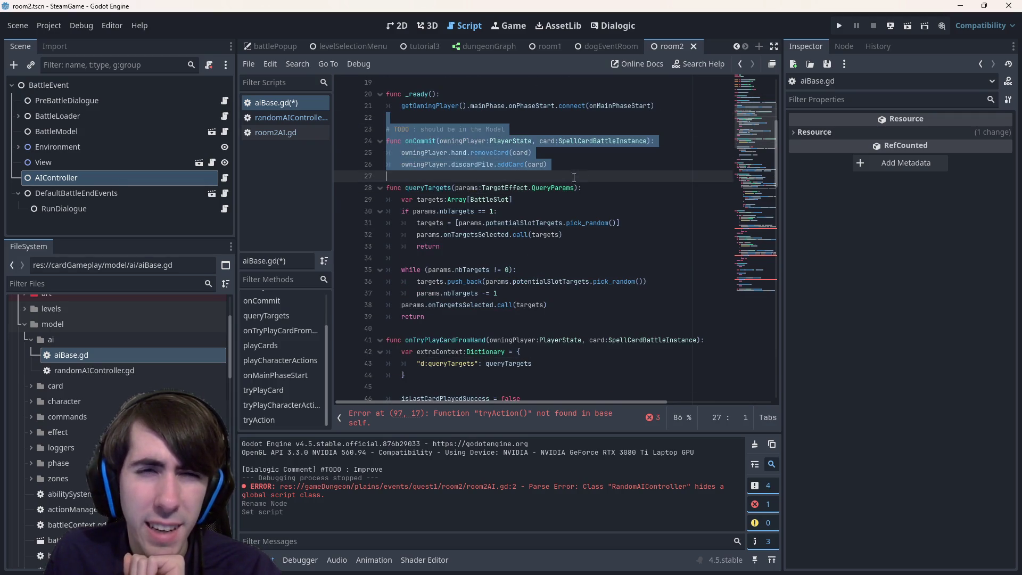
{"action": "left_click", "coordinate": [590, 179]}
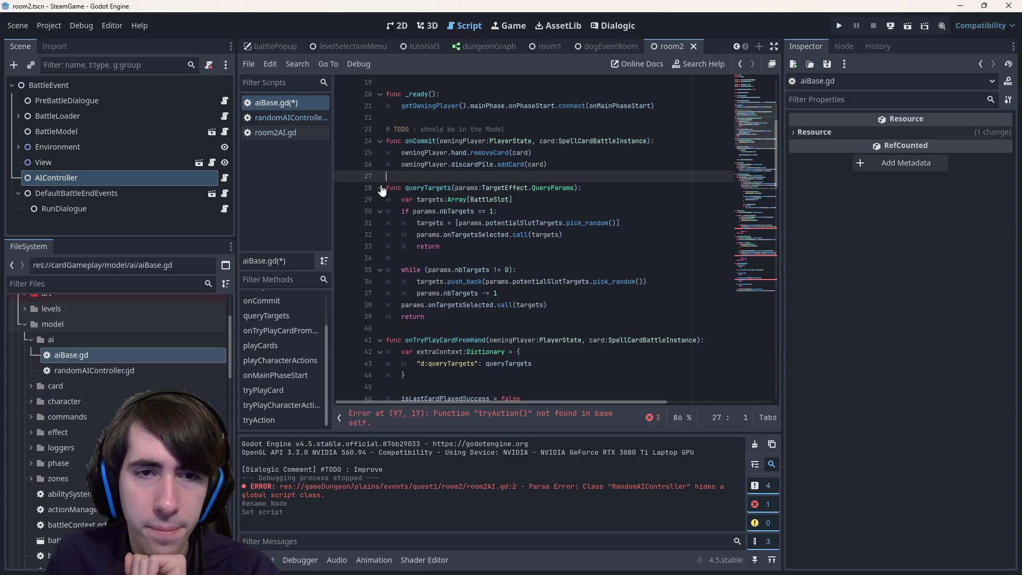
{"action": "left_click_drag", "start_coordinate": [384, 187], "coordinate": [476, 249]}
{"action": "left_click_drag", "start_coordinate": [425, 316], "coordinate": [361, 190]}
- After checking the tryAction error on line 97, undo to restore onMainPhaseStart and save
{"action": "scroll", "coordinate": [459, 159], "scroll_direction": "down", "scroll_amount": 4}
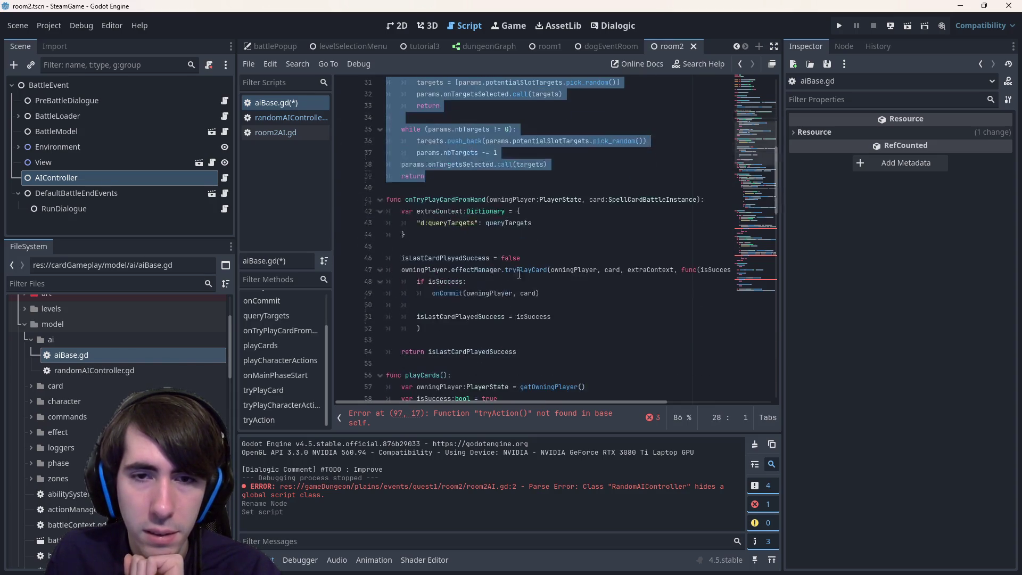
{"action": "scroll", "coordinate": [460, 136], "scroll_direction": "down", "scroll_amount": 3}
{"action": "scroll", "coordinate": [459, 149], "scroll_direction": "down", "scroll_amount": 5}
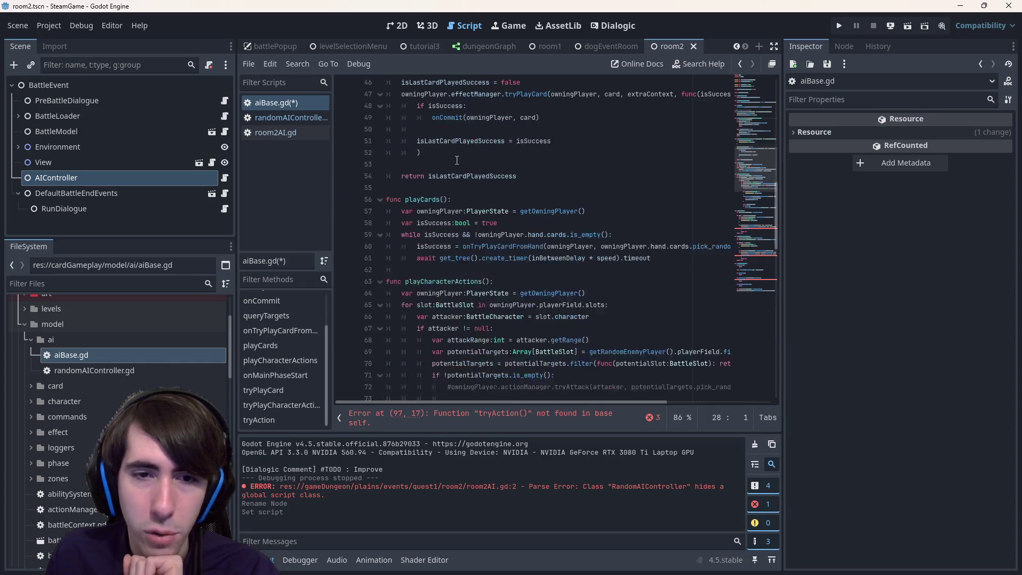
{"action": "scroll", "coordinate": [434, 139], "scroll_direction": "down", "scroll_amount": 2}
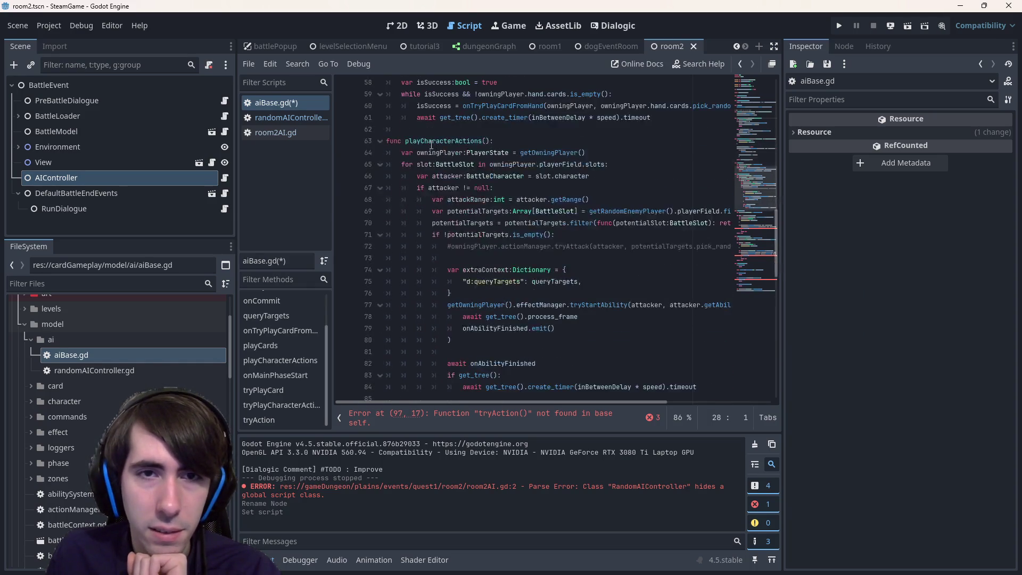
{"action": "scroll", "coordinate": [431, 144], "scroll_direction": "down", "scroll_amount": 4}
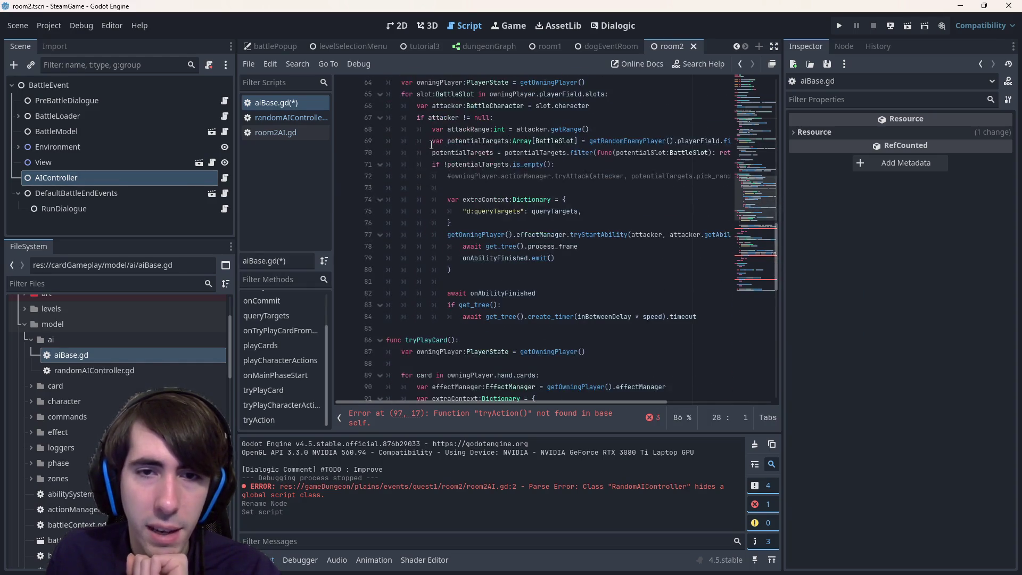
{"action": "scroll", "coordinate": [431, 144], "scroll_direction": "down", "scroll_amount": 4}
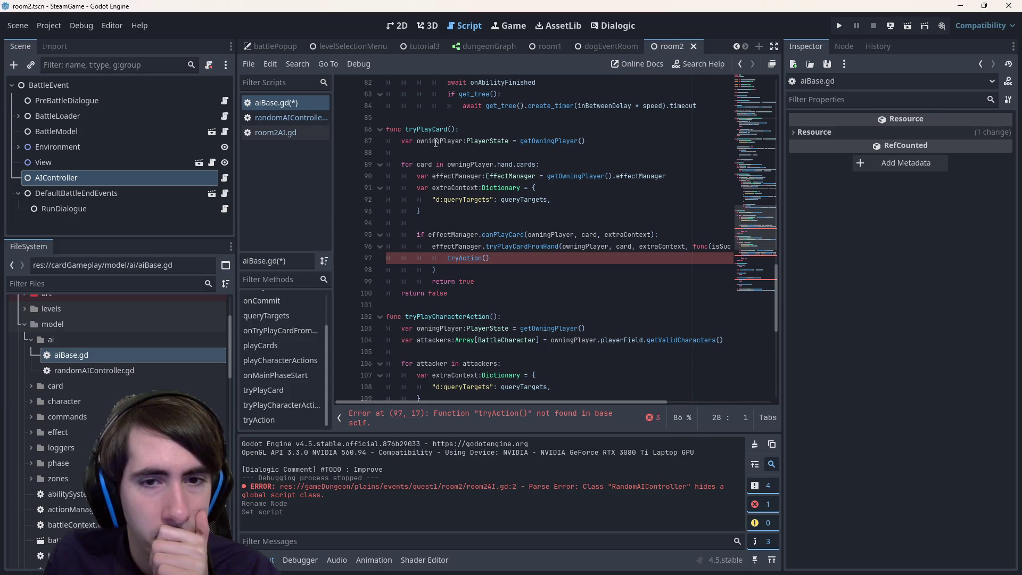
{"action": "left_click", "coordinate": [506, 257]}
{"action": "double_click", "coordinate": [464, 258]}
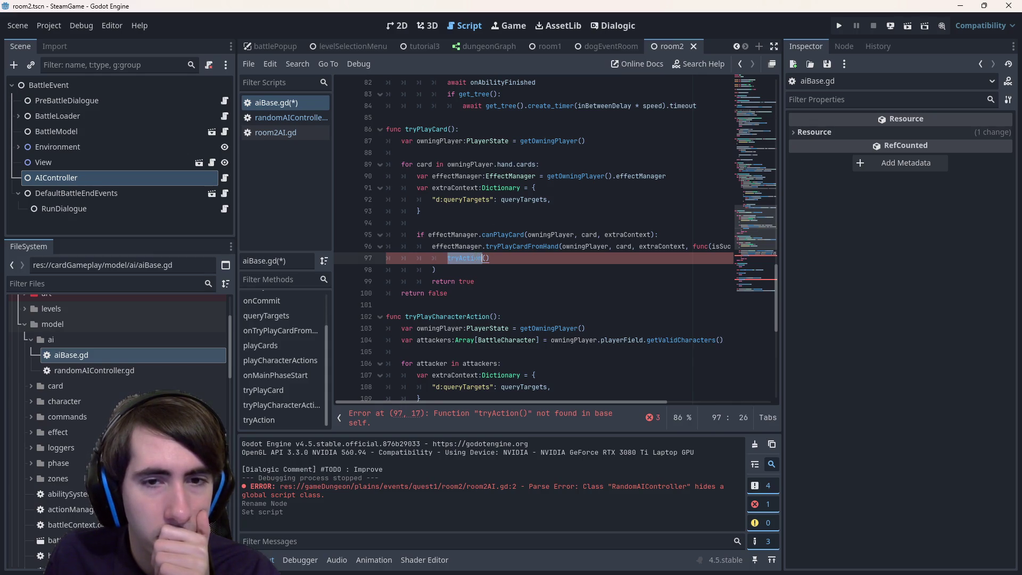
{"action": "scroll", "coordinate": [475, 256], "scroll_direction": "down", "scroll_amount": 2}
{"action": "key", "text": "ctrl+z"}
{"action": "key", "text": "ctrl+z"}
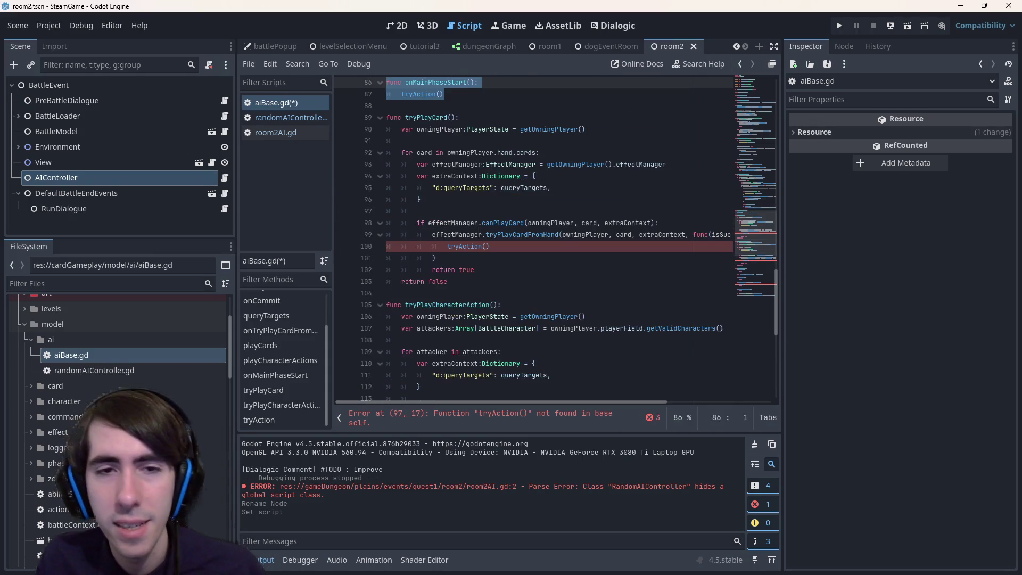
{"action": "key", "text": "ctrl+s"}
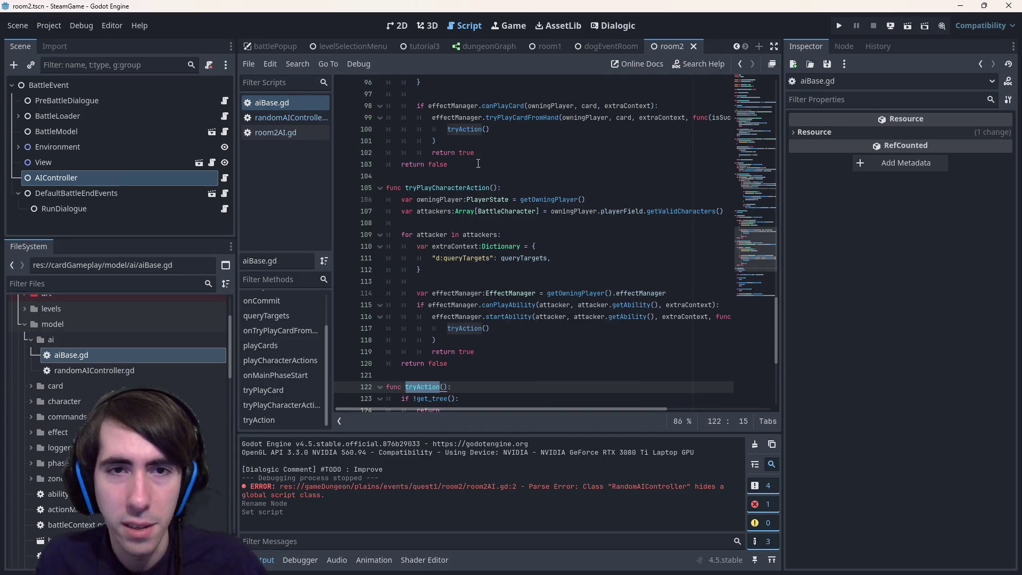
- Return to the previous tryAction location and launch the game with F6
{"action": "key", "text": "alt+Left"}
{"action": "scroll", "coordinate": [526, 220], "scroll_direction": "up", "scroll_amount": 1}
{"action": "scroll", "coordinate": [526, 220], "scroll_direction": "down", "scroll_amount": 3}
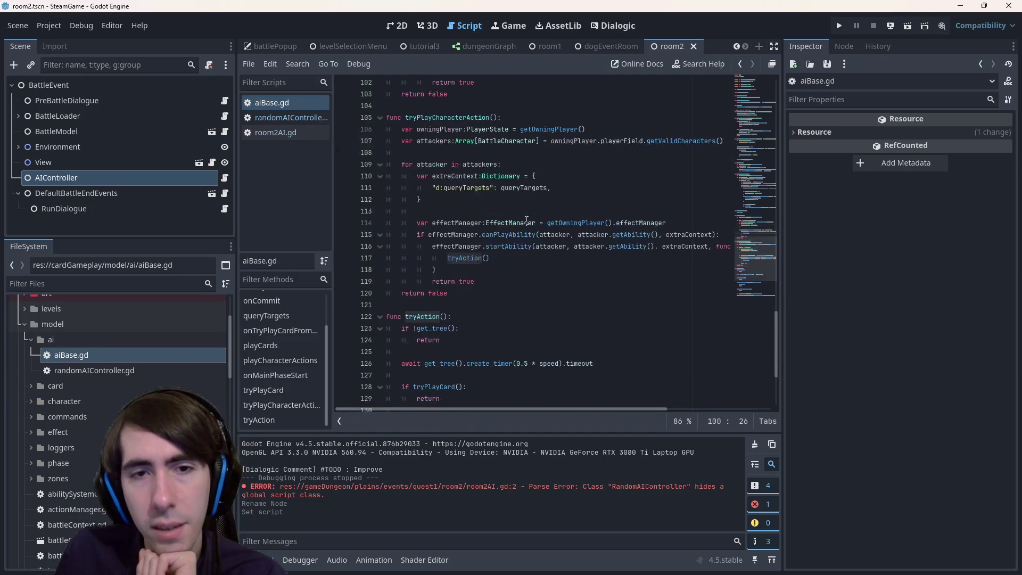
{"action": "key", "text": "F6"}
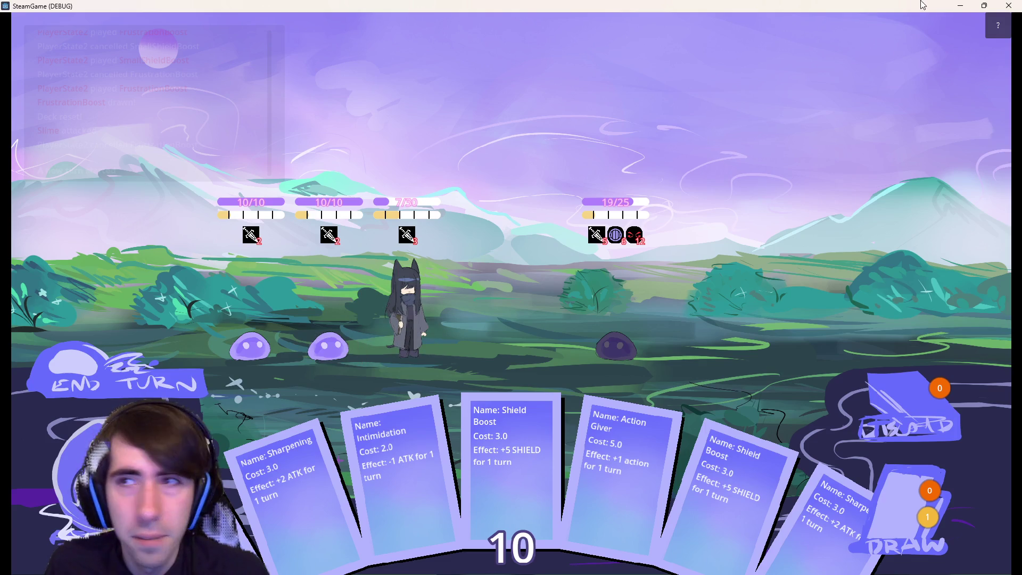
- Close the SteamGame window after play-testing the battle against the slimes
{"action": "left_click", "coordinate": [1002, 8]}
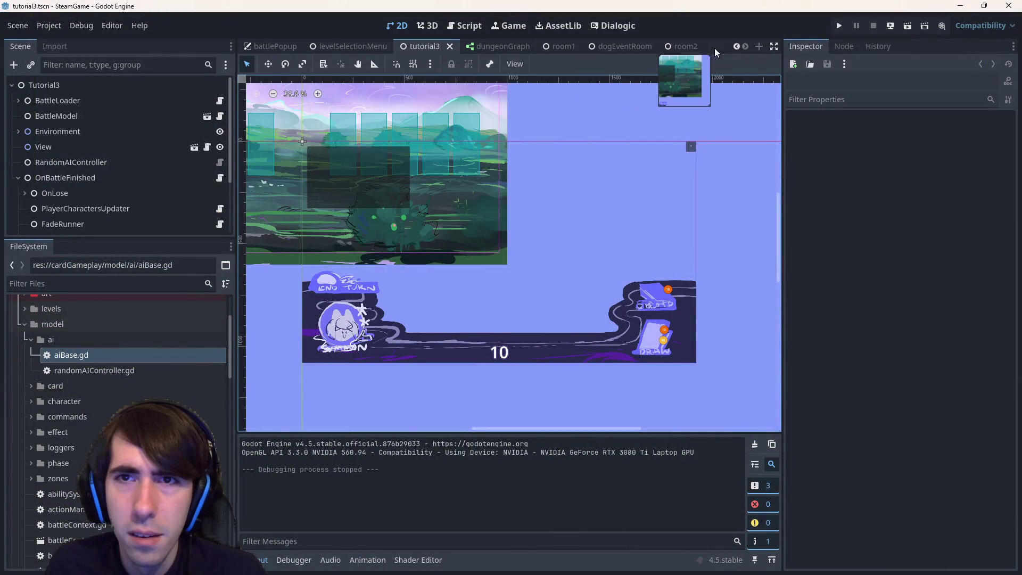
- Open room2AI.gd from room2's AIController, erase 'Node' after extends, then show aiBase.gd
{"action": "left_click", "coordinate": [690, 47]}
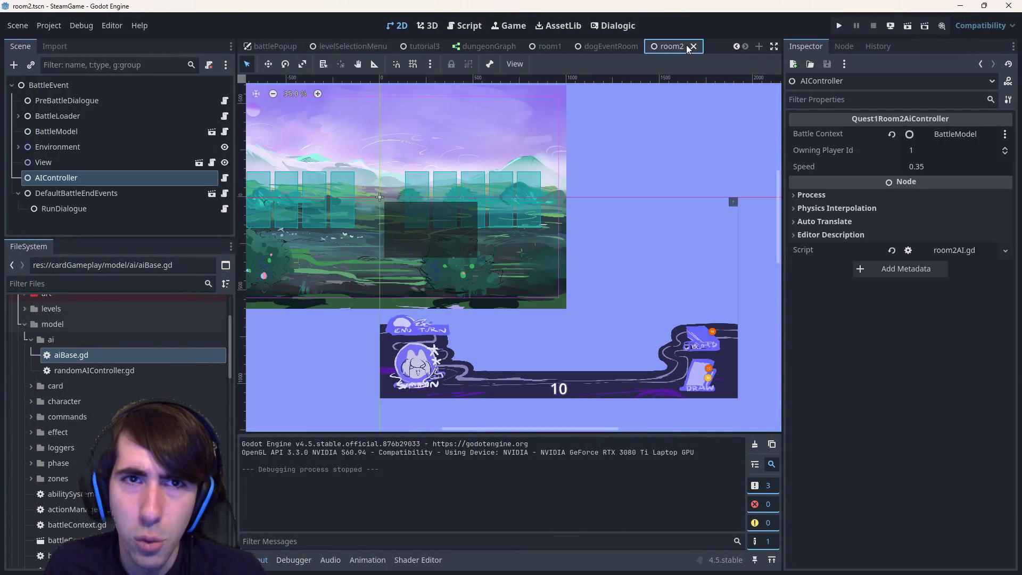
{"action": "left_click", "coordinate": [225, 178]}
{"action": "left_click", "coordinate": [449, 93]}
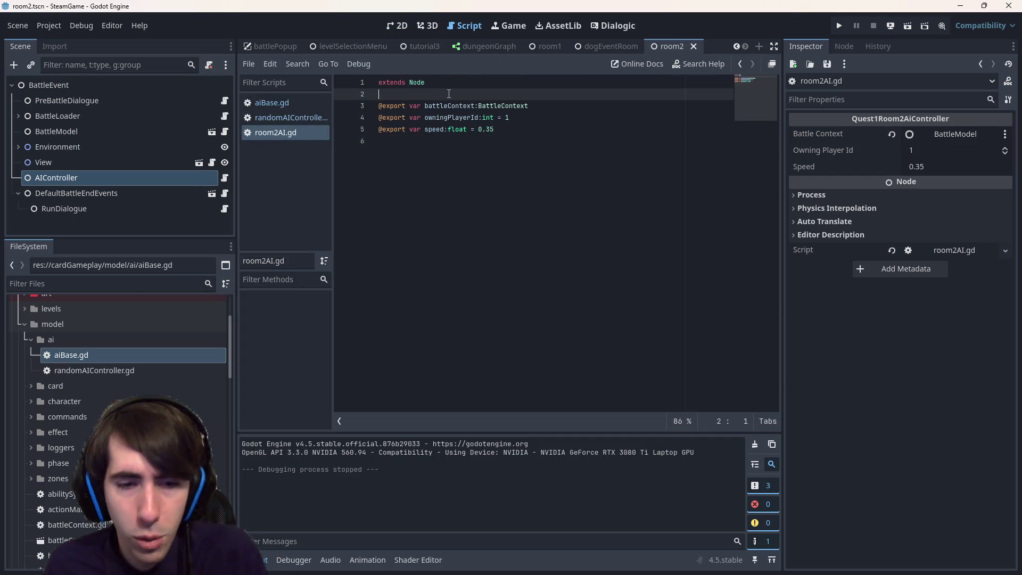
{"action": "key", "text": "Return"}
{"action": "key", "text": "Up"}
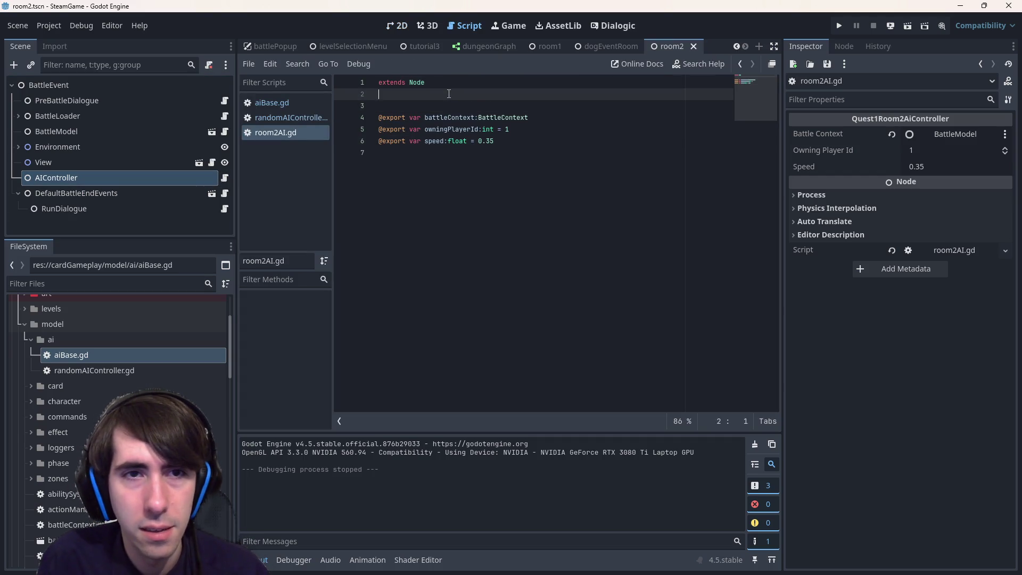
{"action": "key", "text": "BackSpace"}
{"action": "key", "text": "BackSpace"}
{"action": "key", "text": "BackSpace"}
{"action": "type", "text": "aicontrol"}
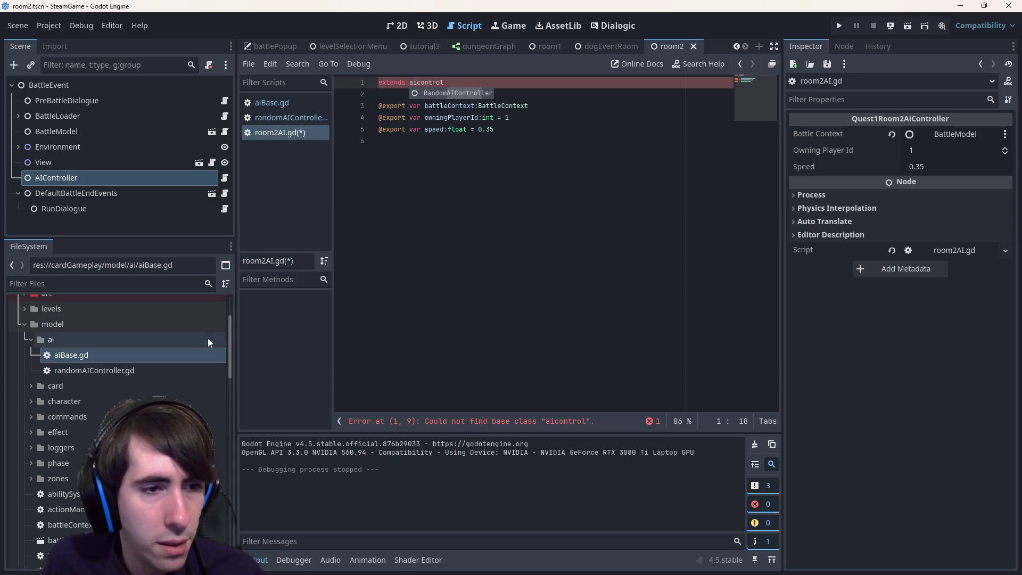
{"action": "key", "text": "Return"}
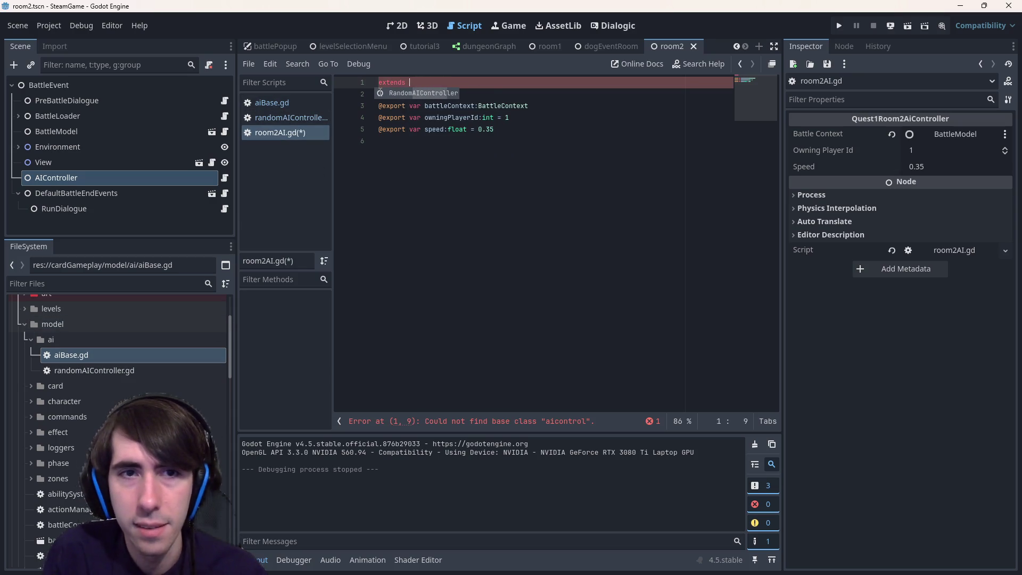
{"action": "left_click", "coordinate": [298, 105]}
{"action": "scroll", "coordinate": [464, 100], "scroll_direction": "up", "scroll_amount": 20}
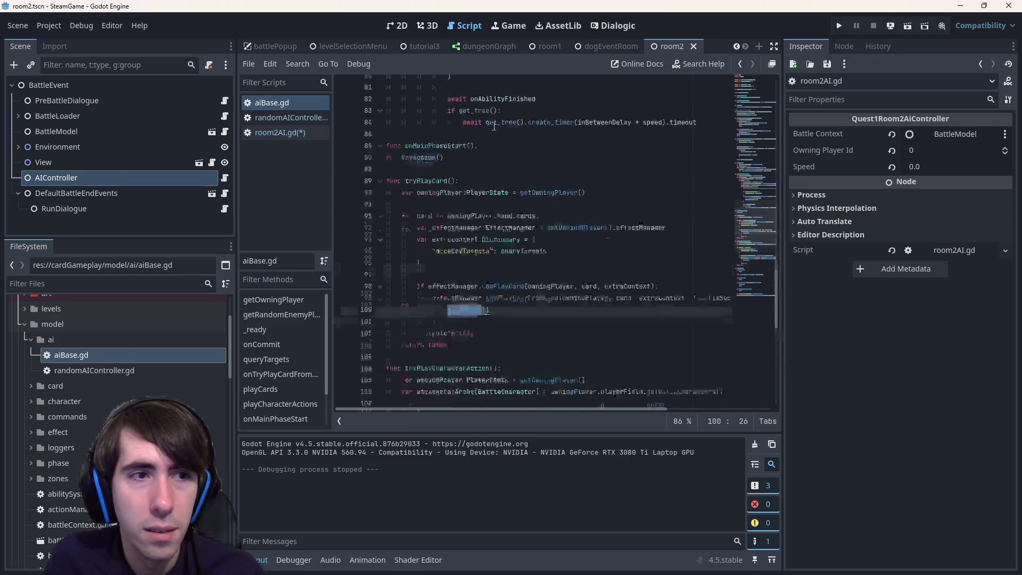
- Change class_name AIBase to AIController and save the script
{"action": "left_click", "coordinate": [472, 94]}
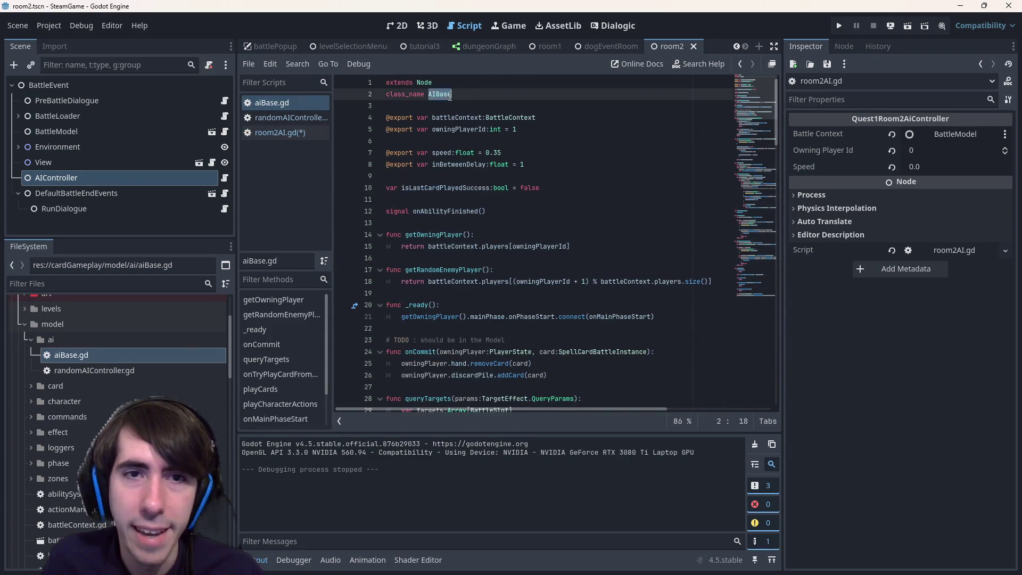
{"action": "key", "text": "ctrl+BackSpace"}
{"action": "type", "text": "AIController"}
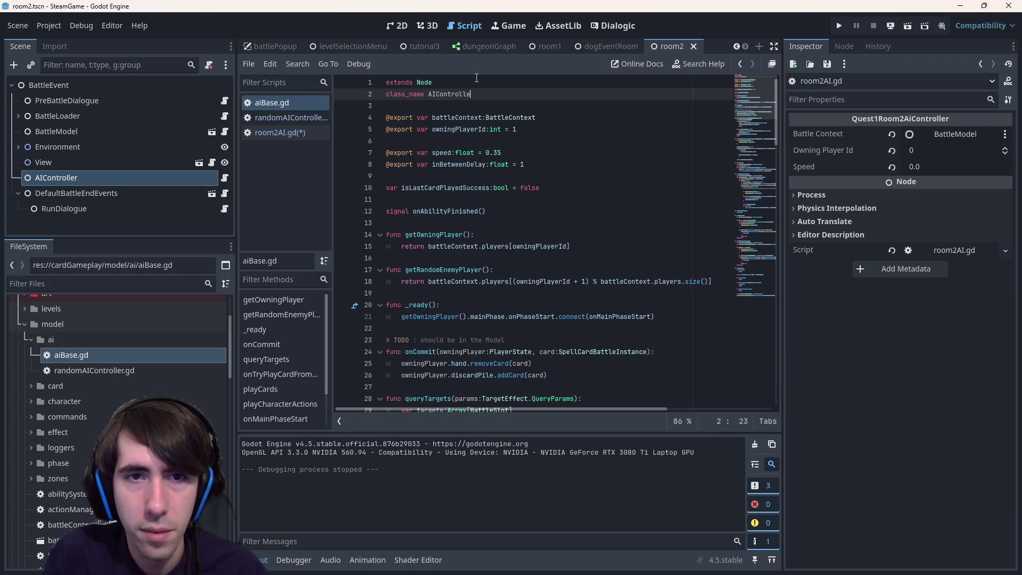
{"action": "key", "text": "ctrl+s"}
- Rename the file aiBase.gd to aiController.gd, then go back to room2AI.gd
{"action": "left_click", "coordinate": [72, 355]}
{"action": "left_click", "coordinate": [71, 356]}
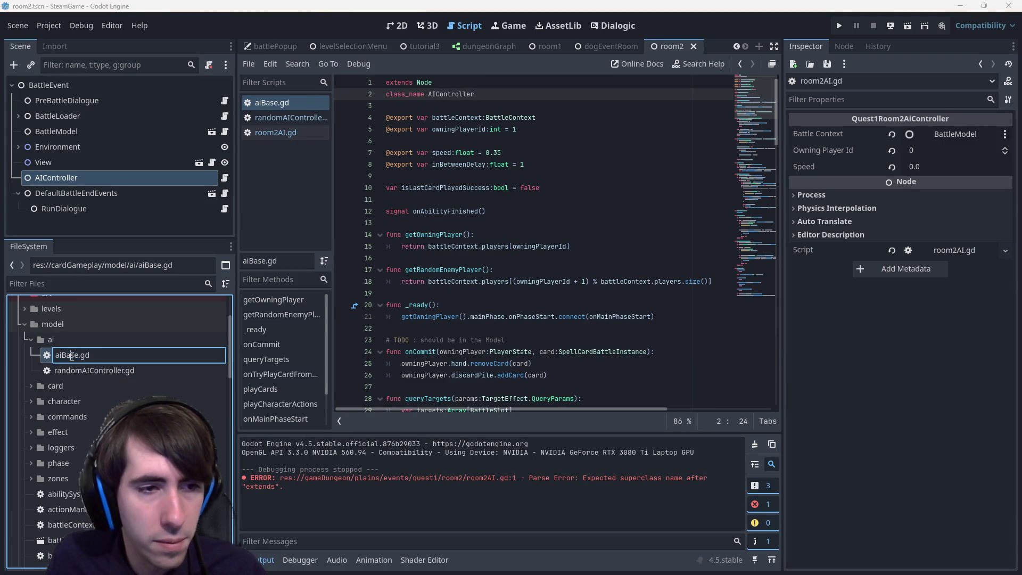
{"action": "key", "text": "ctrl+BackSpace"}
{"action": "type", "text": "aiController"}
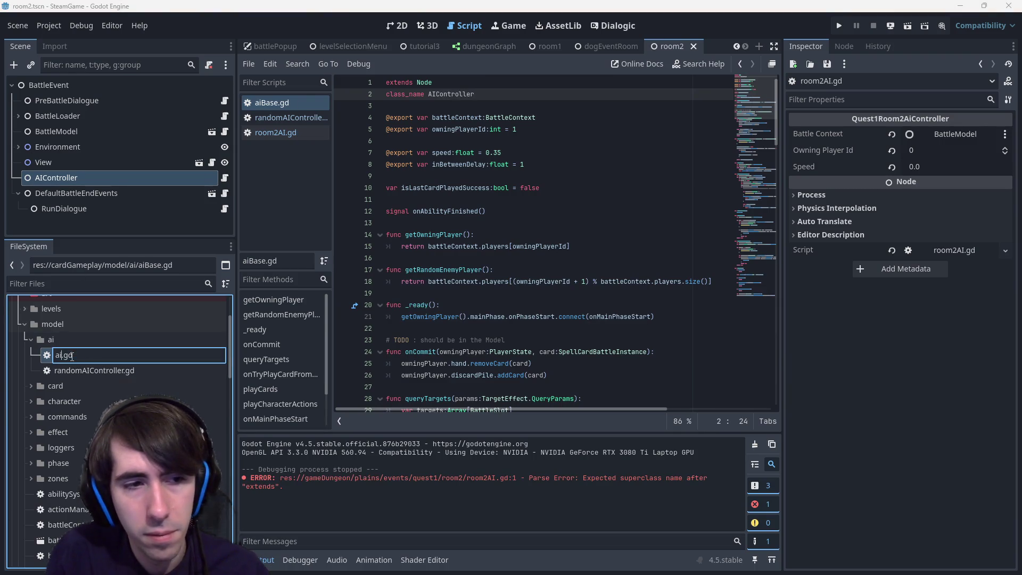
{"action": "key", "text": "Return"}
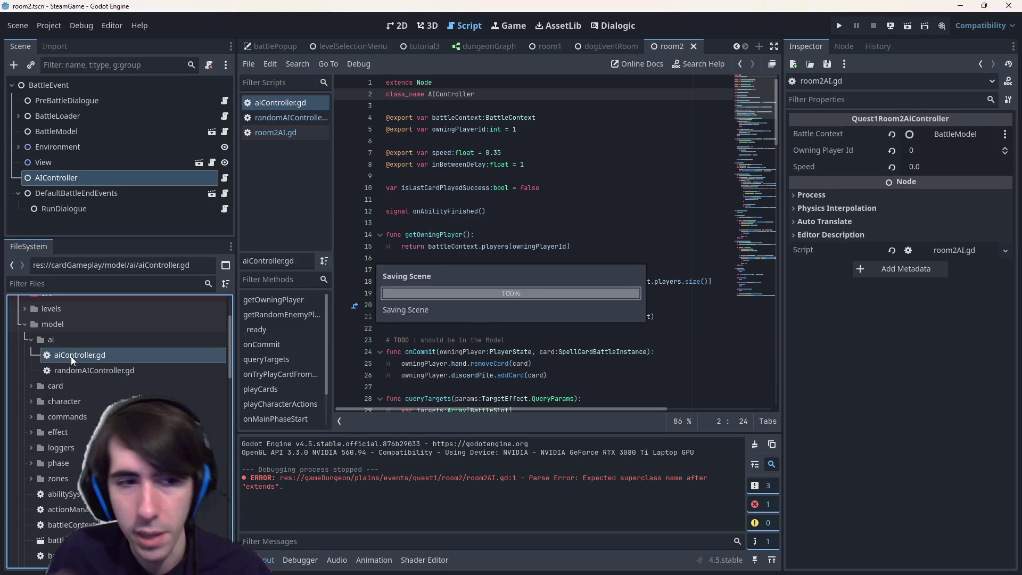
{"action": "left_click", "coordinate": [283, 131]}
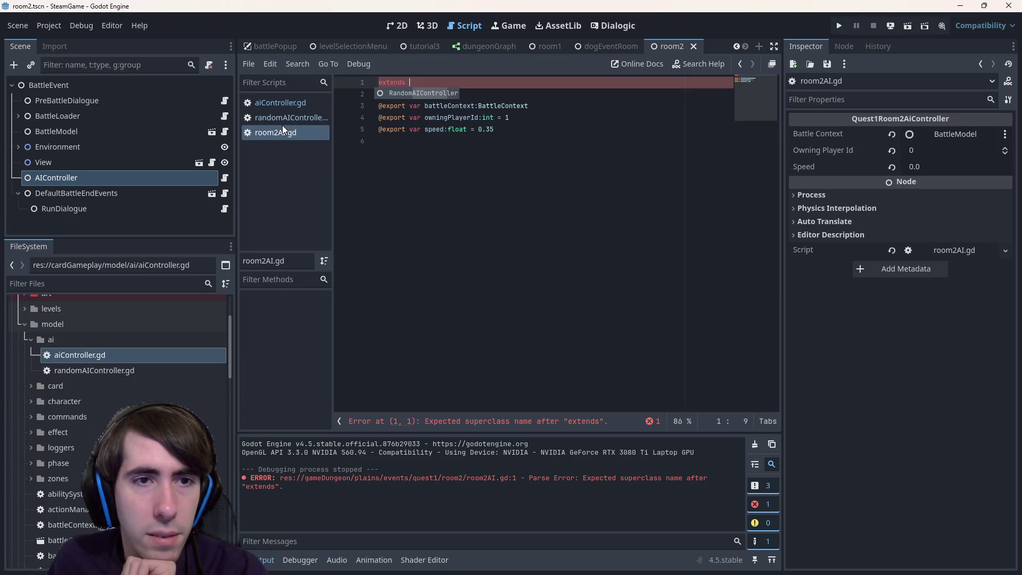
{"action": "left_click", "coordinate": [430, 86]}
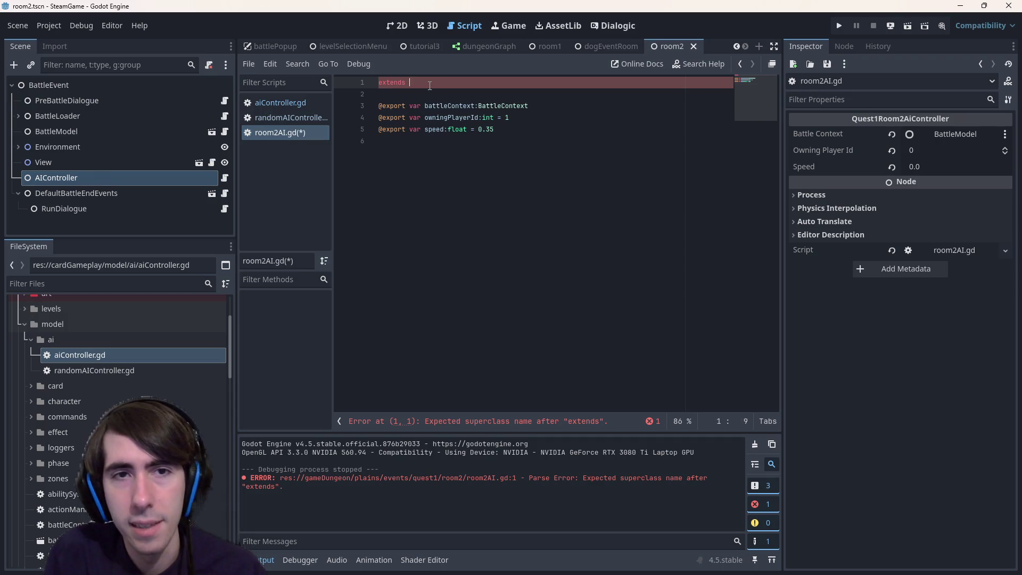
{"action": "type", "text": "AIC"}
{"action": "key", "text": "Return"}
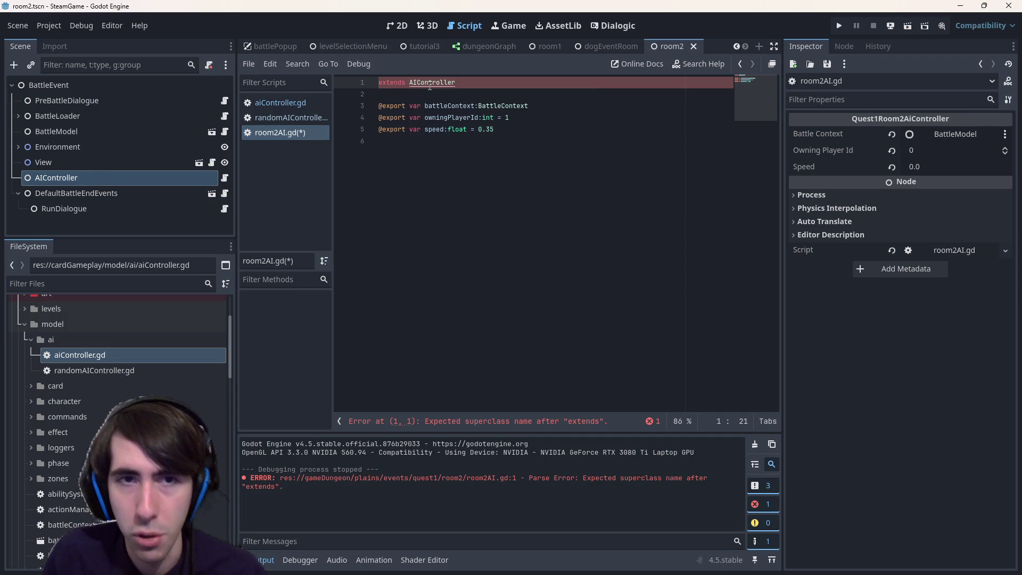
{"action": "key", "text": "ctrl+s"}
{"action": "key", "text": "Down"}
{"action": "key", "text": "Down"}
{"action": "key", "text": "ctrl+shift+k"}
{"action": "key", "text": "ctrl+shift+k"}
{"action": "key", "text": "ctrl+shift+k"}
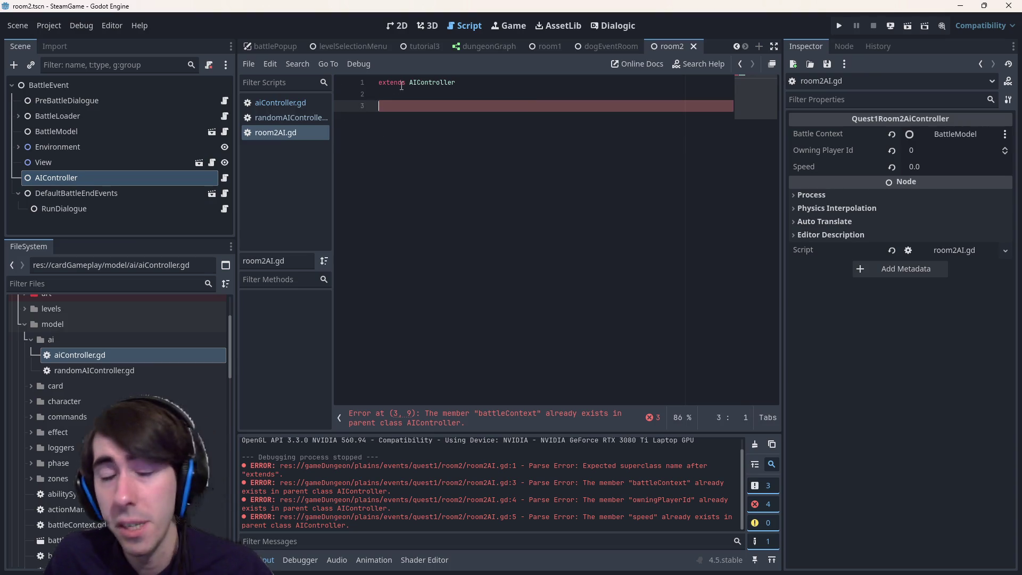
- In aiController.gd, select the whole tryAction function at the bottom
{"action": "left_click", "coordinate": [432, 83], "text": "ctrl"}
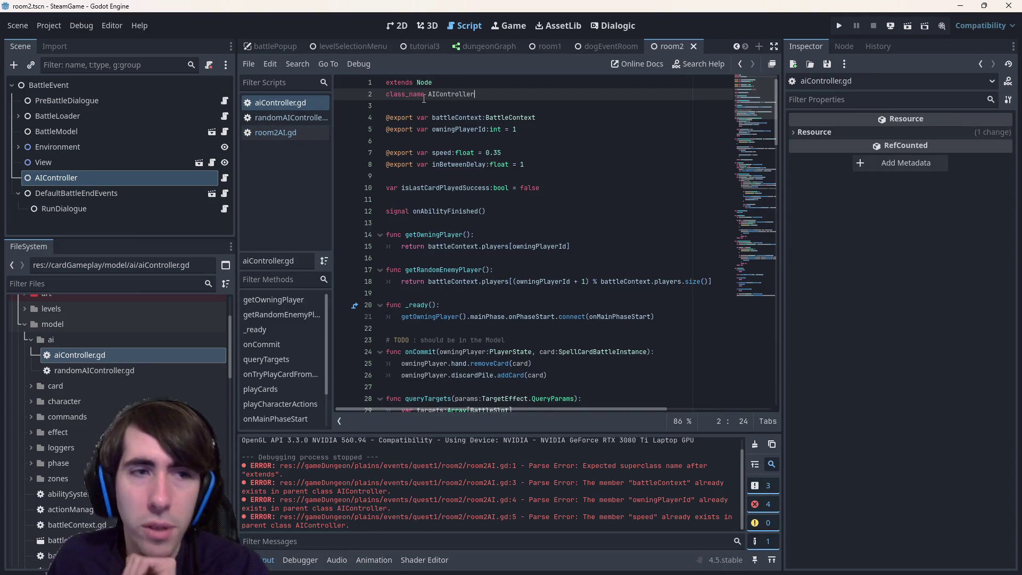
{"action": "left_click", "coordinate": [58, 178]}
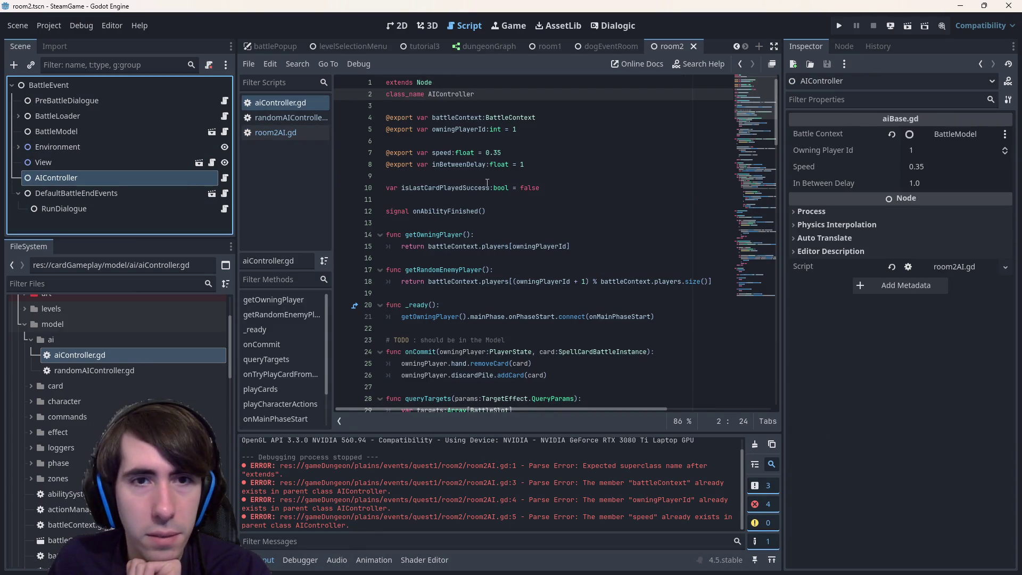
{"action": "left_click", "coordinate": [487, 183]}
{"action": "scroll", "coordinate": [479, 201], "scroll_direction": "down", "scroll_amount": 20}
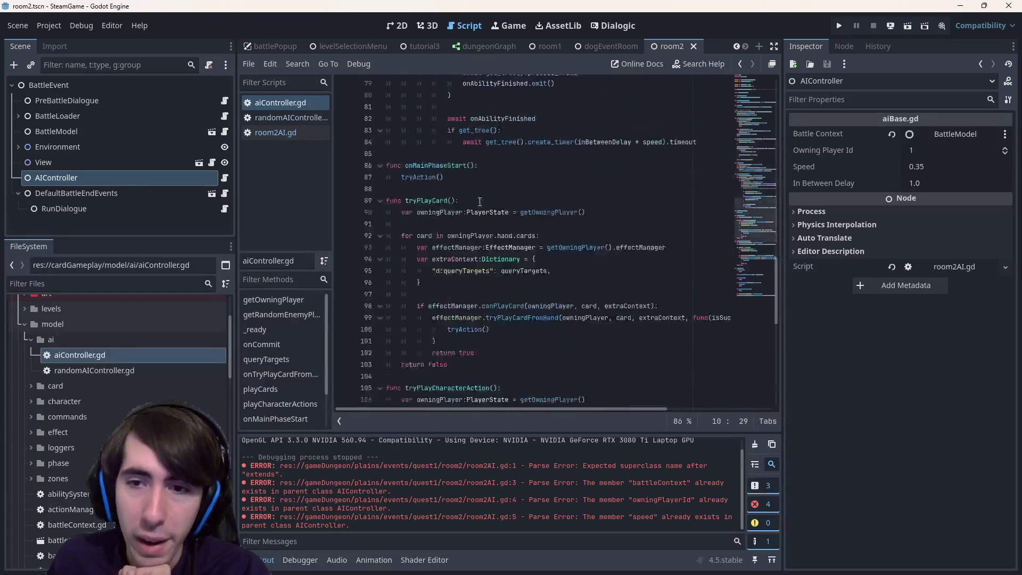
{"action": "scroll", "coordinate": [480, 201], "scroll_direction": "down", "scroll_amount": 10}
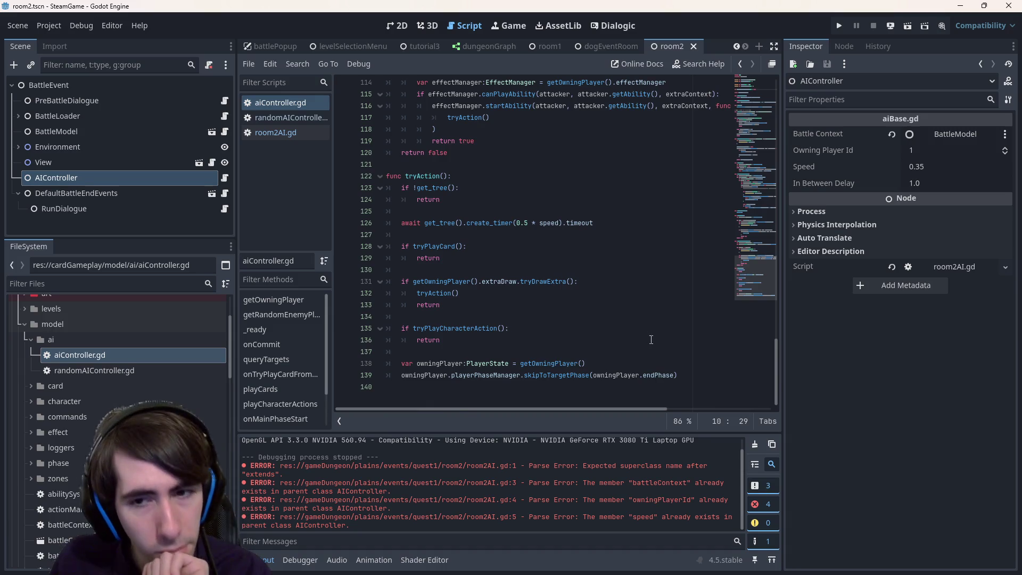
{"action": "mouse_move", "coordinate": [693, 377]}
{"action": "left_mouse_down"}
{"action": "mouse_move", "coordinate": [391, 223]}
{"action": "mouse_move", "coordinate": [384, 177]}
{"action": "left_mouse_up"}
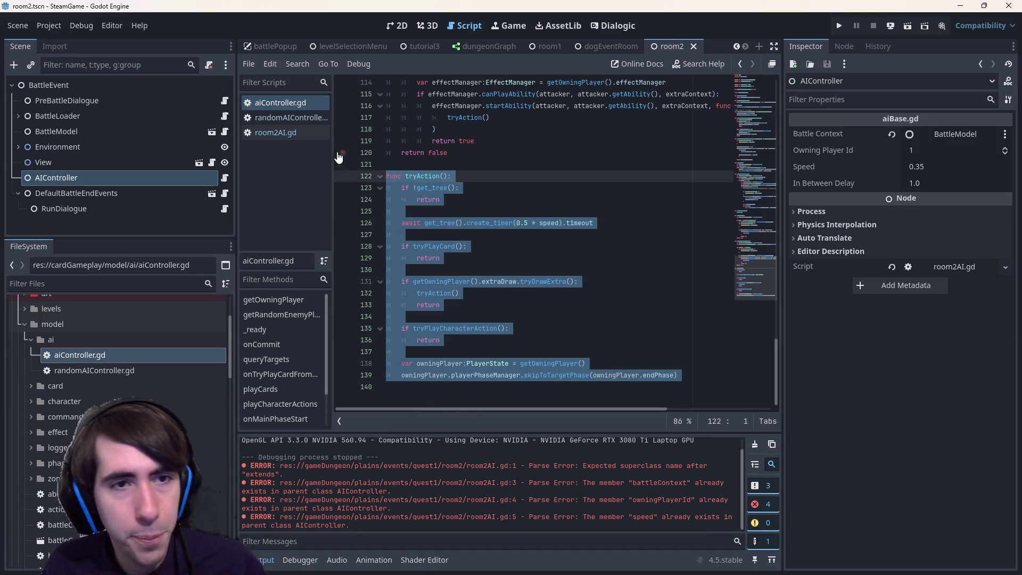
- Open room2AI.gd and paste the copied tryAction function below extends AIController
{"action": "left_click", "coordinate": [294, 136]}
{"action": "left_click", "coordinate": [470, 169]}
{"action": "type", "text": "func tryAction(): \tif !get_tree(): \t\treturn \t \tawait get_tree().create_timer(0.5 * speed).timeout \t \tif tryPlayCard(): \t\treturn \t \tif getOwningPlayer().extraDraw.tryDrawExtra(): \t\ttryAction() \t\treturn \t \tif tryPlayCharacterAction(): \t\treturn \t \tvar owningPlayer:PlayerState = getOwningPlayer() \towningPlayer.playerPhaseManager.skipToTargetPhase(owningPlayer.endPhase)"}
{"action": "left_click", "coordinate": [472, 83]}
{"action": "key", "text": "Return"}
- Review tryAction's get_tree guard, tryPlayCard and tryPlayCharacterAction checks, undoing the last two edits
{"action": "mouse_move", "coordinate": [398, 141]}
{"action": "left_mouse_down"}
{"action": "mouse_move", "coordinate": [379, 120]}
{"action": "mouse_move", "coordinate": [376, 128]}
{"action": "left_mouse_up"}
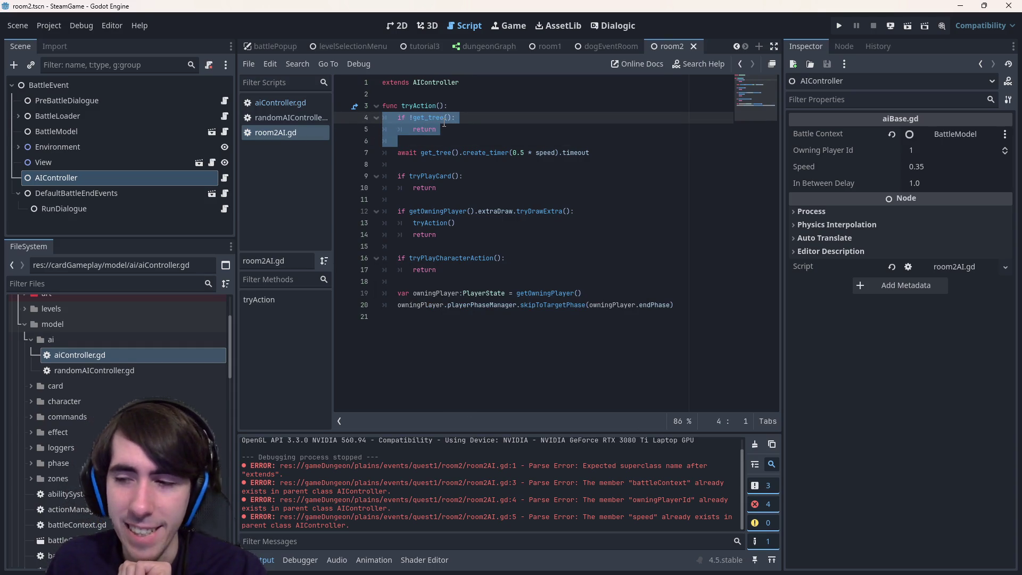
{"action": "left_click_drag", "start_coordinate": [604, 153], "coordinate": [335, 154]}
{"action": "left_click_drag", "start_coordinate": [436, 187], "coordinate": [284, 175]}
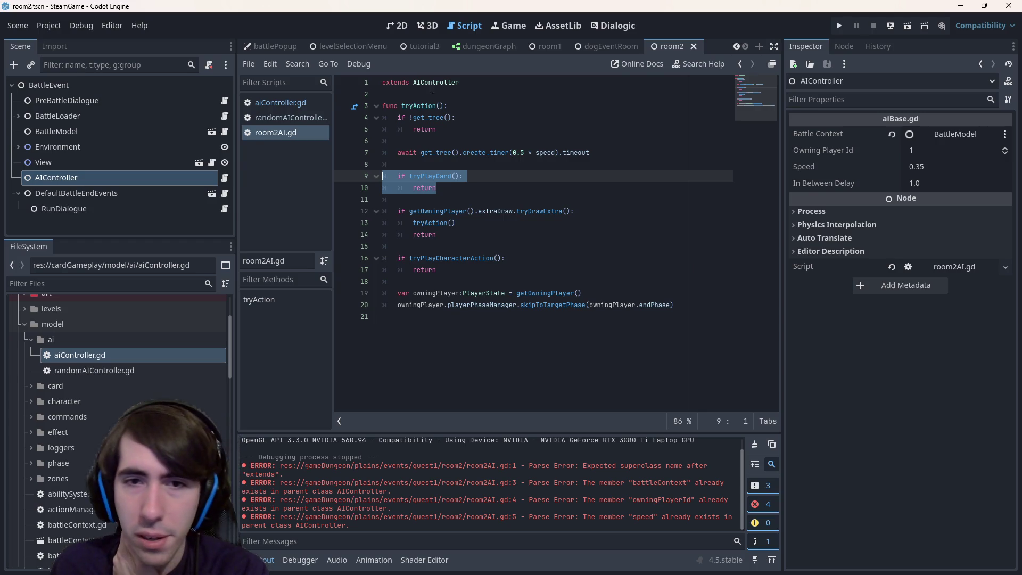
{"action": "left_click", "coordinate": [463, 238]}
{"action": "mouse_move", "coordinate": [483, 239]}
{"action": "left_mouse_down"}
{"action": "mouse_move", "coordinate": [330, 154]}
{"action": "mouse_move", "coordinate": [279, 179]}
{"action": "mouse_move", "coordinate": [283, 143]}
{"action": "mouse_move", "coordinate": [282, 156]}
{"action": "left_mouse_up"}
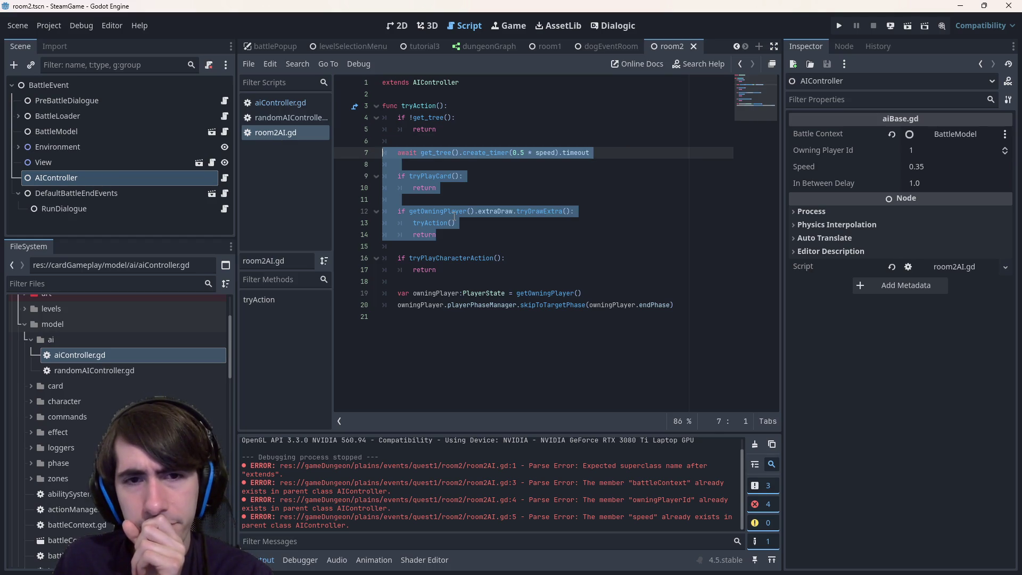
{"action": "left_click", "coordinate": [461, 249]}
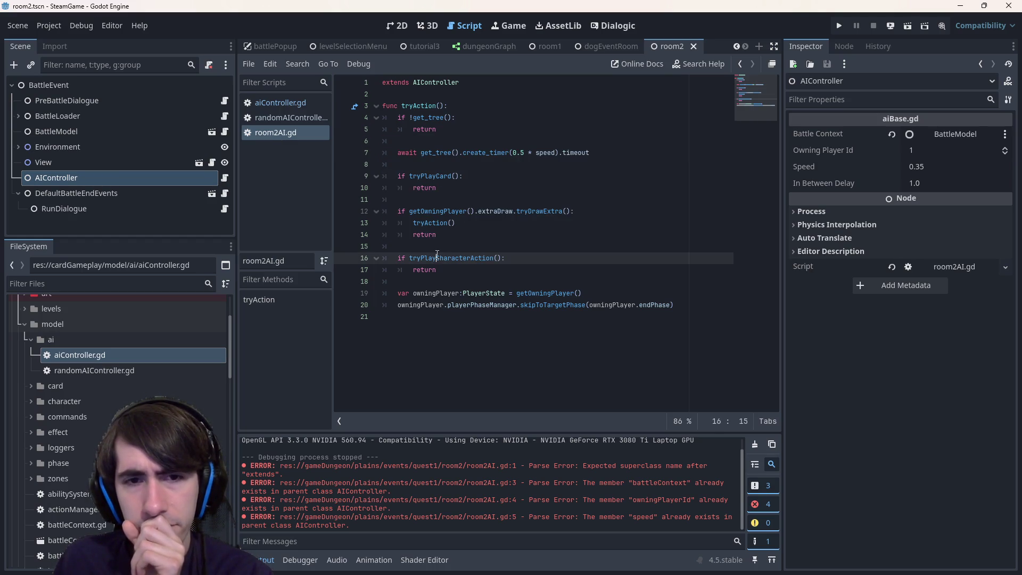
{"action": "left_click", "coordinate": [462, 265]}
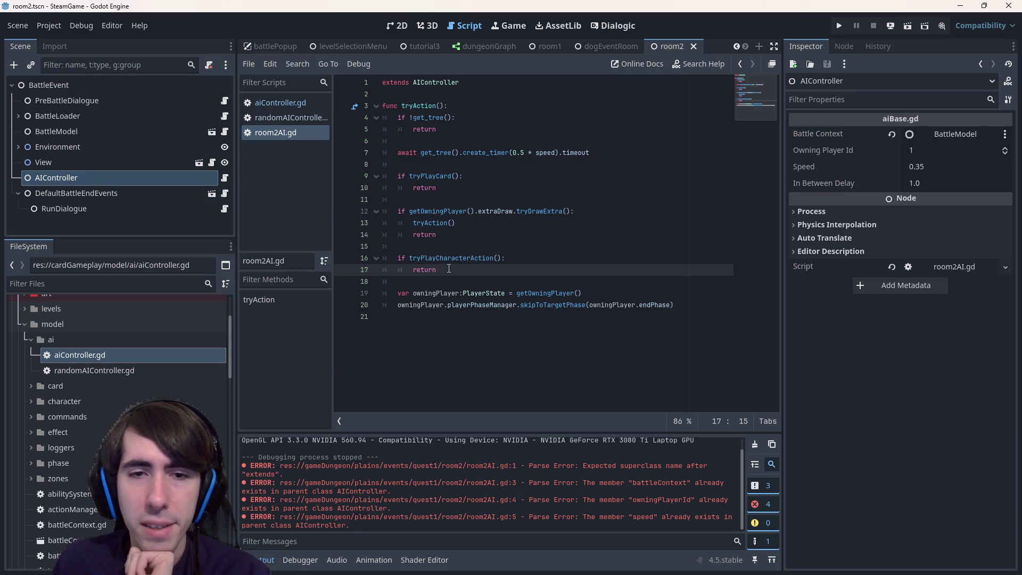
{"action": "left_click_drag", "start_coordinate": [463, 281], "coordinate": [374, 252]}
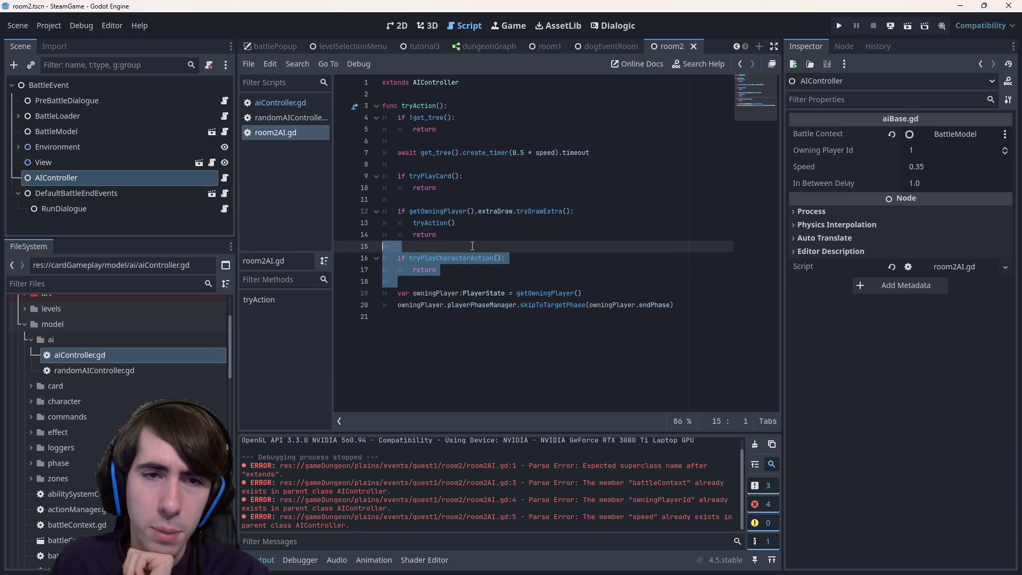
{"action": "key", "text": "ctrl+z"}
{"action": "key", "text": "ctrl+z"}
{"action": "key", "text": "ctrl+z"}
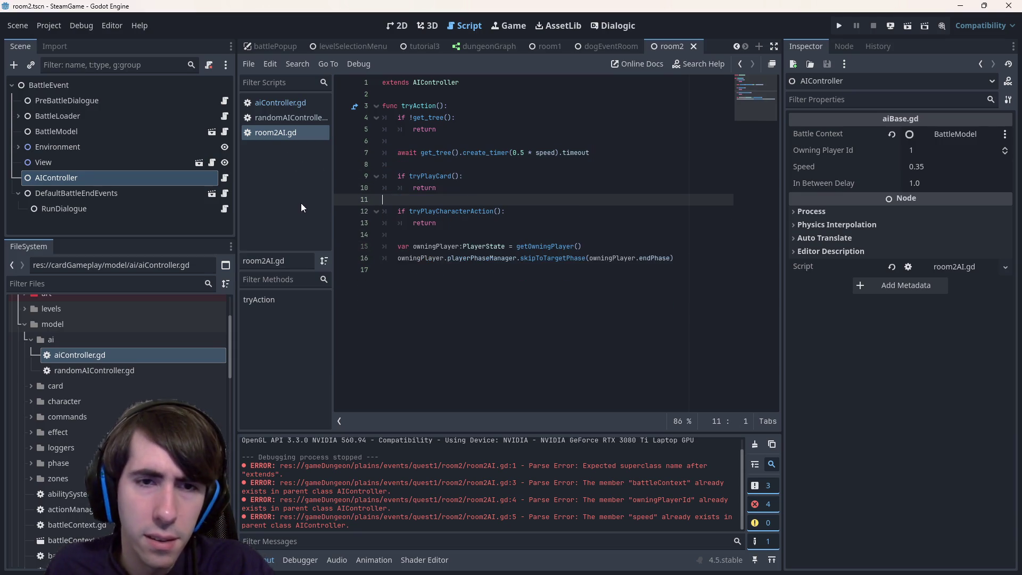
{"action": "key", "text": "ctrl+z"}
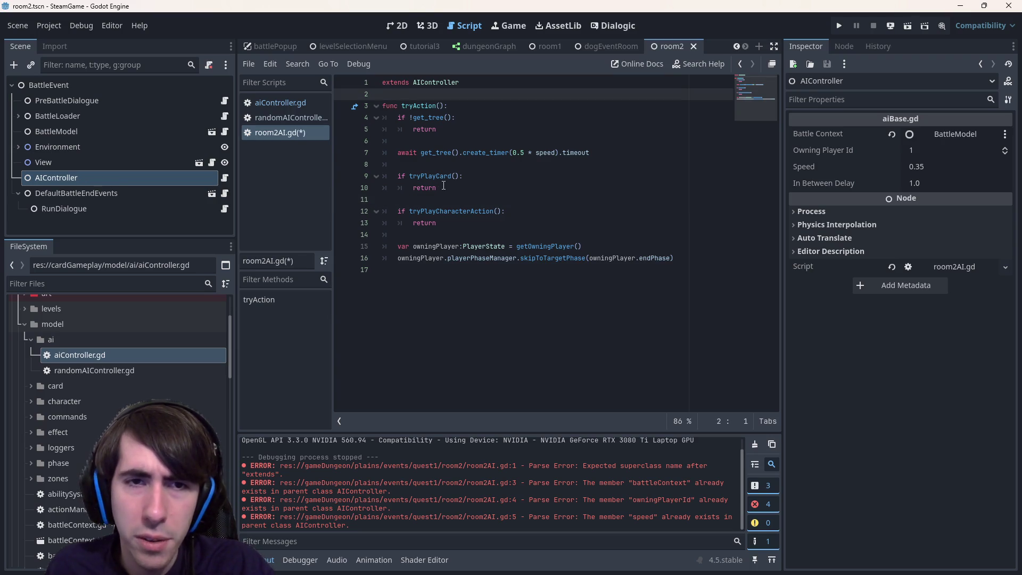
- Check the 2D view and game area, then select the whole tryAction code
{"action": "mouse_move", "coordinate": [444, 172]}
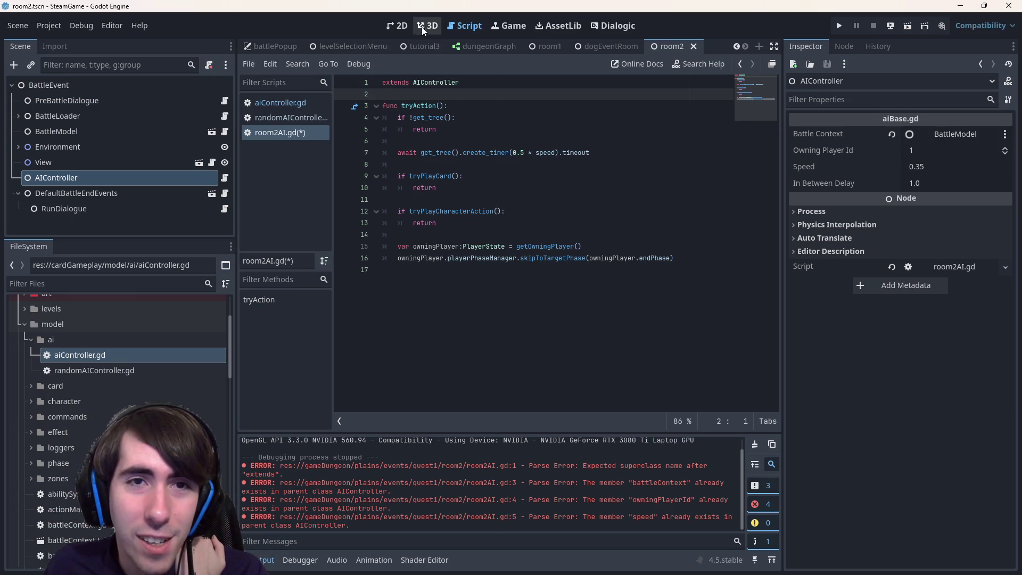
{"action": "left_click", "coordinate": [393, 28]}
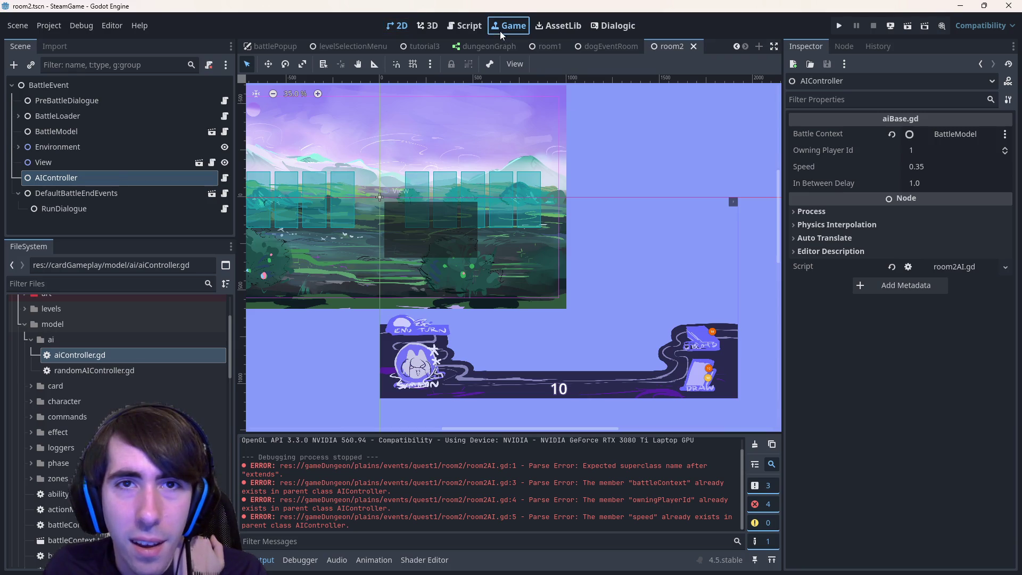
{"action": "left_click", "coordinate": [500, 31]}
{"action": "left_click", "coordinate": [425, 28]}
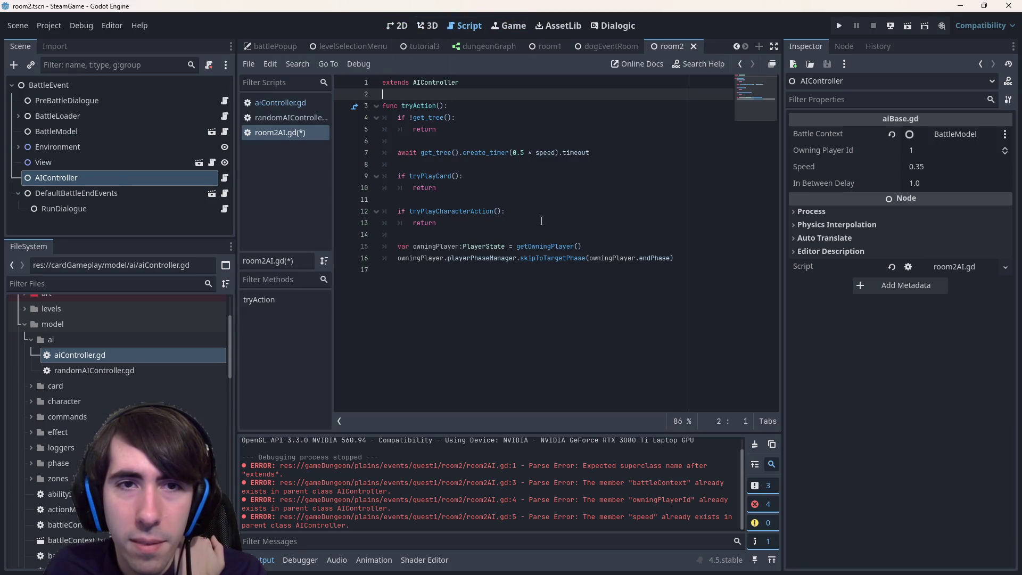
{"action": "key", "text": "ctrl+End"}
{"action": "key", "text": "ctrl+shift+Home"}
{"action": "key", "text": "shift+Down"}
{"action": "key", "text": "shift+Down"}
- Switch to the tutorial3 battle scene and start it with Run Current Scene (F6)
{"action": "left_click", "coordinate": [405, 25]}
{"action": "left_click", "coordinate": [424, 46]}
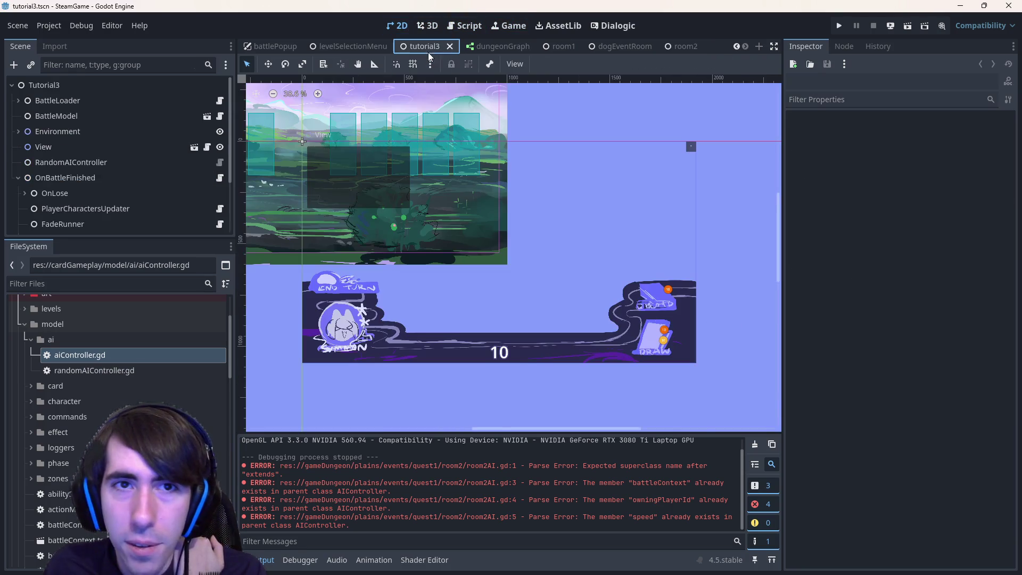
{"action": "left_click", "coordinate": [907, 26]}
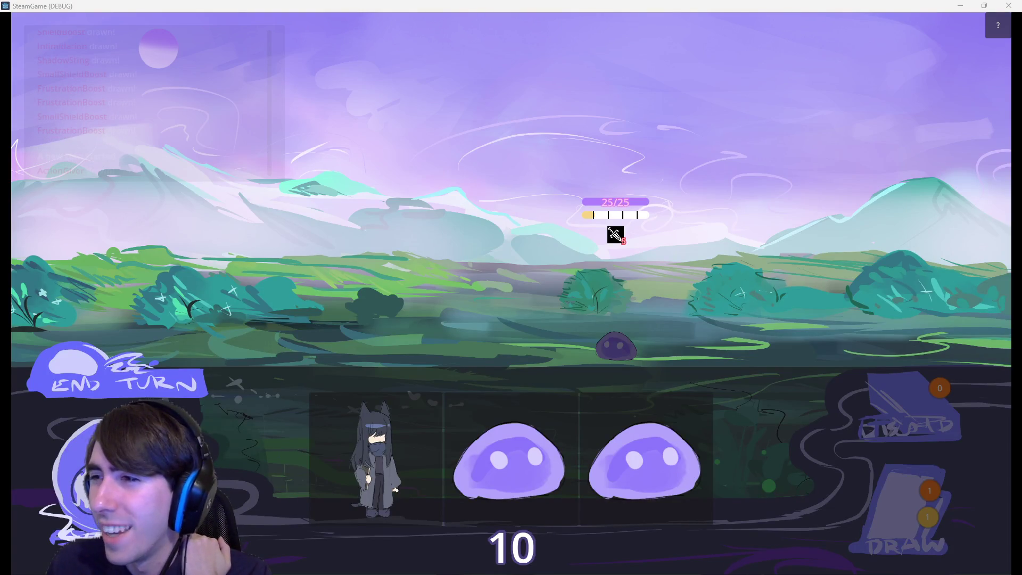
- Deploy the hooded hero and two slimes on the battlefield, then end the turn
{"action": "left_click_drag", "start_coordinate": [367, 447], "coordinate": [353, 365]}
{"action": "mouse_move", "coordinate": [420, 425]}
{"action": "left_mouse_down"}
{"action": "mouse_move", "coordinate": [290, 311]}
{"action": "mouse_move", "coordinate": [311, 320]}
{"action": "left_mouse_up"}
{"action": "left_click_drag", "start_coordinate": [487, 426], "coordinate": [251, 294]}
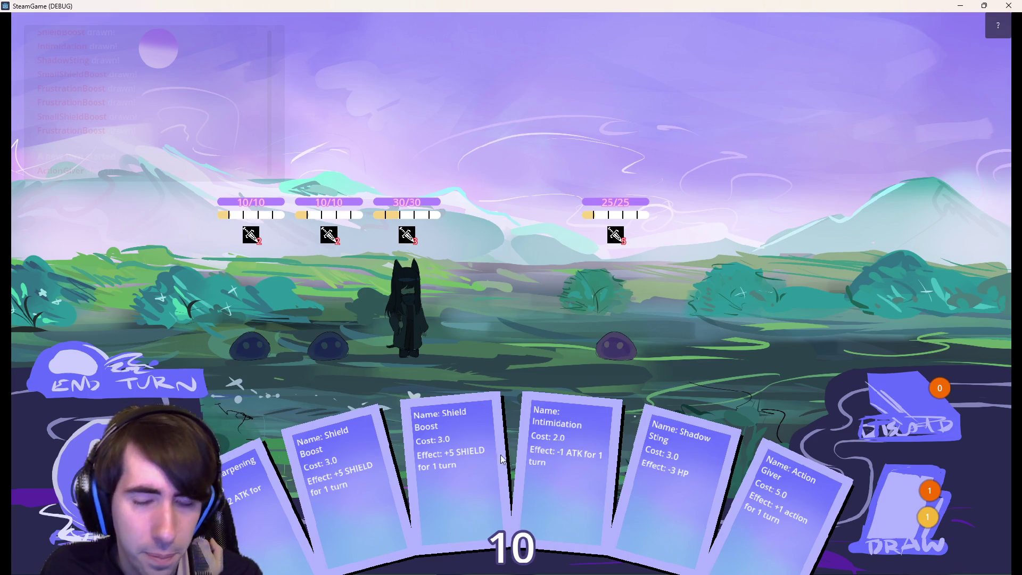
{"action": "left_click", "coordinate": [176, 380]}
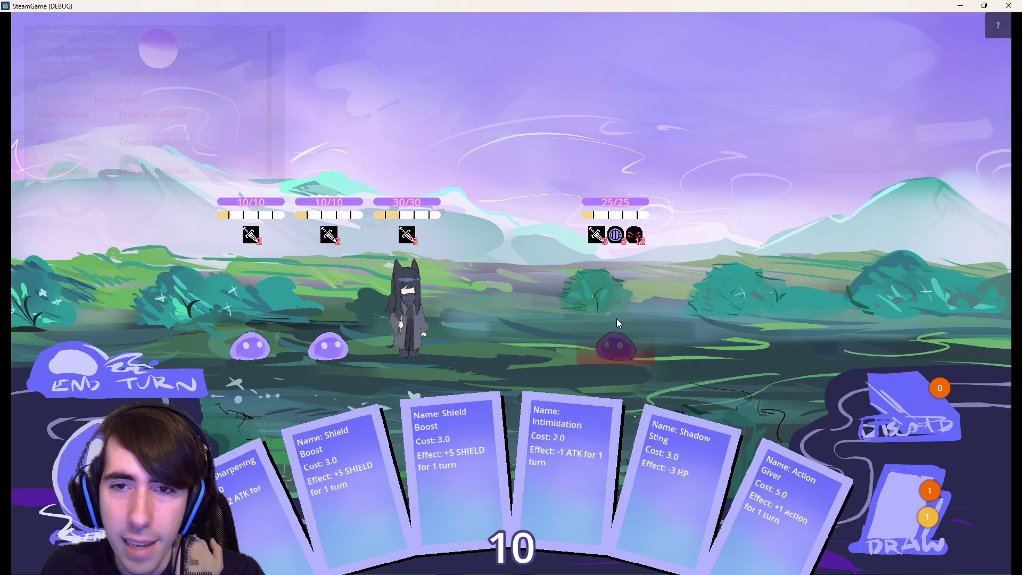
- Play Shield Boost and Sharpening on the hooded hero, attack the enemy slime twice, then close the game
{"action": "left_click_drag", "start_coordinate": [631, 464], "coordinate": [627, 323]}
{"action": "mouse_move", "coordinate": [514, 432]}
{"action": "left_mouse_down"}
{"action": "mouse_move", "coordinate": [403, 331]}
{"action": "mouse_move", "coordinate": [400, 315]}
{"action": "left_mouse_up"}
{"action": "mouse_move", "coordinate": [417, 241]}
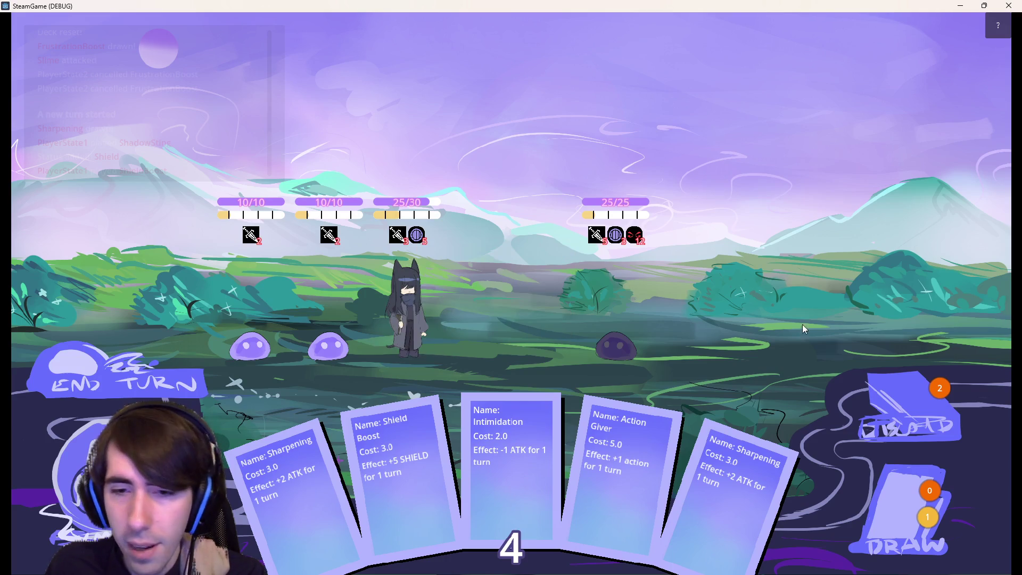
{"action": "mouse_move", "coordinate": [732, 471]}
{"action": "left_mouse_down"}
{"action": "mouse_move", "coordinate": [405, 280]}
{"action": "mouse_move", "coordinate": [405, 296]}
{"action": "left_mouse_up"}
{"action": "mouse_move", "coordinate": [387, 240]}
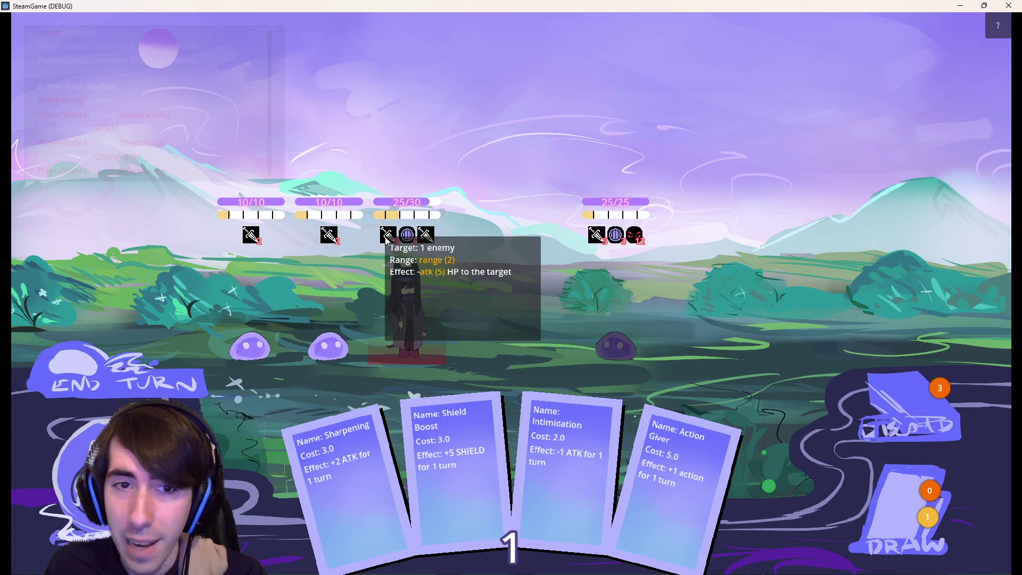
{"action": "left_click", "coordinate": [903, 496]}
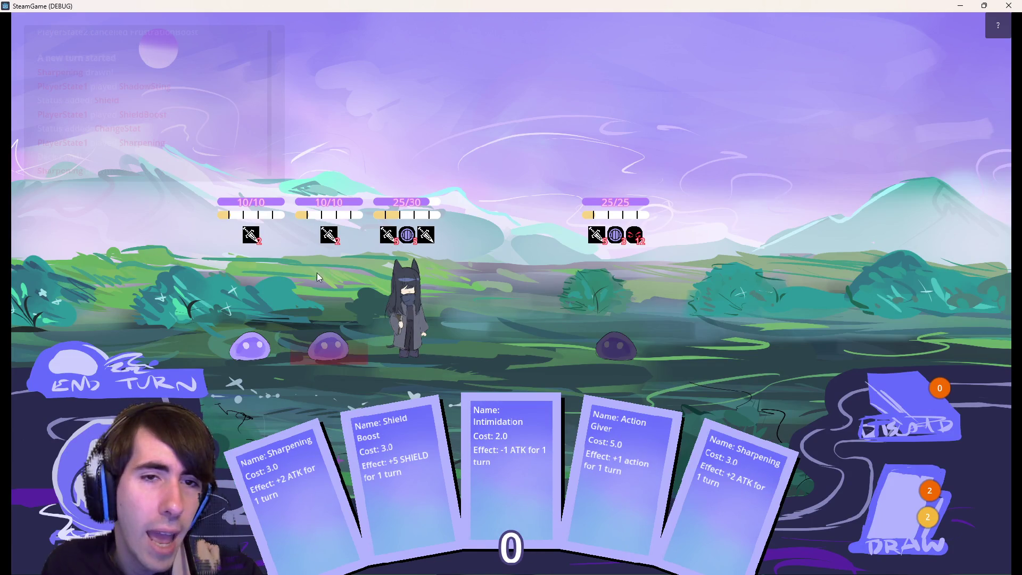
{"action": "left_click", "coordinate": [616, 318]}
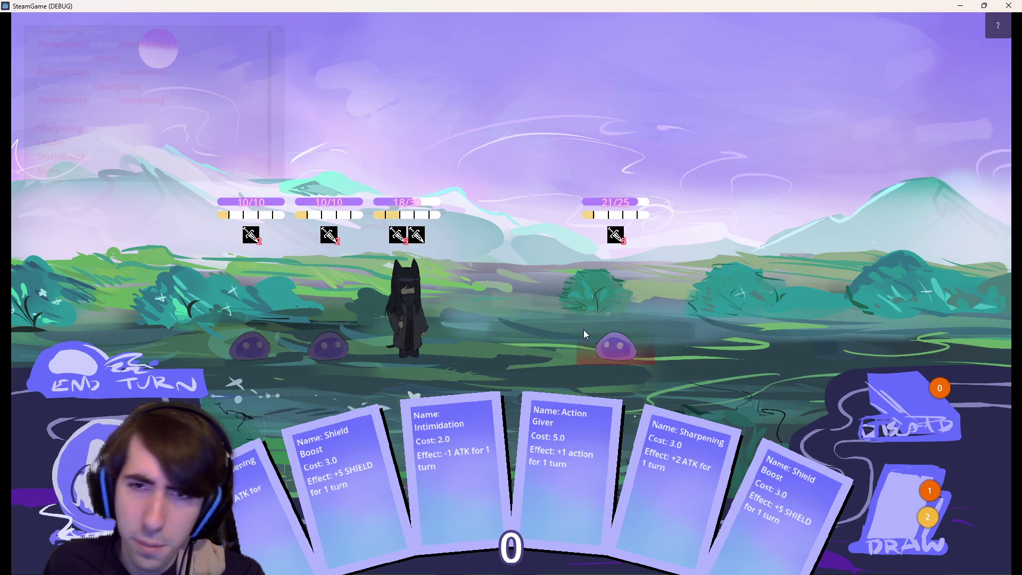
{"action": "left_click", "coordinate": [605, 320]}
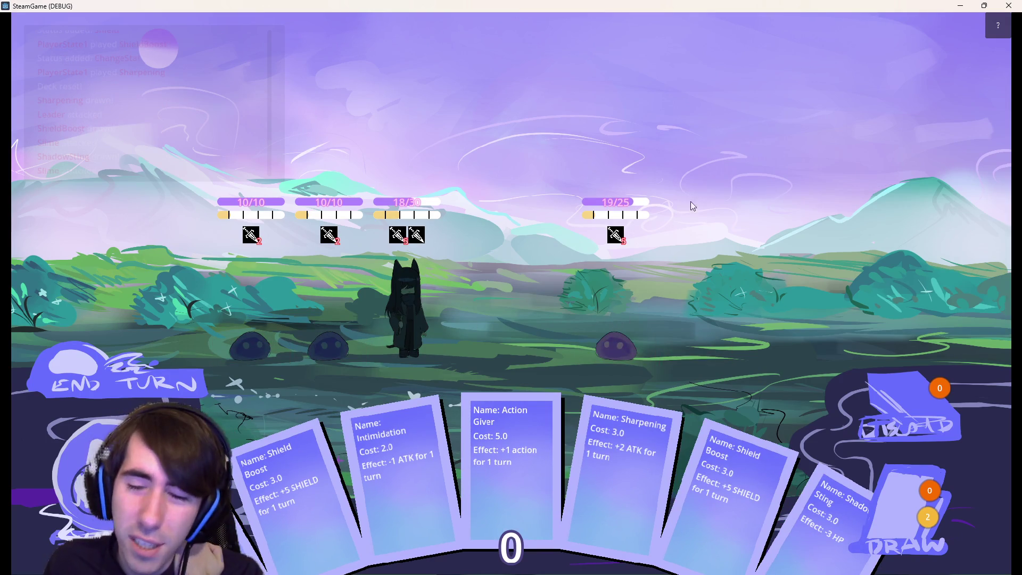
{"action": "left_click", "coordinate": [1008, 5]}
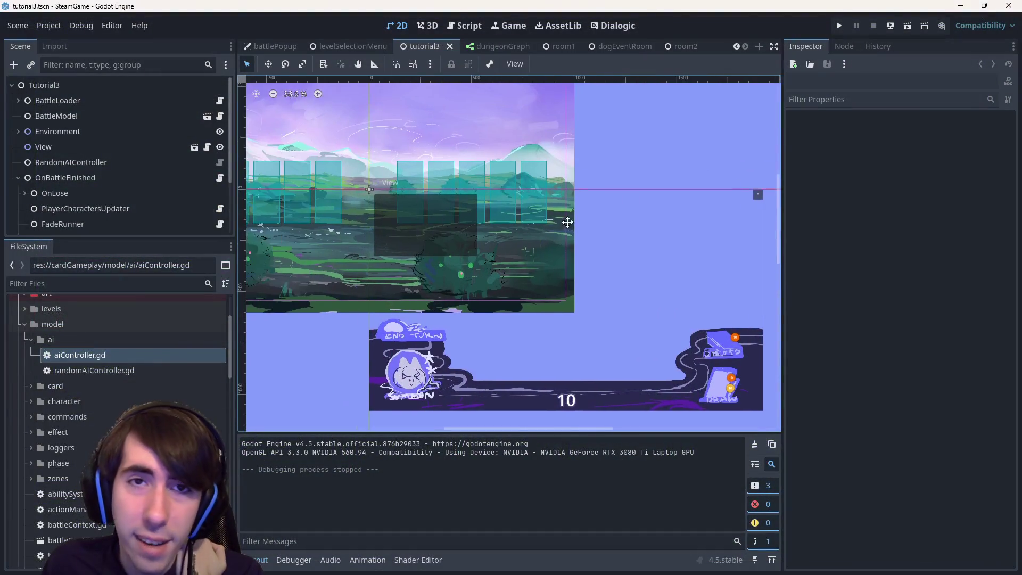
- Browse the open scene tabs, dismiss a tab's options menu, and switch back to the room2AI.gd script
{"action": "scroll", "coordinate": [534, 48], "scroll_direction": "down", "scroll_amount": 8}
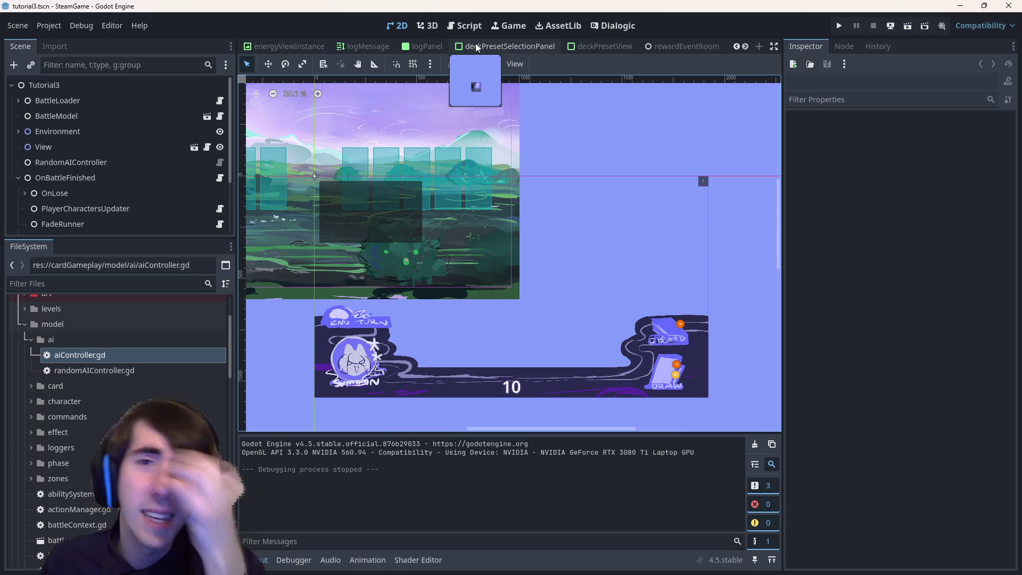
{"action": "scroll", "coordinate": [474, 48], "scroll_direction": "up", "scroll_amount": 4}
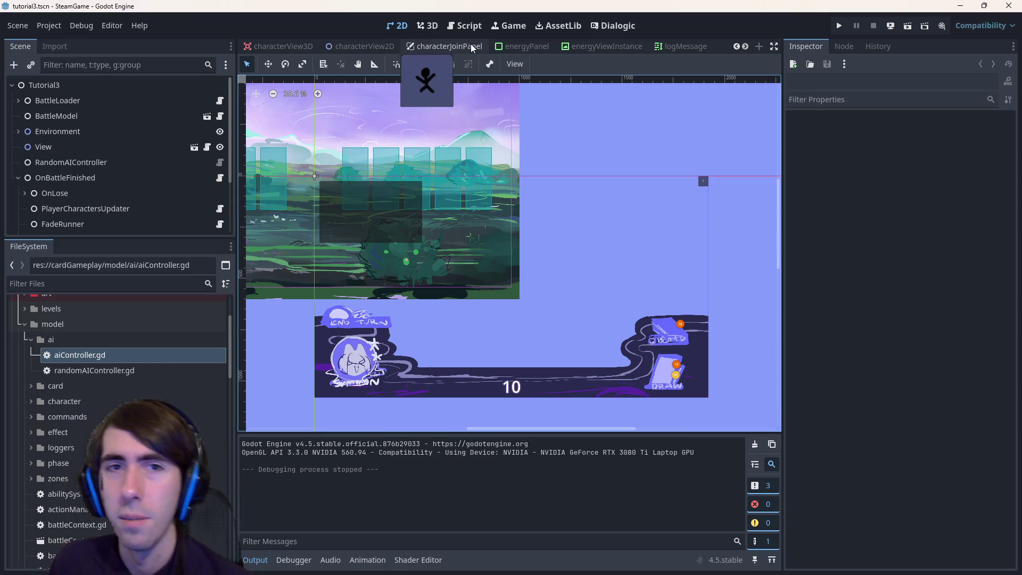
{"action": "scroll", "coordinate": [471, 48], "scroll_direction": "down", "scroll_amount": 3}
{"action": "scroll", "coordinate": [510, 47], "scroll_direction": "down", "scroll_amount": 4}
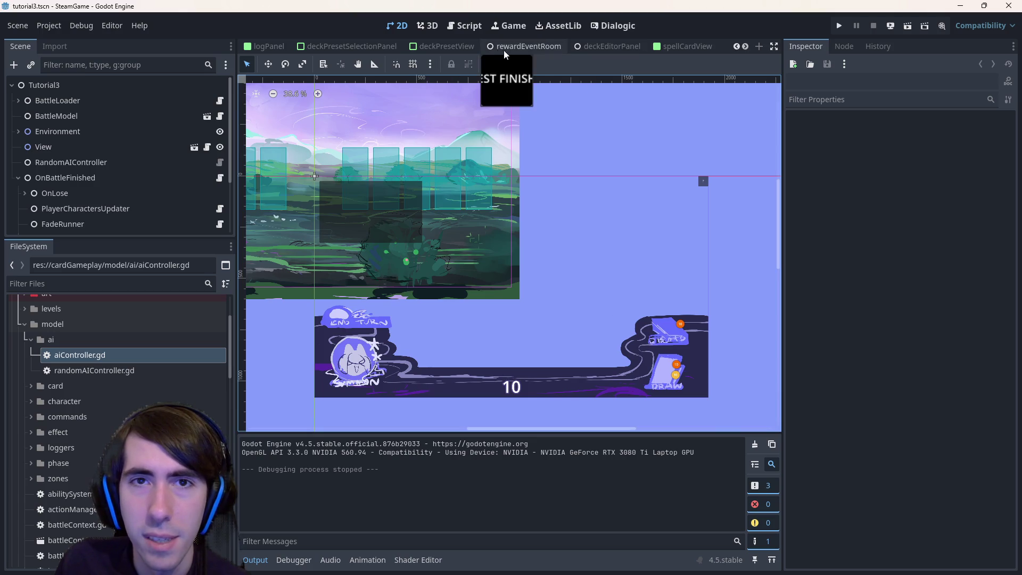
{"action": "right_click", "coordinate": [557, 46]}
{"action": "key", "text": "Escape"}
{"action": "scroll", "coordinate": [535, 49], "scroll_direction": "down", "scroll_amount": 6}
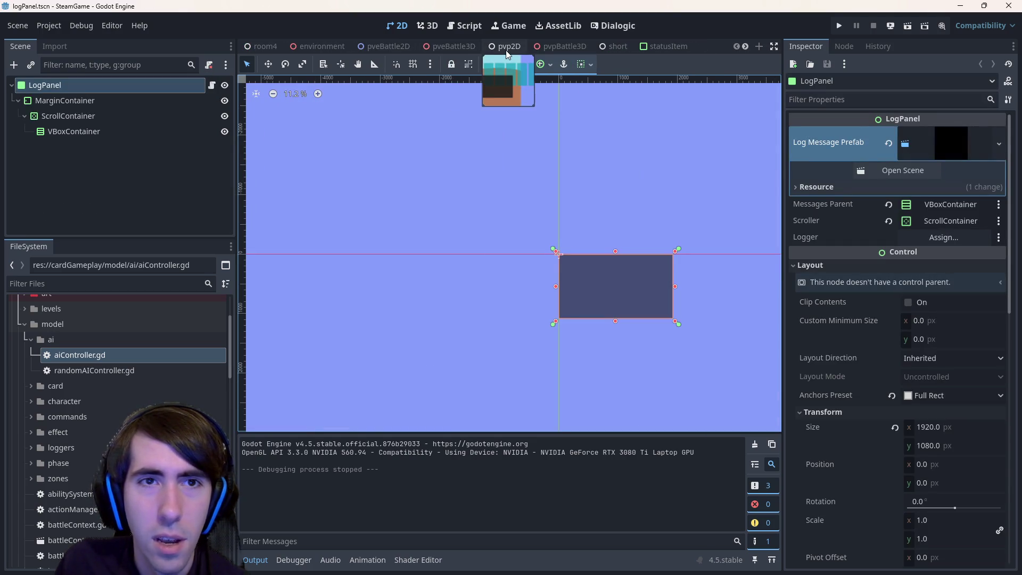
{"action": "scroll", "coordinate": [529, 52], "scroll_direction": "up", "scroll_amount": 5}
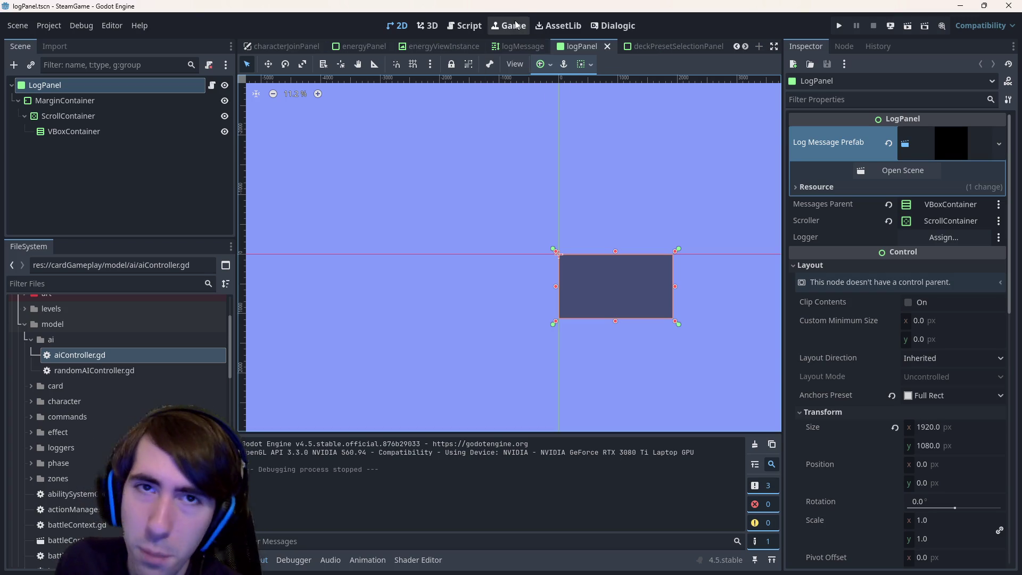
{"action": "left_click", "coordinate": [522, 30]}
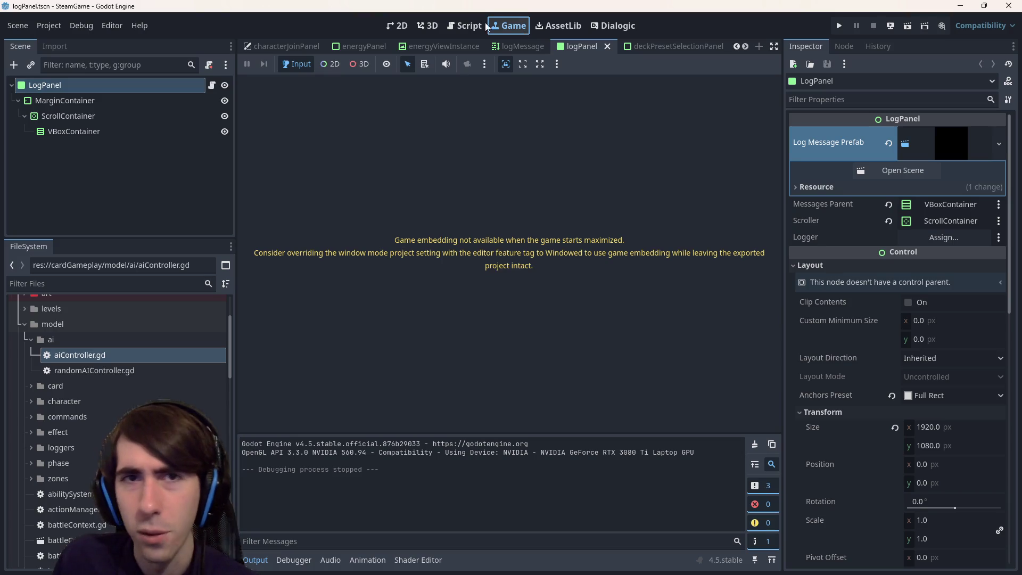
{"action": "left_click", "coordinate": [461, 23]}
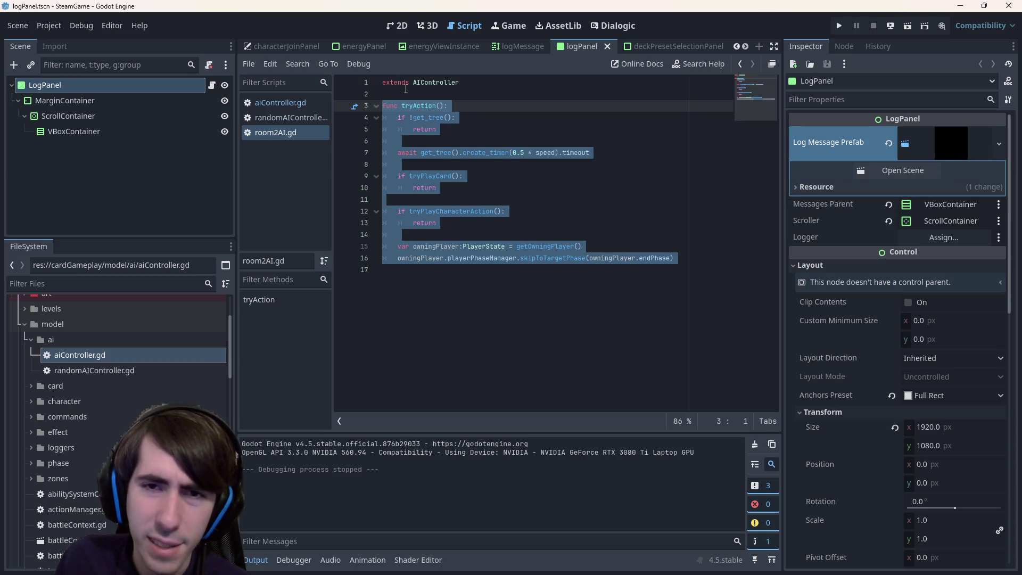
- Deselect the code in room2AI.gd and switch to the Roguelike Compendium Google Doc
{"action": "left_click", "coordinate": [618, 318]}
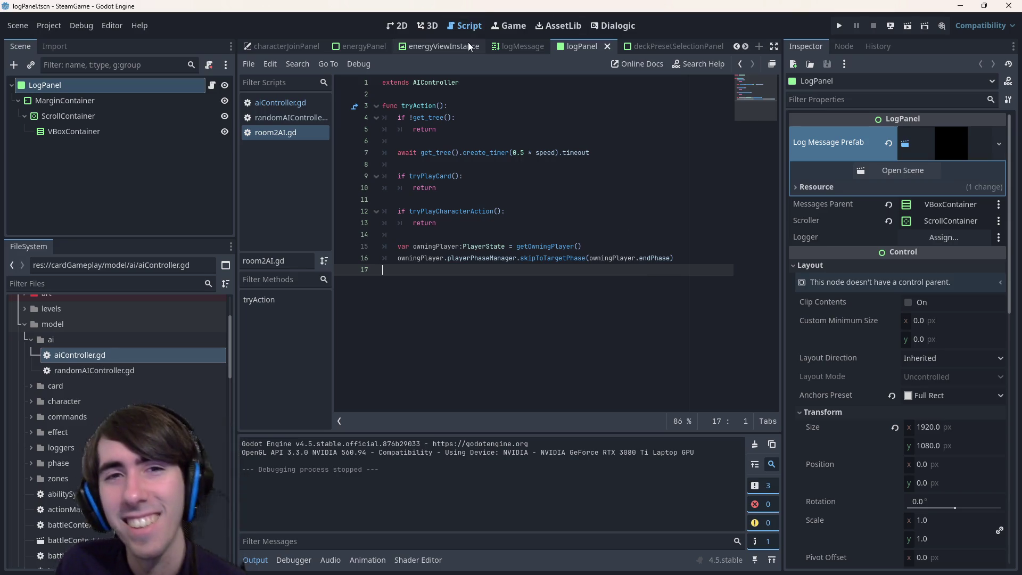
{"action": "scroll", "coordinate": [557, 45], "scroll_direction": "up", "scroll_amount": 1}
{"action": "scroll", "coordinate": [558, 46], "scroll_direction": "up", "scroll_amount": 6}
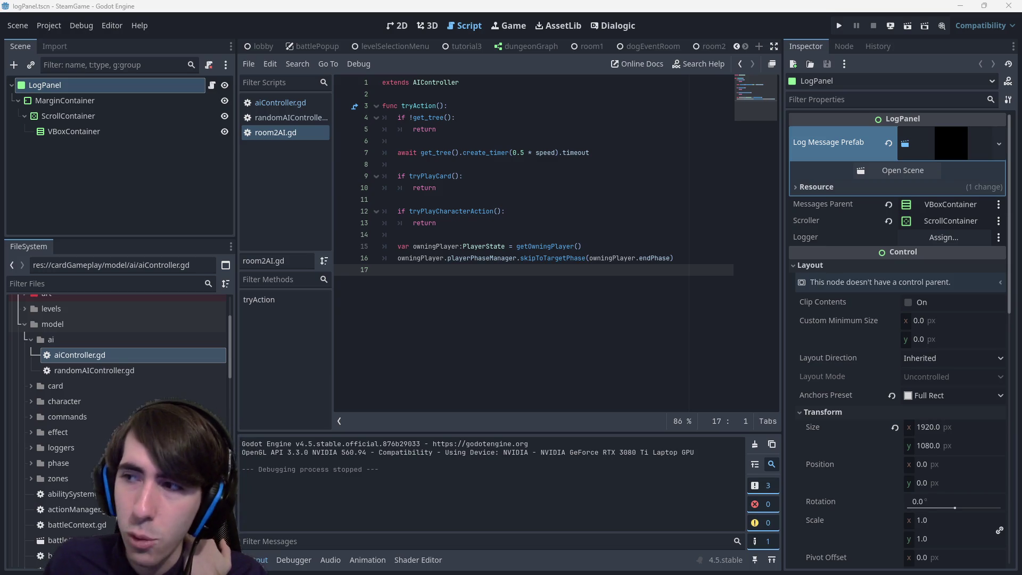
{"action": "key", "text": "alt+Tab"}
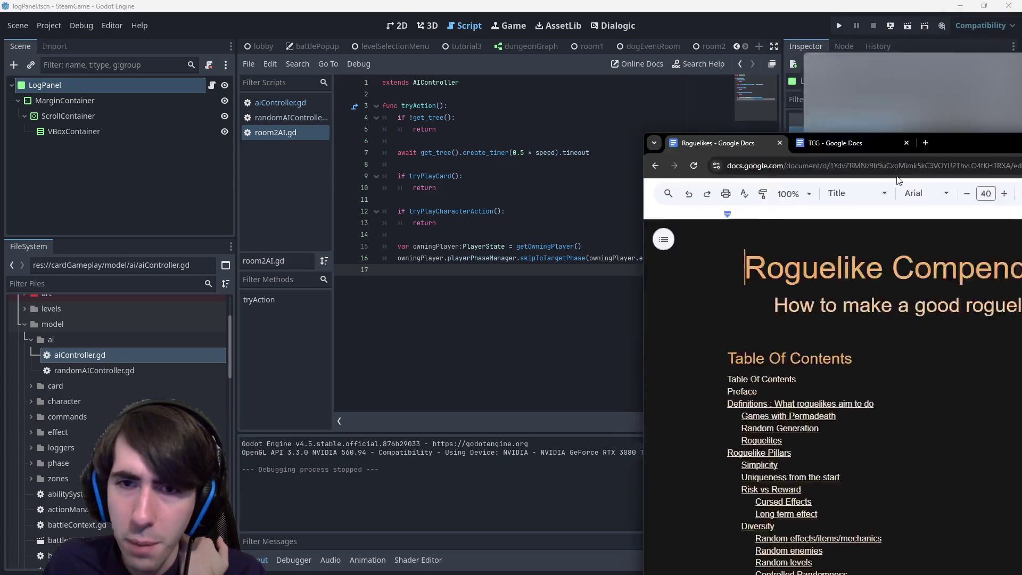
- Scroll through the Roguelikes notes, then switch to the TCG document tab
{"action": "scroll", "coordinate": [482, 239], "scroll_direction": "down", "scroll_amount": 5}
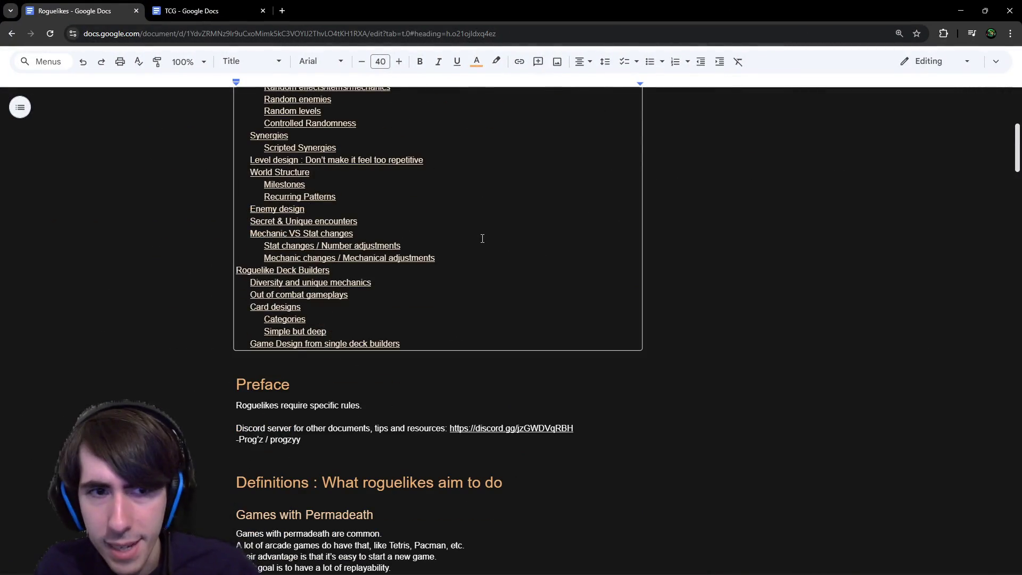
{"action": "scroll", "coordinate": [482, 238], "scroll_direction": "down", "scroll_amount": 1, "text": "ctrl"}
{"action": "scroll", "coordinate": [481, 237], "scroll_direction": "up", "scroll_amount": 1, "text": "ctrl"}
{"action": "scroll", "coordinate": [502, 248], "scroll_direction": "down", "scroll_amount": 3}
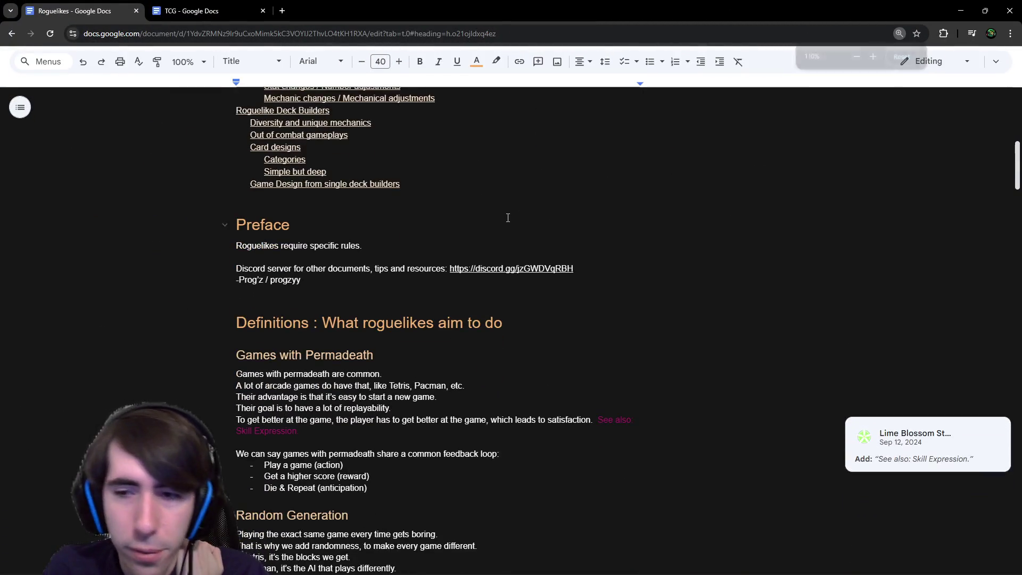
{"action": "scroll", "coordinate": [508, 217], "scroll_direction": "down", "scroll_amount": 15}
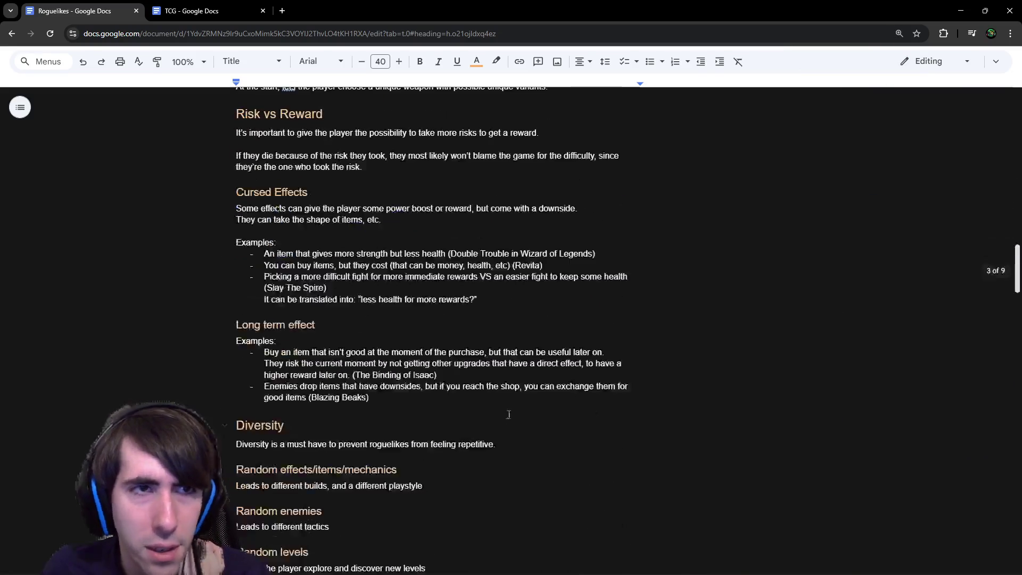
{"action": "scroll", "coordinate": [508, 414], "scroll_direction": "down", "scroll_amount": 8}
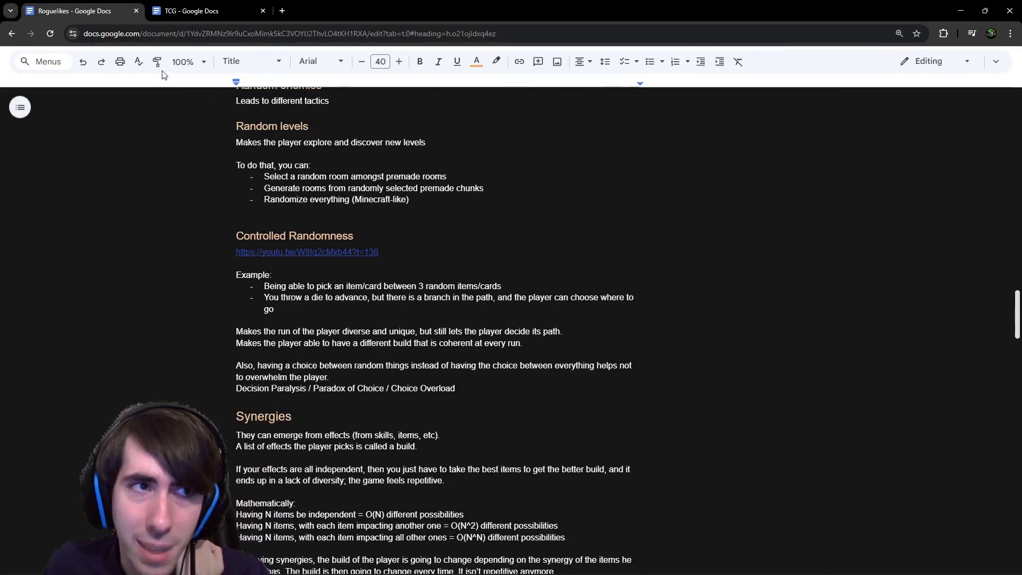
{"action": "scroll", "coordinate": [347, 356], "scroll_direction": "down", "scroll_amount": 9}
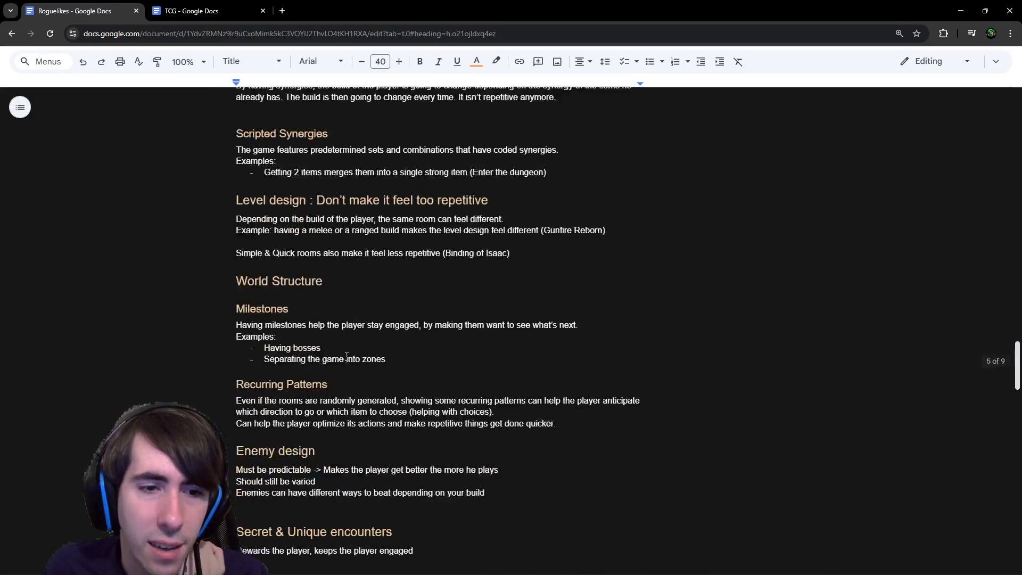
{"action": "scroll", "coordinate": [346, 356], "scroll_direction": "down", "scroll_amount": 17}
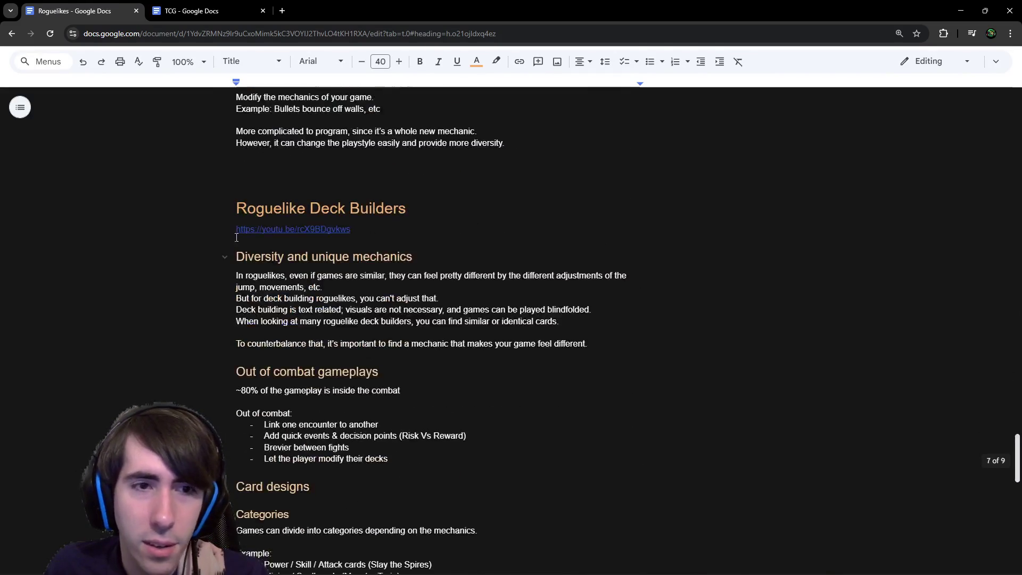
{"action": "left_click_drag", "start_coordinate": [237, 208], "coordinate": [412, 222]}
{"action": "scroll", "coordinate": [413, 223], "scroll_direction": "down", "scroll_amount": 1}
{"action": "scroll", "coordinate": [413, 223], "scroll_direction": "down", "scroll_amount": 12}
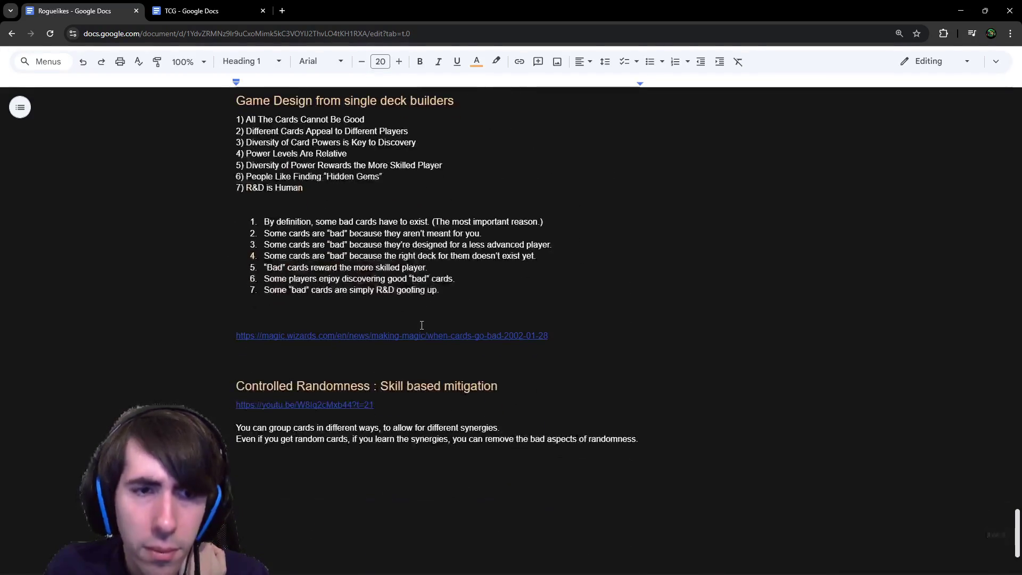
{"action": "scroll", "coordinate": [422, 324], "scroll_direction": "up", "scroll_amount": 6}
{"action": "left_click", "coordinate": [202, 10]}
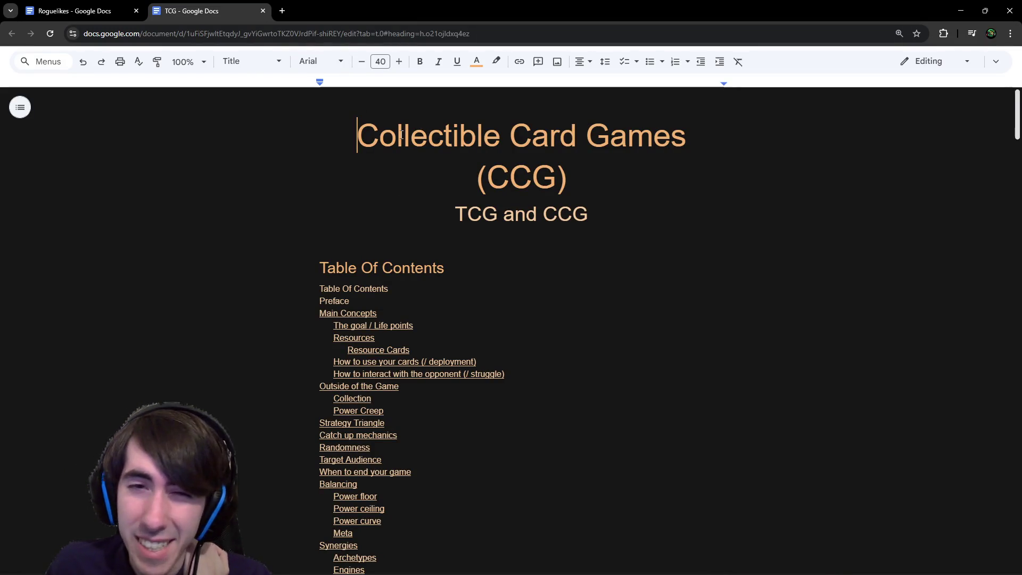
- Read through the CCG notes, previewing the two interaction-section links, then return to Godot
{"action": "left_click_drag", "start_coordinate": [532, 172], "coordinate": [487, 171]}
{"action": "left_click", "coordinate": [532, 172]}
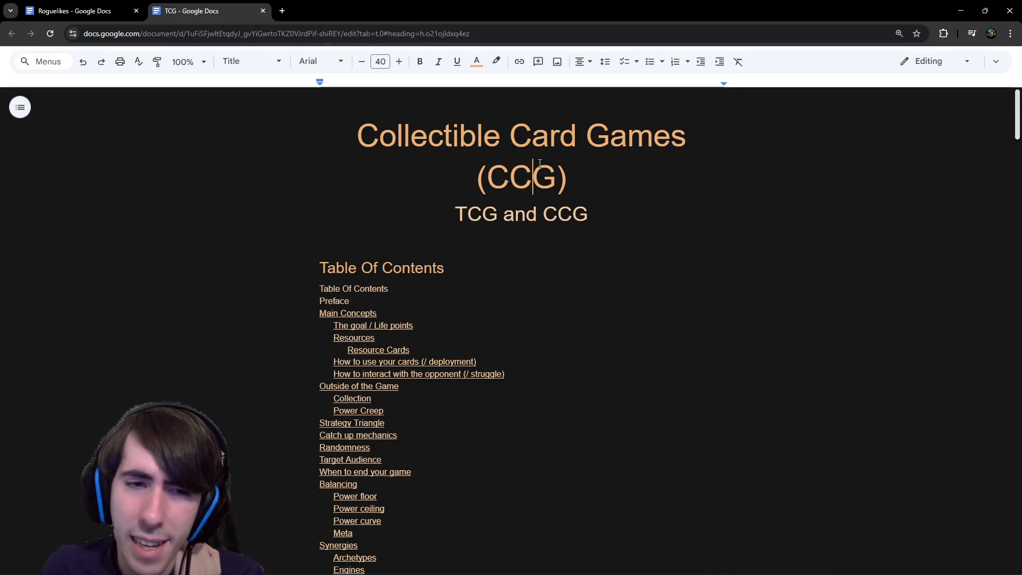
{"action": "scroll", "coordinate": [545, 165], "scroll_direction": "down", "scroll_amount": 1}
{"action": "scroll", "coordinate": [542, 166], "scroll_direction": "down", "scroll_amount": 6}
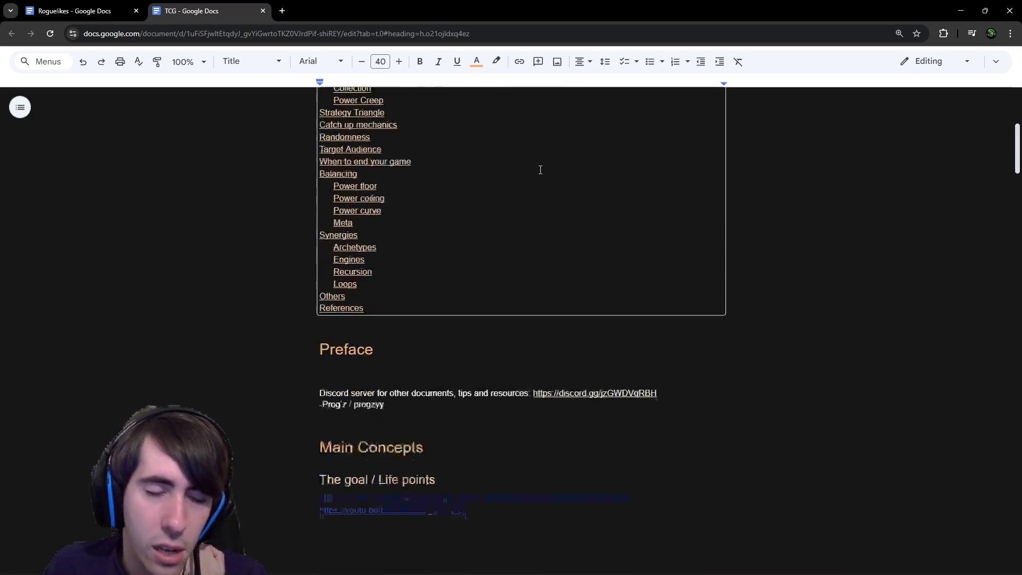
{"action": "scroll", "coordinate": [539, 168], "scroll_direction": "down", "scroll_amount": 12}
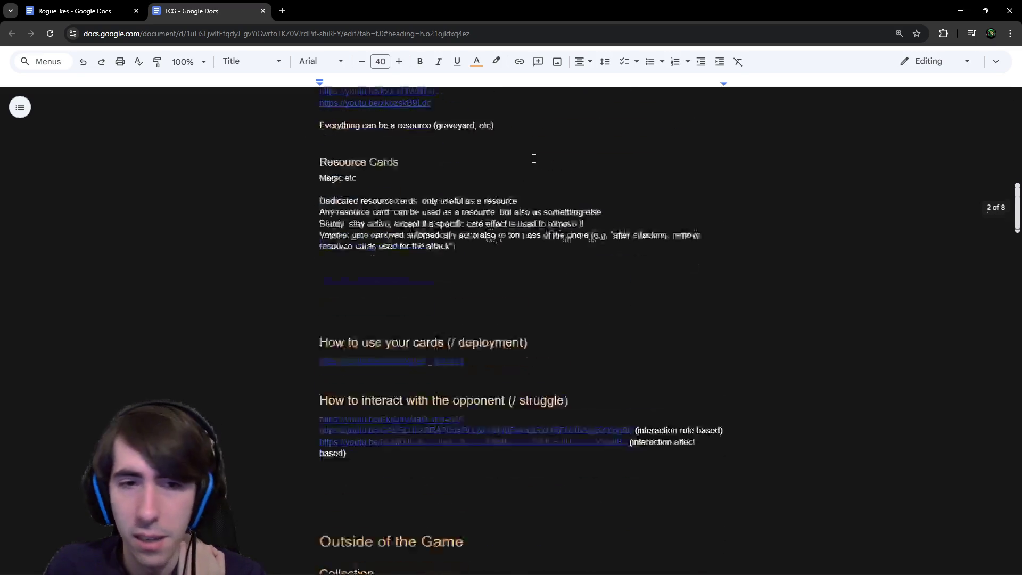
{"action": "left_click", "coordinate": [389, 197]}
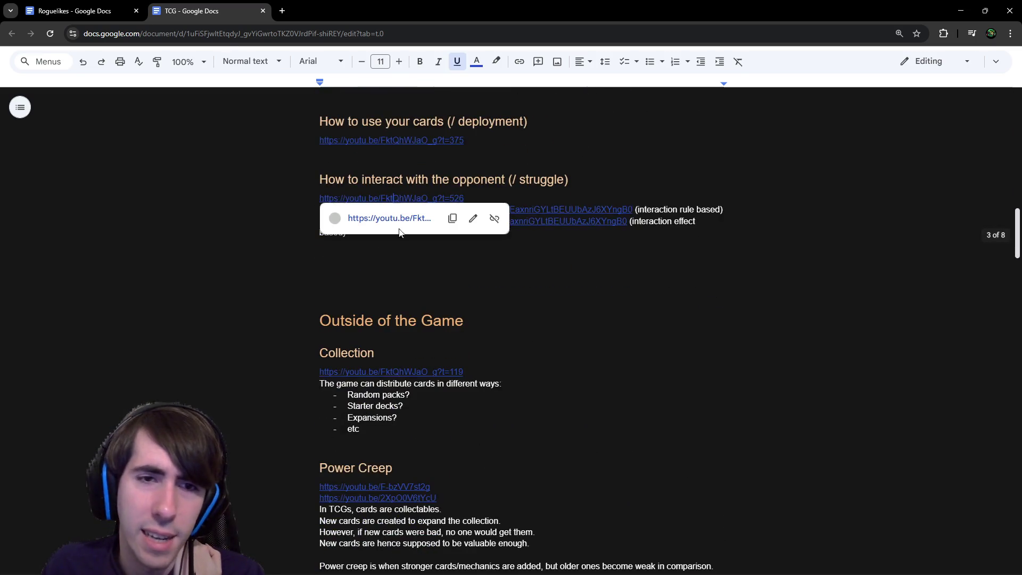
{"action": "left_click", "coordinate": [526, 212]}
{"action": "scroll", "coordinate": [540, 311], "scroll_direction": "down", "scroll_amount": 6}
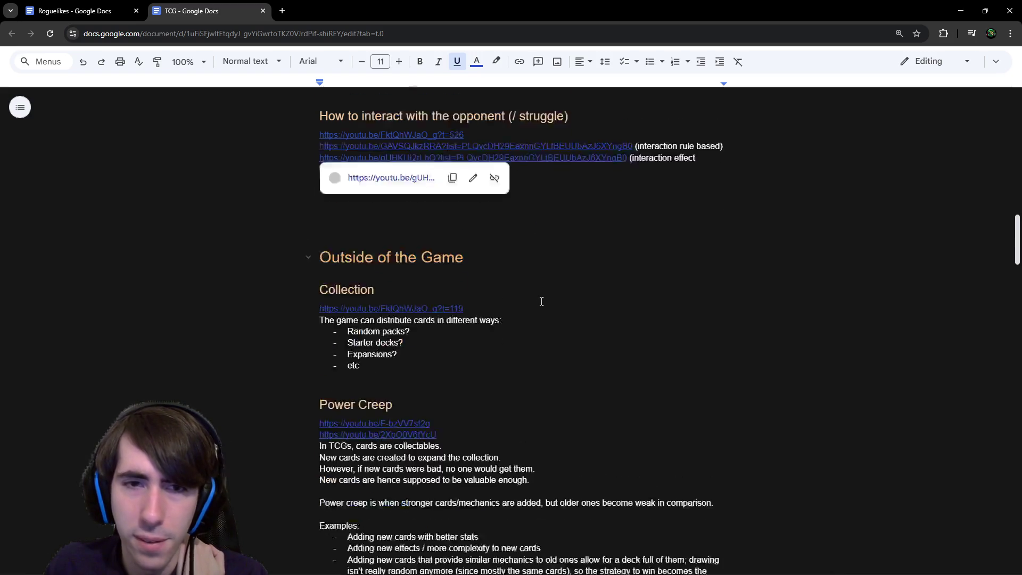
{"action": "left_click", "coordinate": [605, 296]}
{"action": "scroll", "coordinate": [605, 298], "scroll_direction": "down", "scroll_amount": 20}
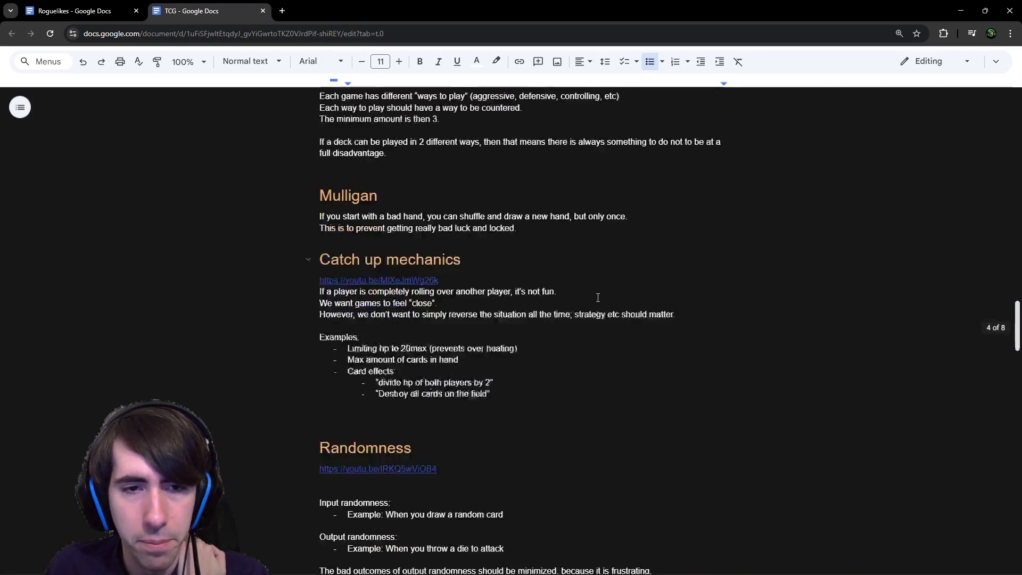
{"action": "scroll", "coordinate": [524, 300], "scroll_direction": "down", "scroll_amount": 15}
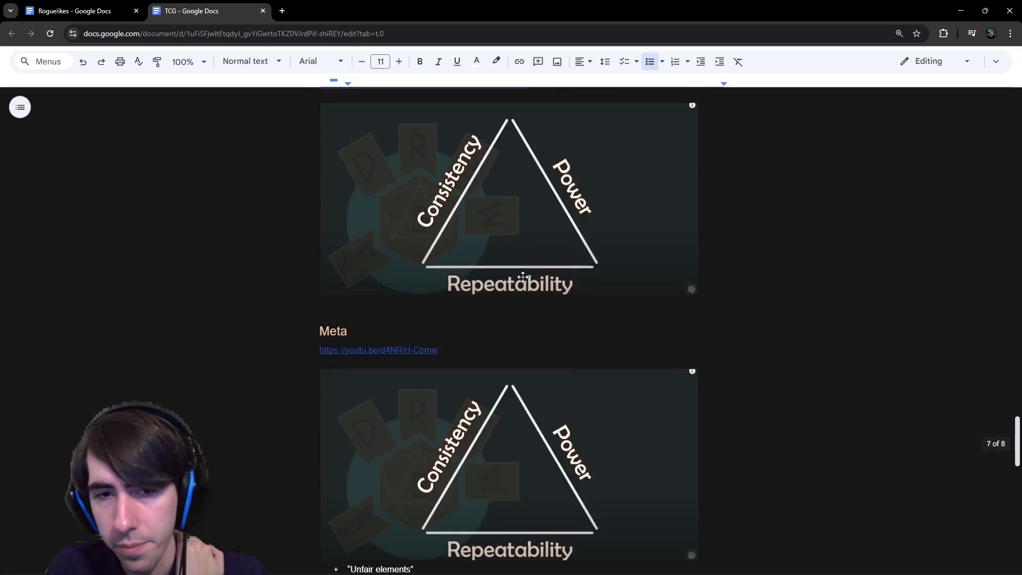
{"action": "key", "text": "alt+Tab"}
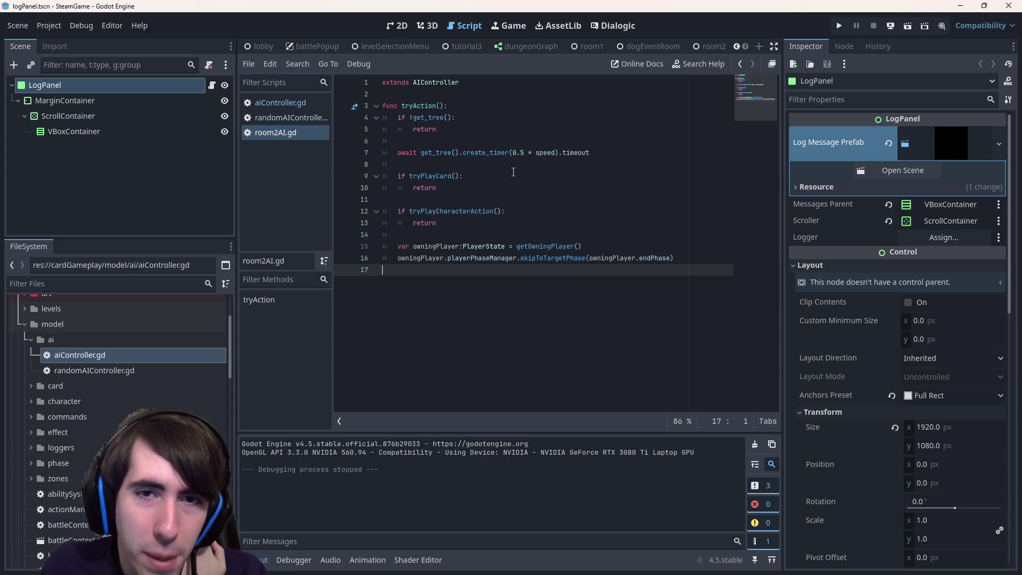
- Review the tryPlayCard and tryPlayCharacterAction checks, then insert blank lines above func tryAction
{"action": "left_click_drag", "start_coordinate": [479, 188], "coordinate": [326, 176]}
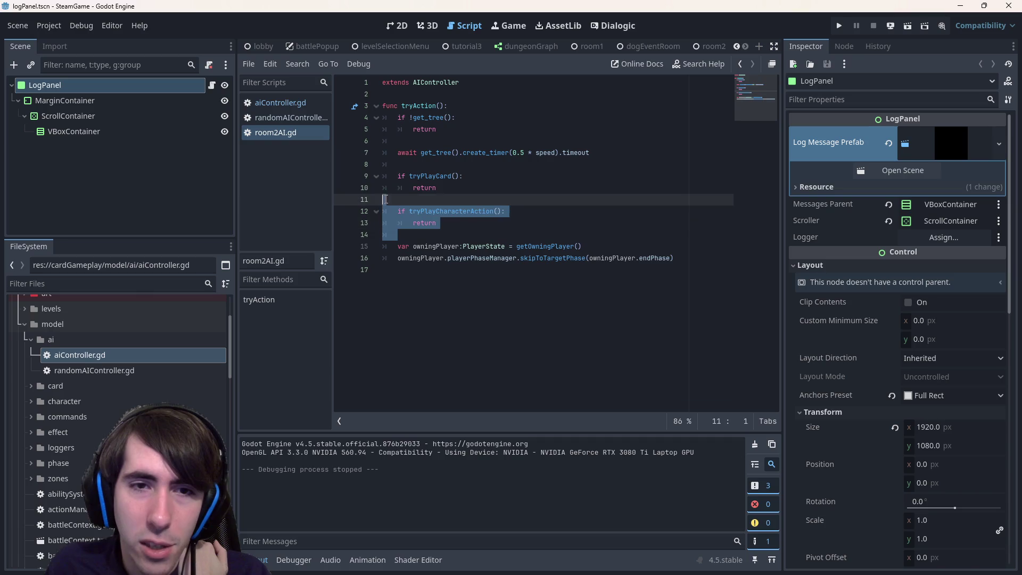
{"action": "left_click", "coordinate": [468, 210]}
{"action": "double_click", "coordinate": [468, 210]}
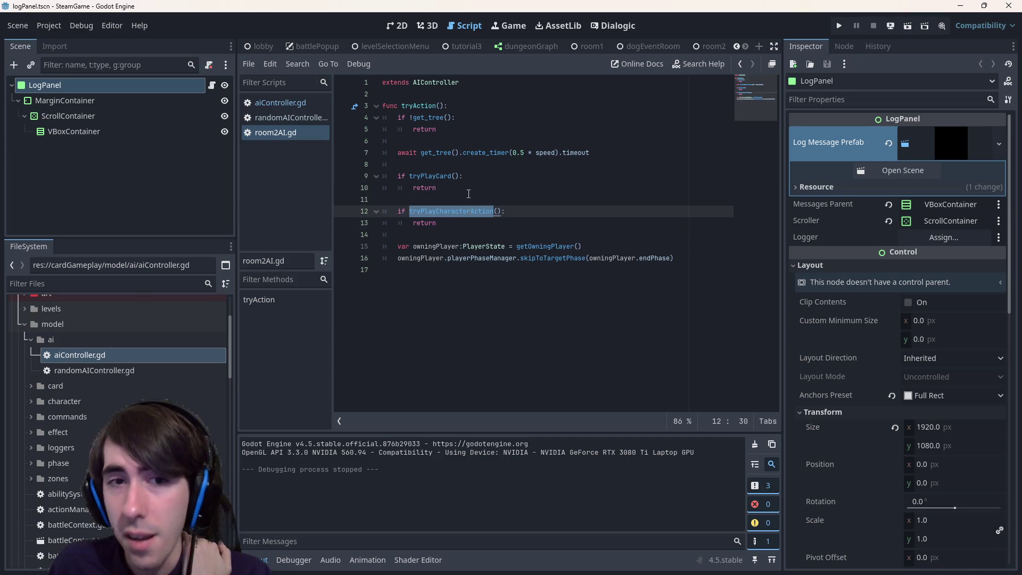
{"action": "left_click", "coordinate": [476, 195]}
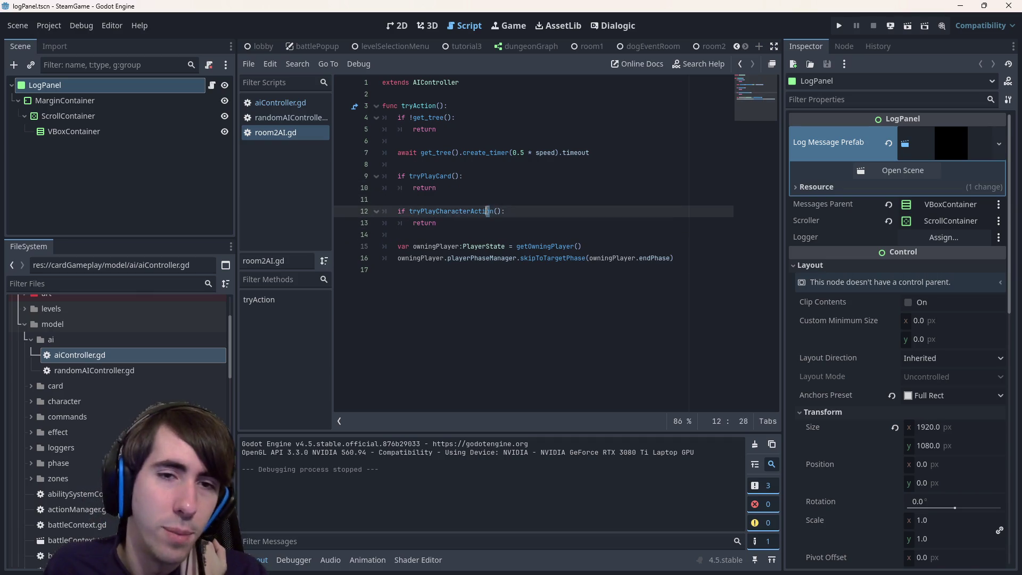
{"action": "left_click_drag", "start_coordinate": [438, 223], "coordinate": [315, 213]}
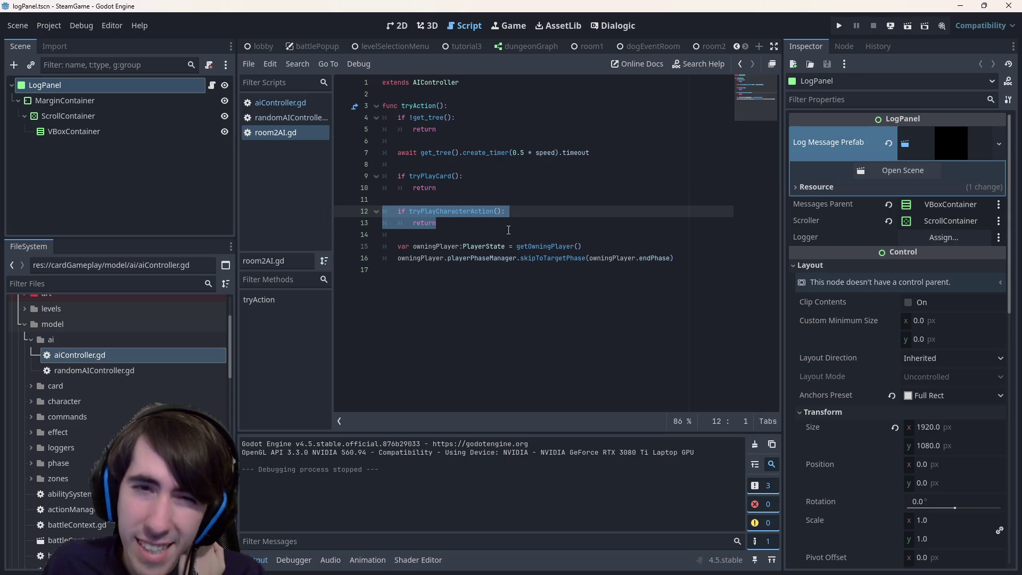
{"action": "left_click", "coordinate": [538, 292]}
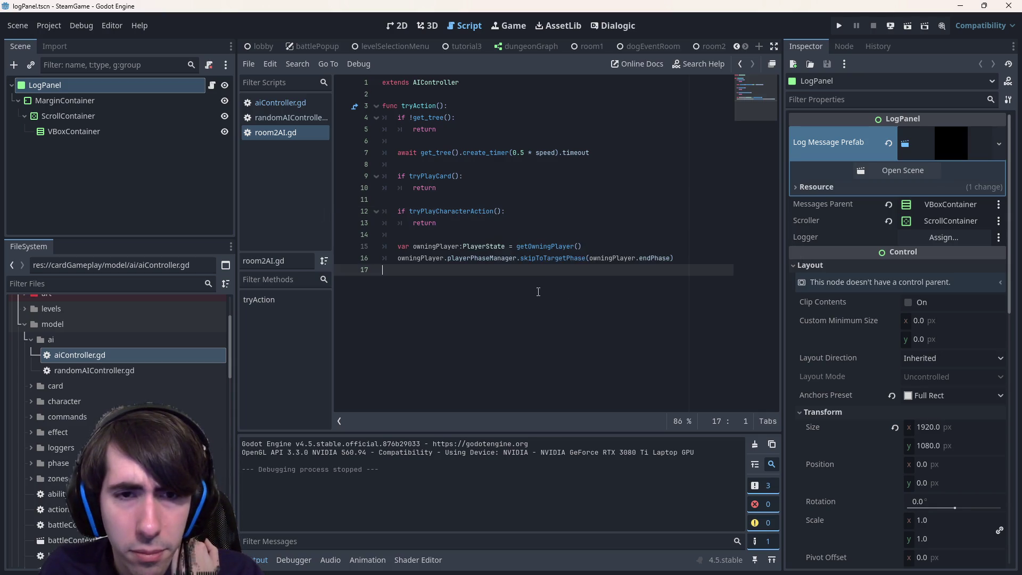
{"action": "left_click_drag", "start_coordinate": [448, 191], "coordinate": [336, 180]}
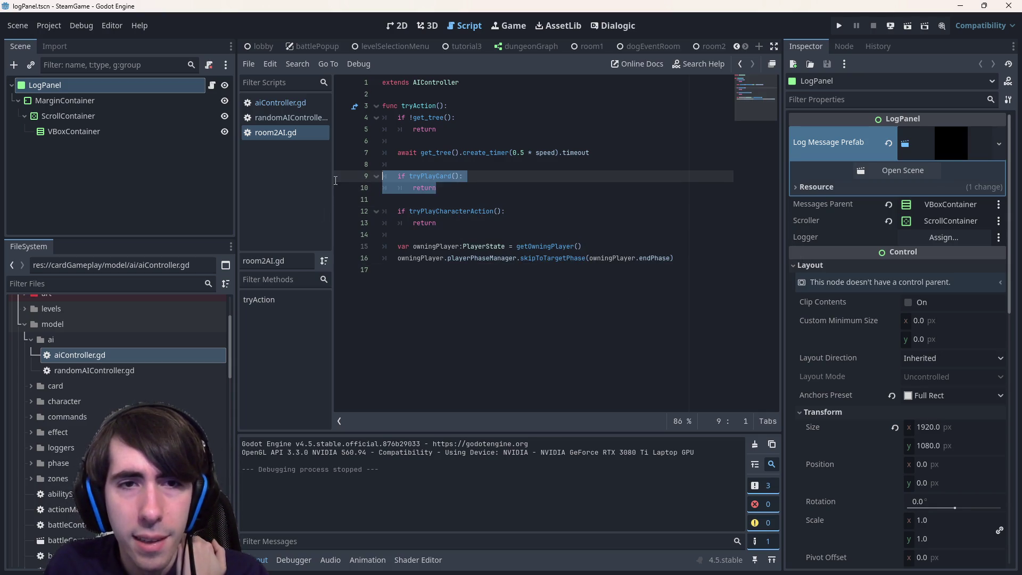
{"action": "double_click", "coordinate": [437, 175]}
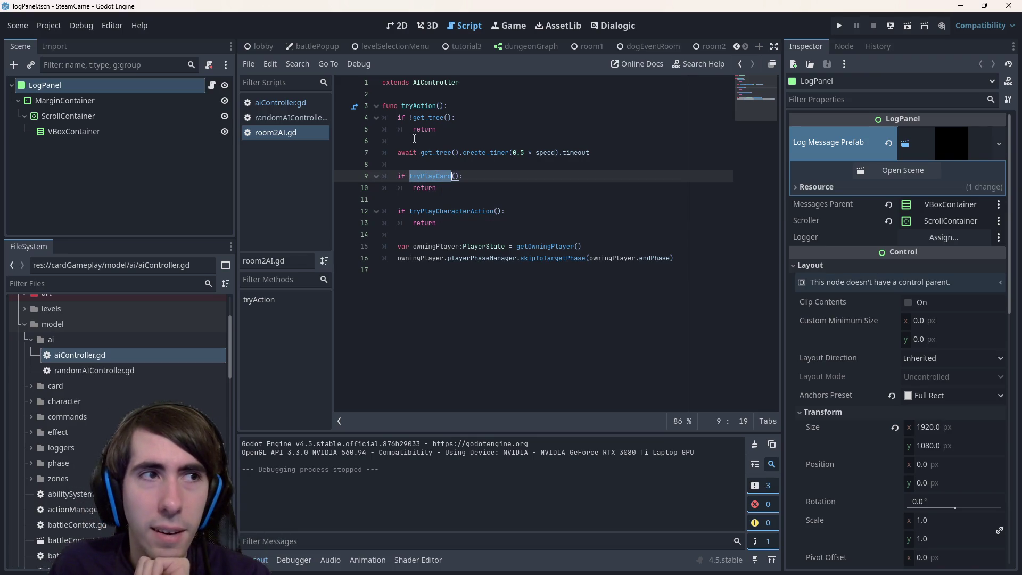
{"action": "left_click", "coordinate": [433, 93]}
{"action": "key", "text": "Return"}
{"action": "key", "text": "Return"}
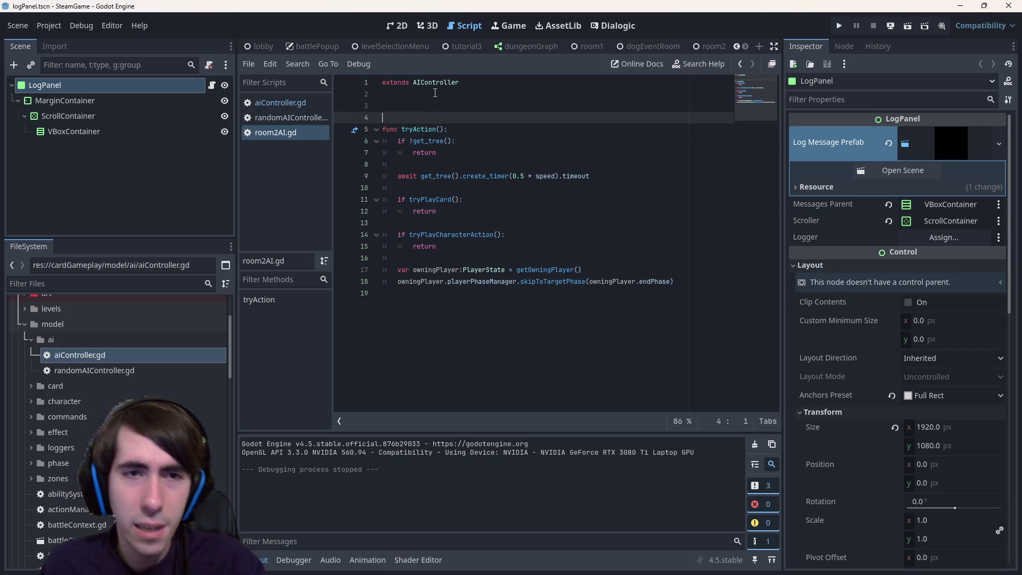
{"action": "key", "text": "Up"}
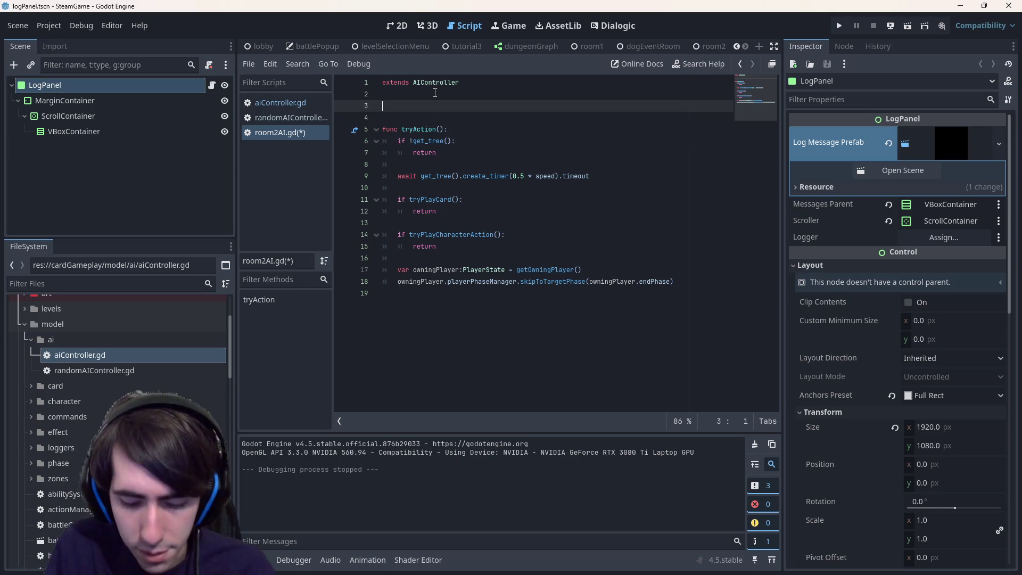
{"action": "type", "text": "nc try"}
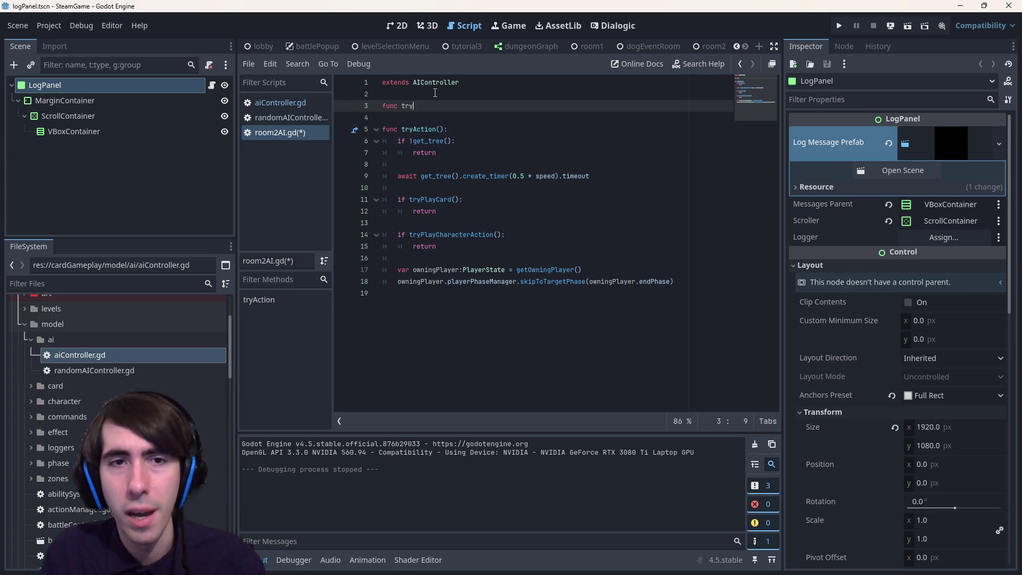
{"action": "key", "text": "BackSpace"}
{"action": "key", "text": "BackSpace"}
{"action": "key", "text": "BackSpace"}
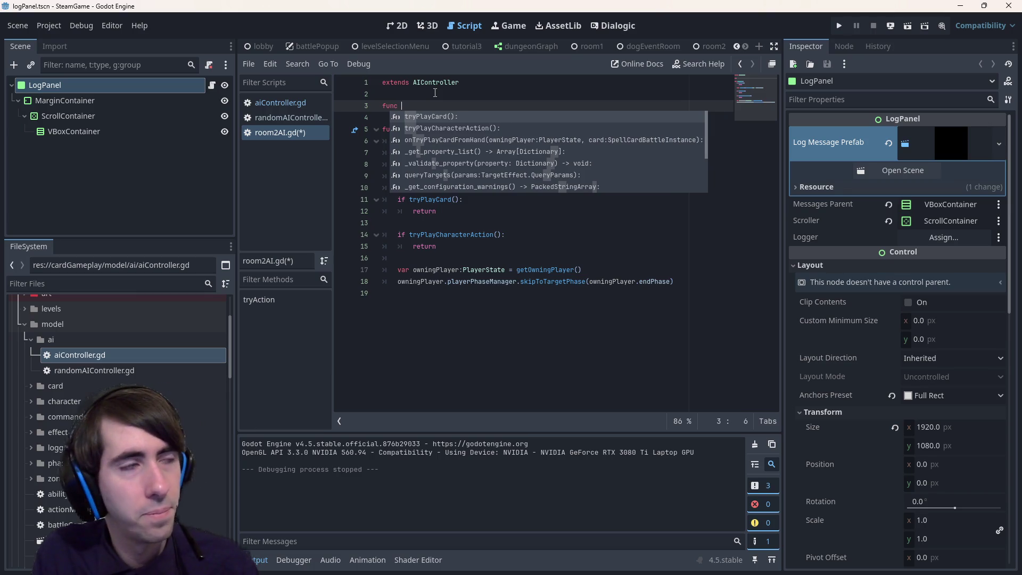
{"action": "type", "text": "dShieldOnChara"}
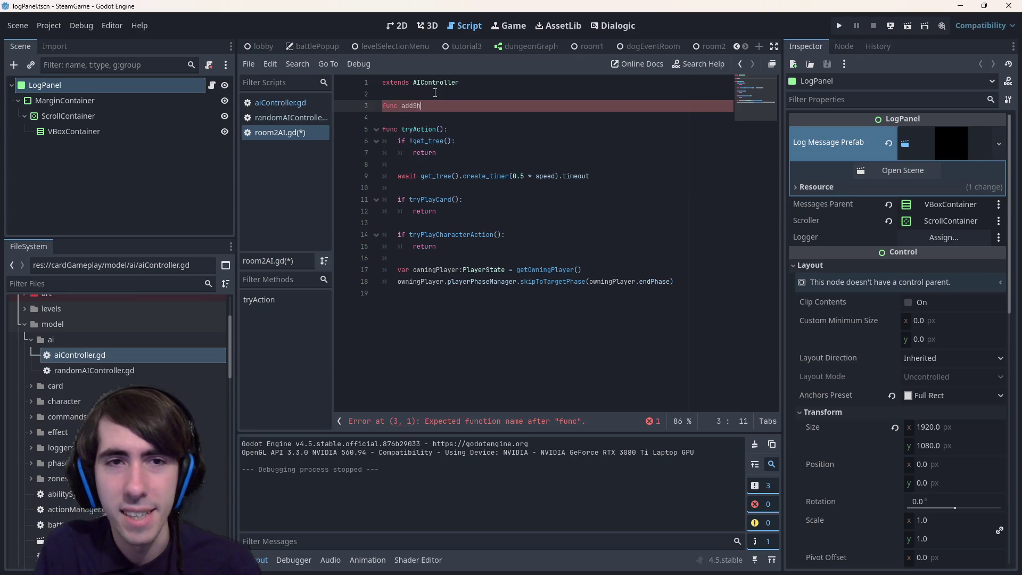
{"action": "type", "text": "cter()"}
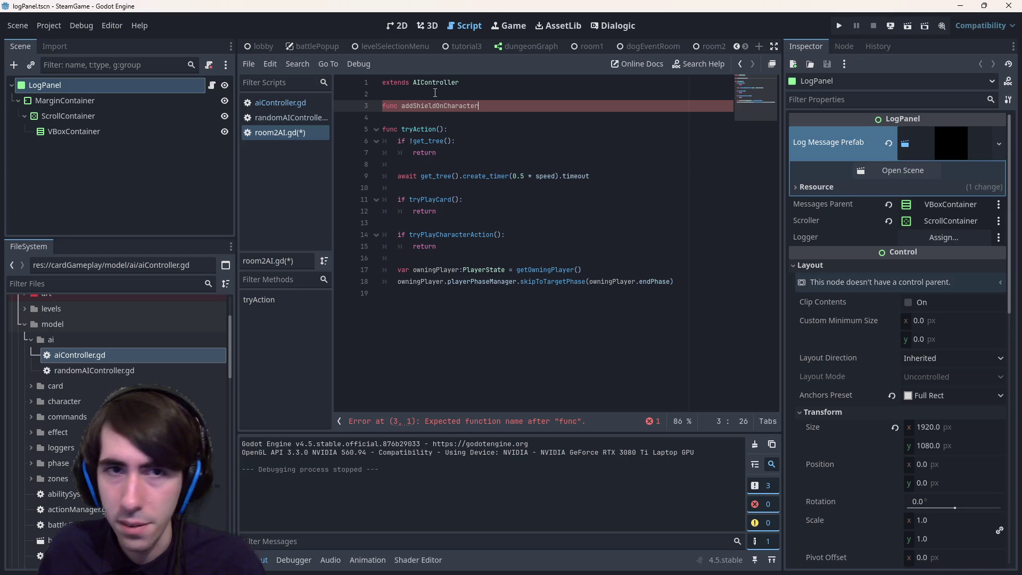
{"action": "type", "text": ":"}
{"action": "key", "text": "Return"}
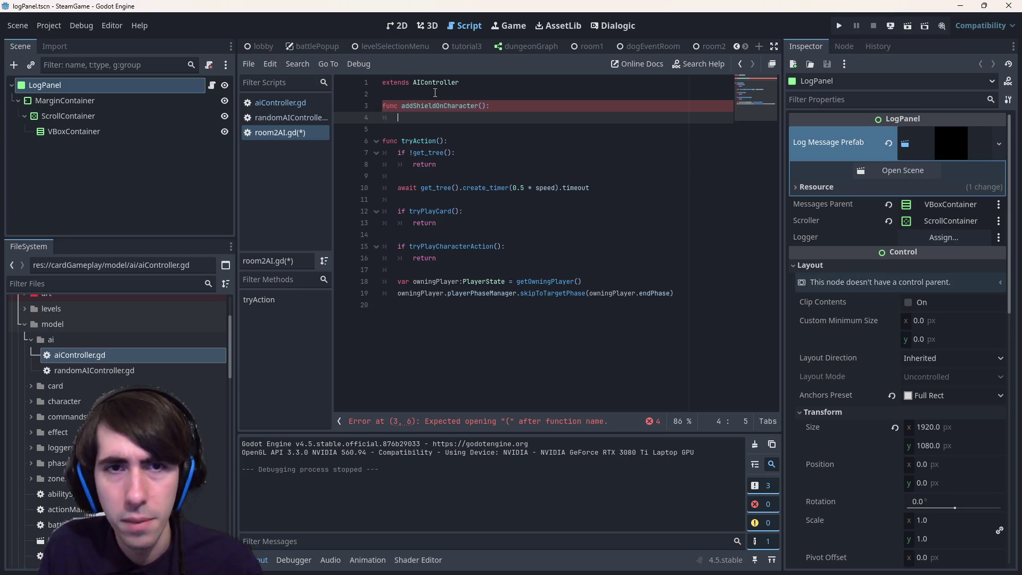
{"action": "key", "text": "ctrl+s"}
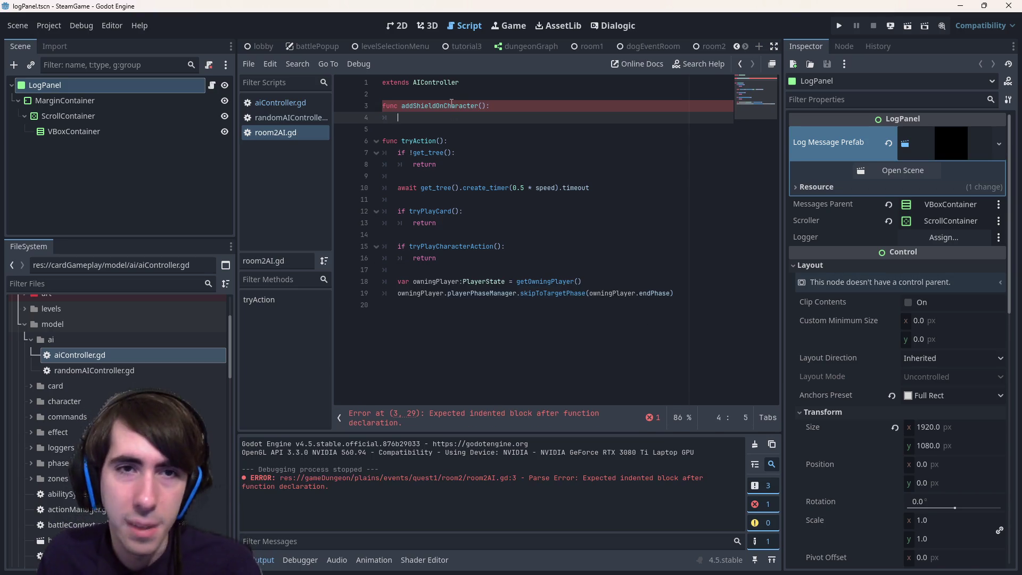
{"action": "double_click", "coordinate": [440, 105]}
{"action": "double_click", "coordinate": [437, 212]}
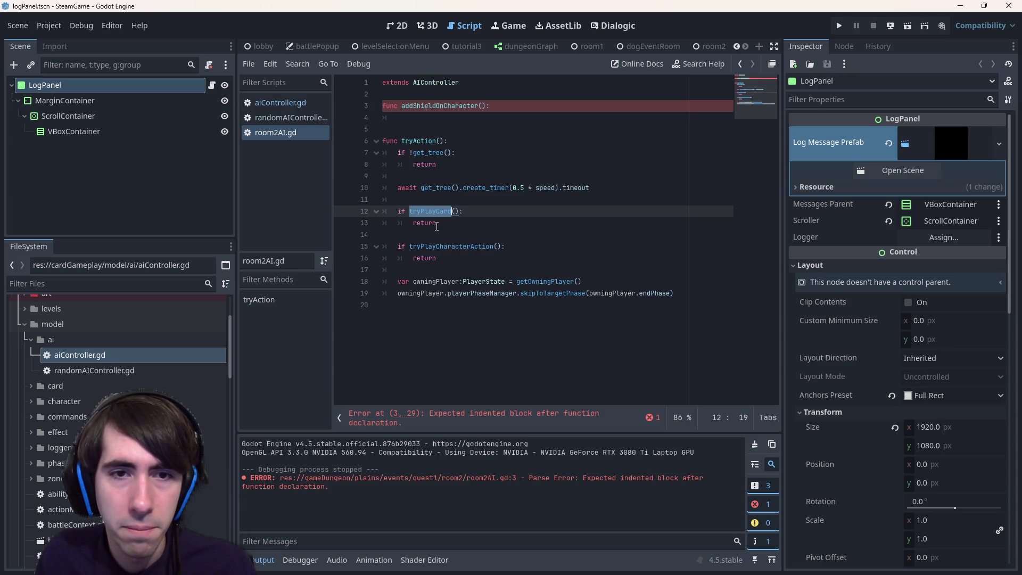
{"action": "left_click", "coordinate": [460, 227]}
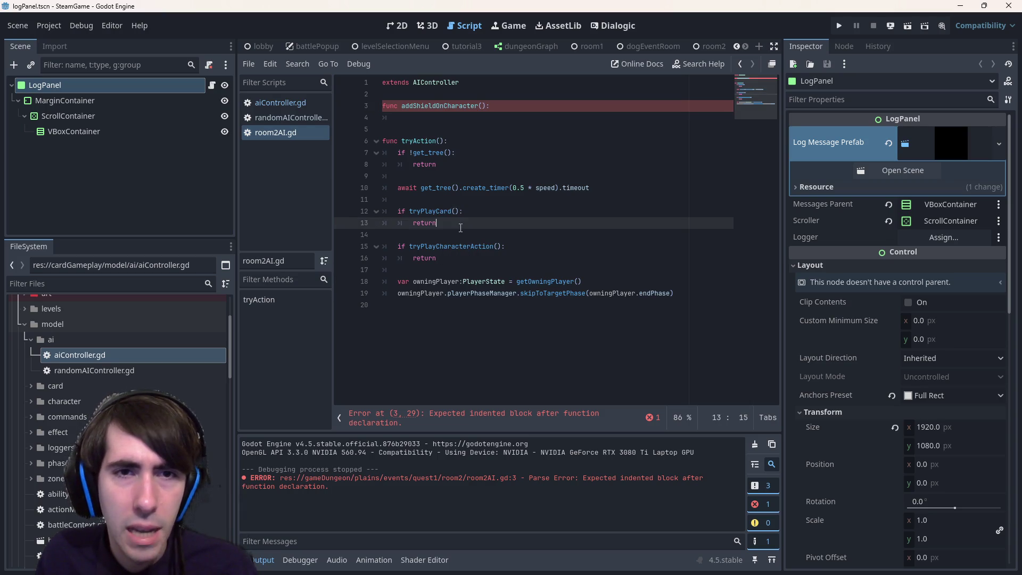
{"action": "double_click", "coordinate": [422, 140]}
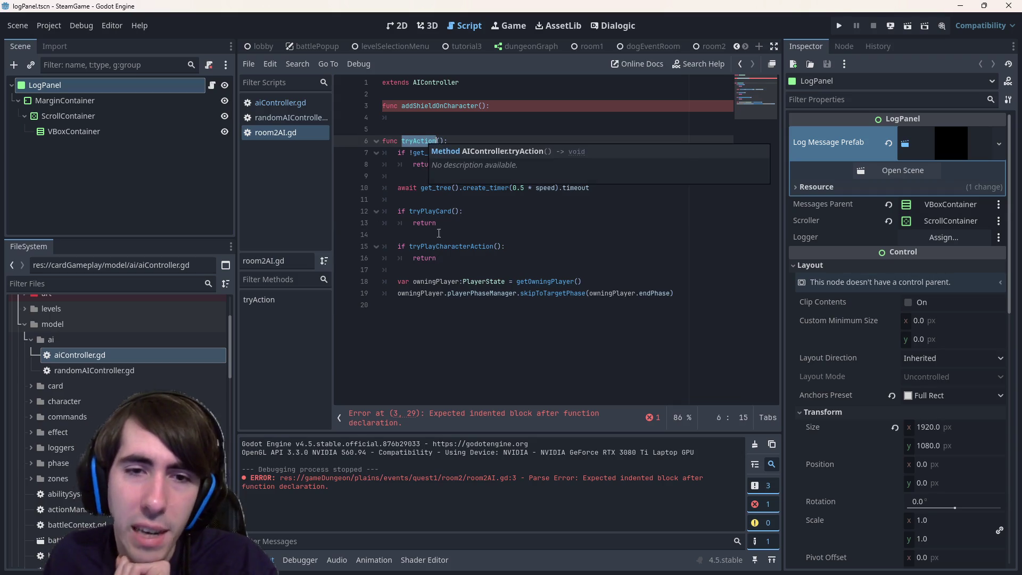
{"action": "left_click_drag", "start_coordinate": [385, 199], "coordinate": [568, 311]}
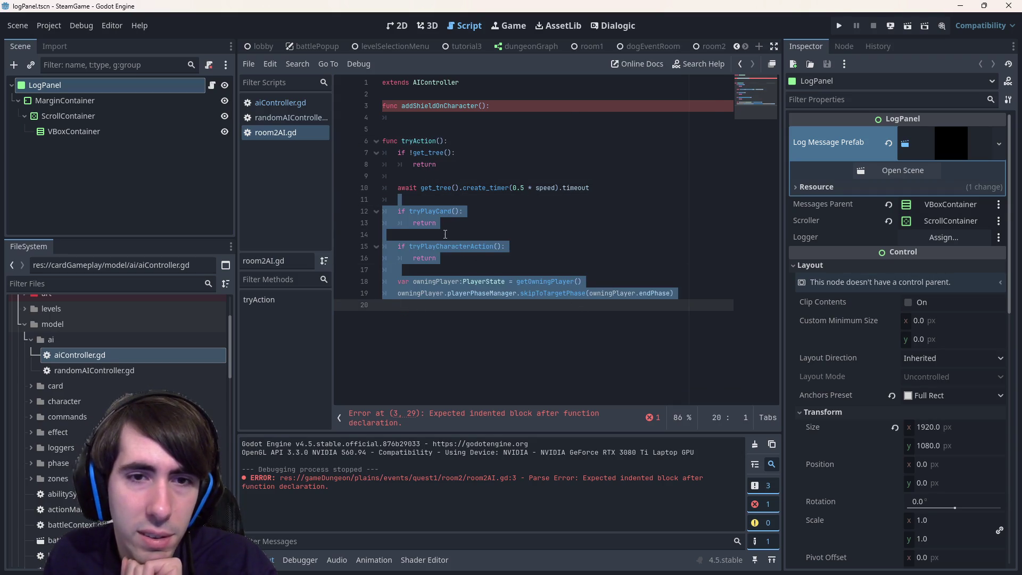
{"action": "left_click", "coordinate": [445, 234]}
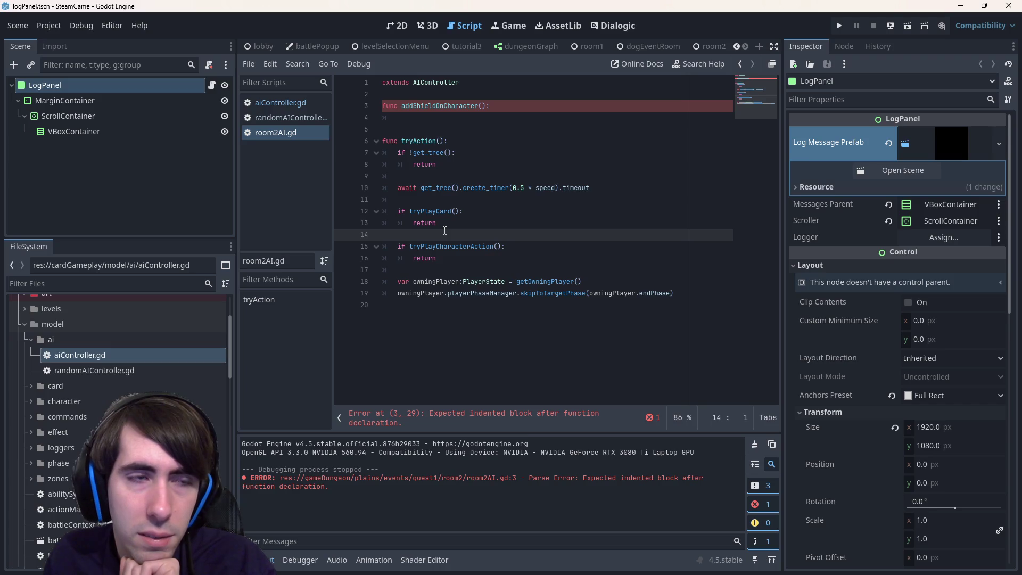
{"action": "left_click", "coordinate": [440, 212]}
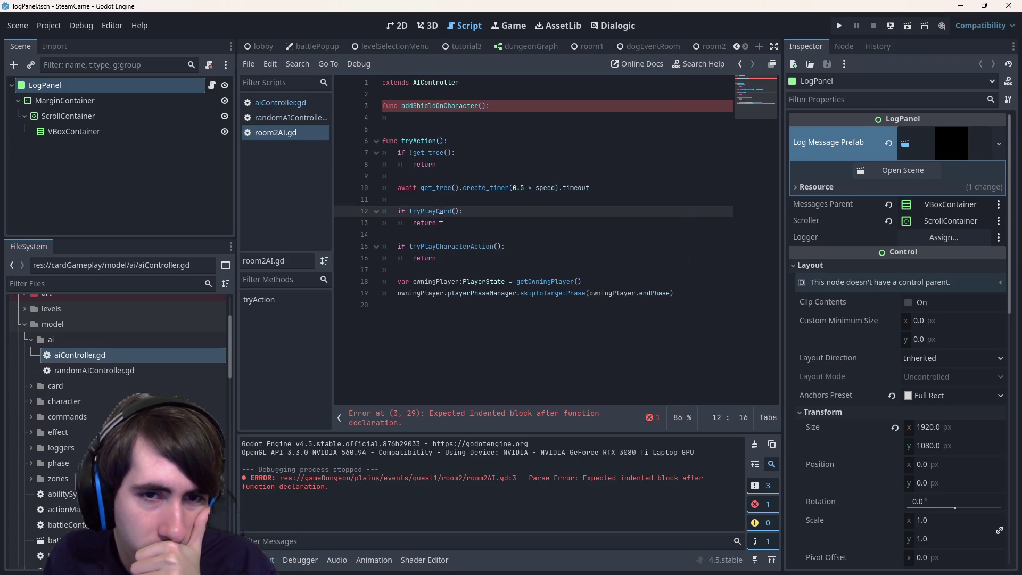
{"action": "double_click", "coordinate": [441, 212]}
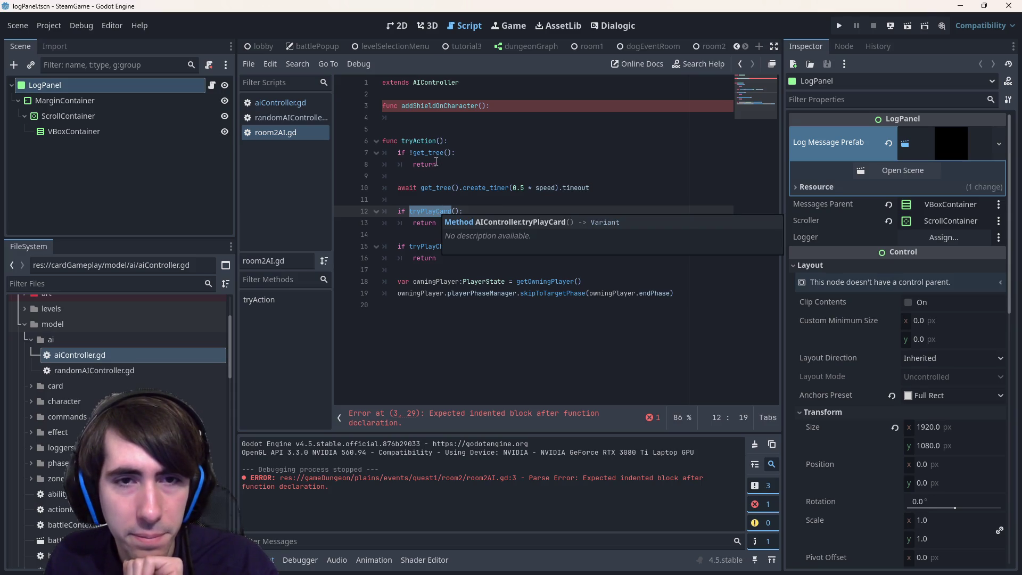
{"action": "left_click", "coordinate": [439, 118]}
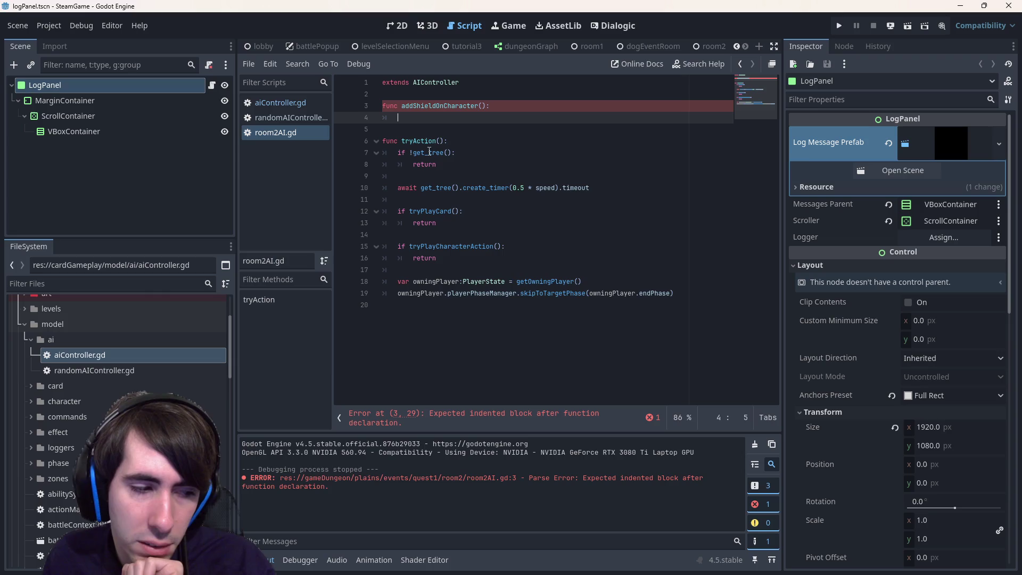
{"action": "mouse_move", "coordinate": [428, 153]}
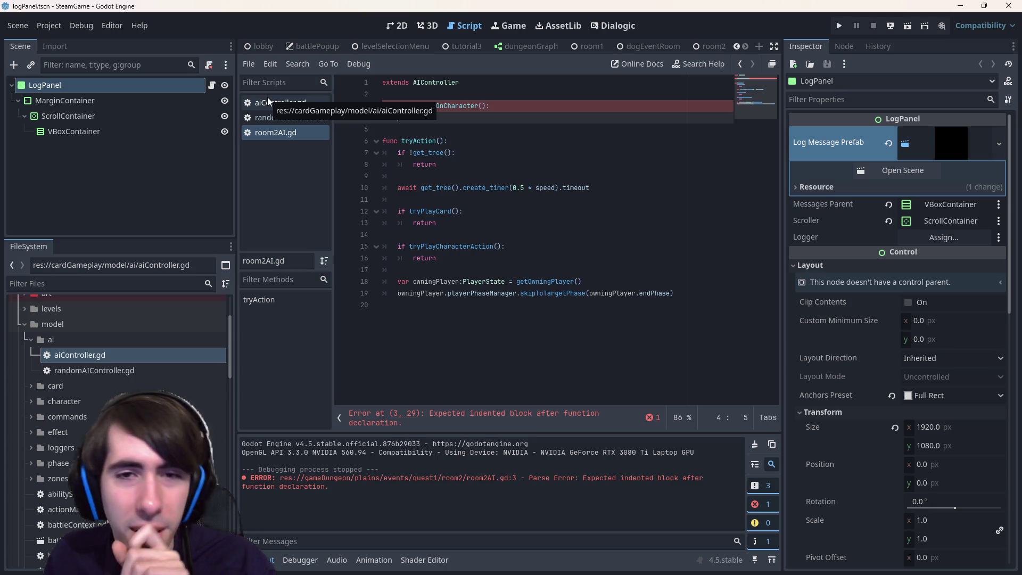
{"action": "left_click", "coordinate": [448, 97]}
{"action": "key", "text": "Return"}
{"action": "key", "text": "Return"}
{"action": "key", "text": "Up"}
{"action": "type", "text": "fun"}
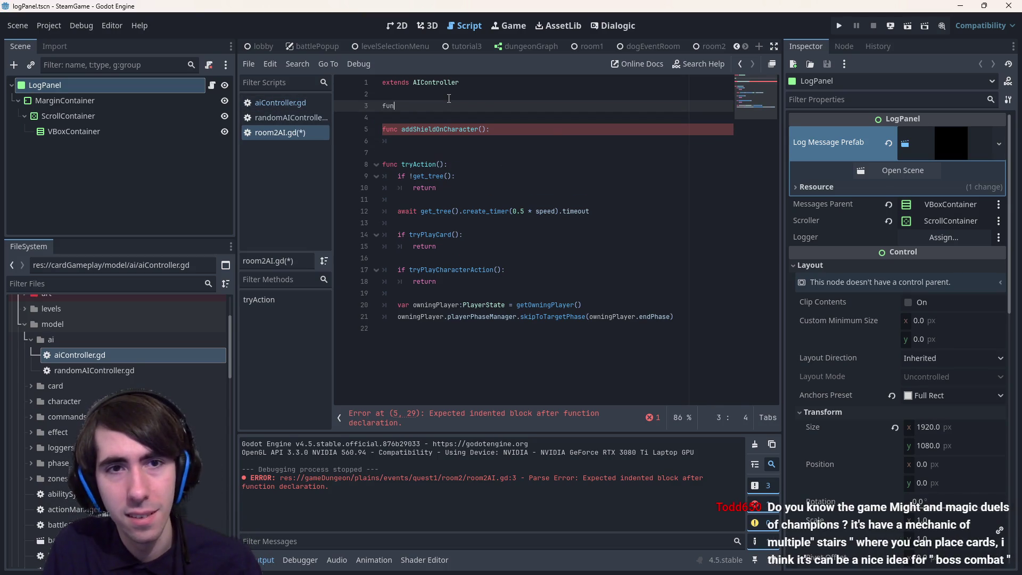
{"action": "key", "text": "BackSpace"}
{"action": "key", "text": "BackSpace"}
{"action": "key", "text": "BackSpace"}
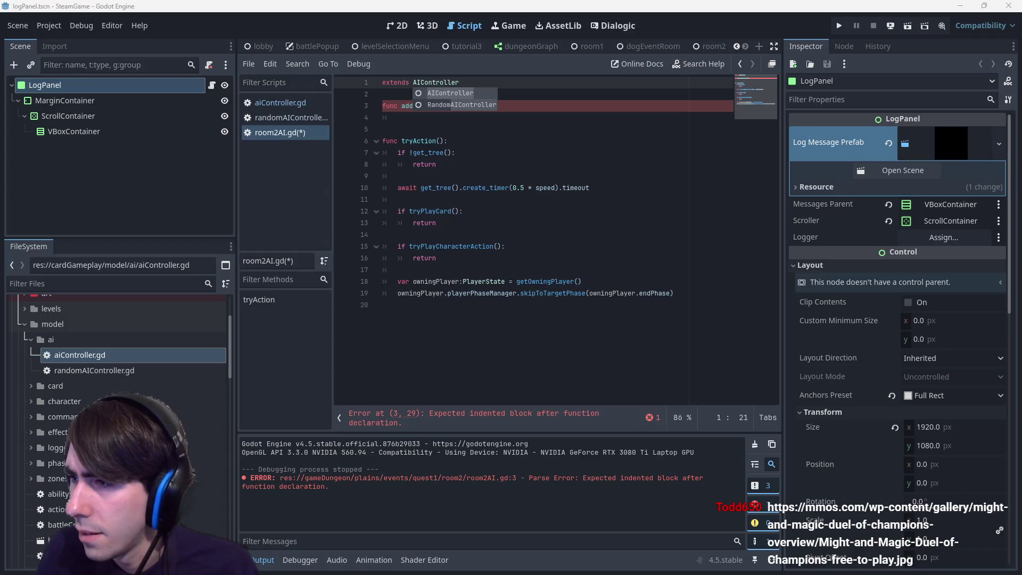
- Browse the Duels of Champions image results and preview the first YouTube gameplay image
{"action": "left_click_drag", "start_coordinate": [1017, 8], "coordinate": [511, 4]}
{"action": "scroll", "coordinate": [321, 273], "scroll_direction": "down", "scroll_amount": 3}
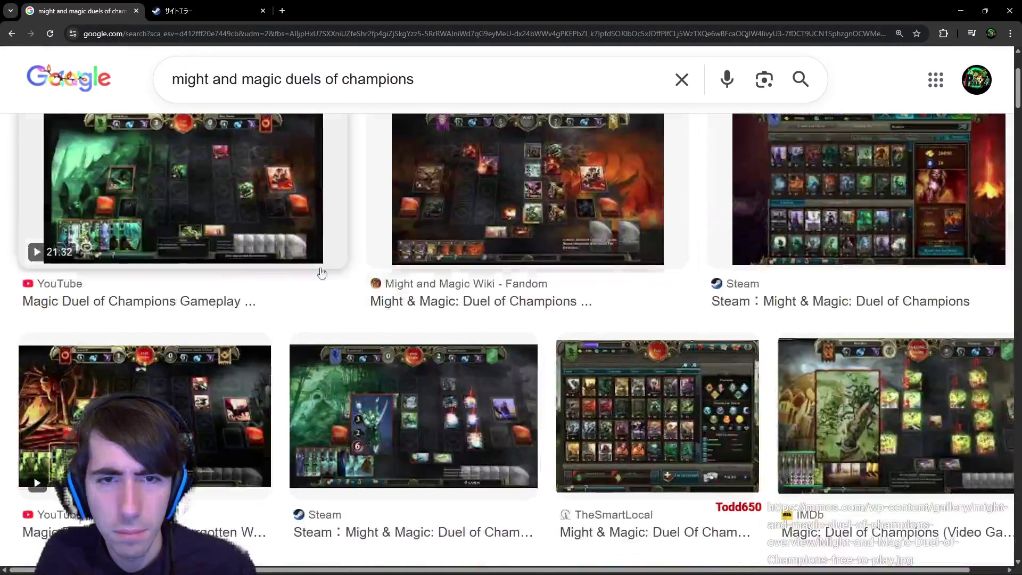
{"action": "scroll", "coordinate": [321, 273], "scroll_direction": "up", "scroll_amount": 3}
{"action": "left_click", "coordinate": [229, 282]}
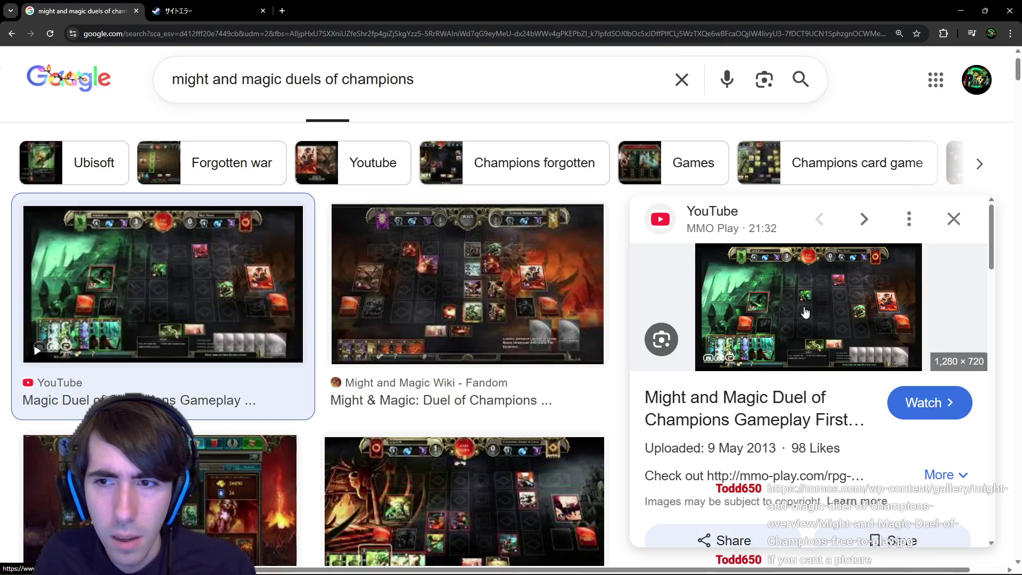
{"action": "scroll", "coordinate": [486, 323], "scroll_direction": "down", "scroll_amount": 2}
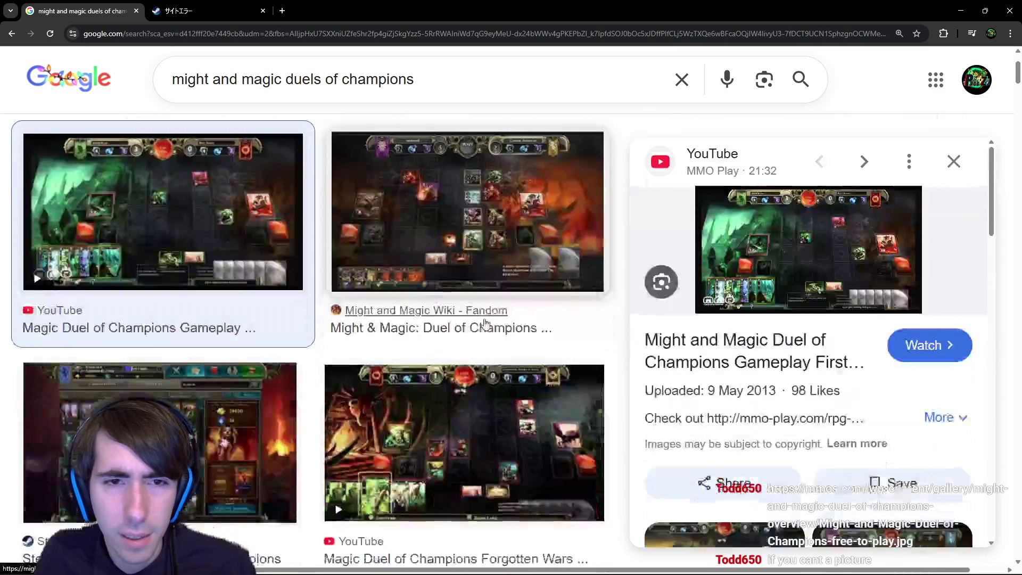
{"action": "scroll", "coordinate": [485, 323], "scroll_direction": "down", "scroll_amount": 7}
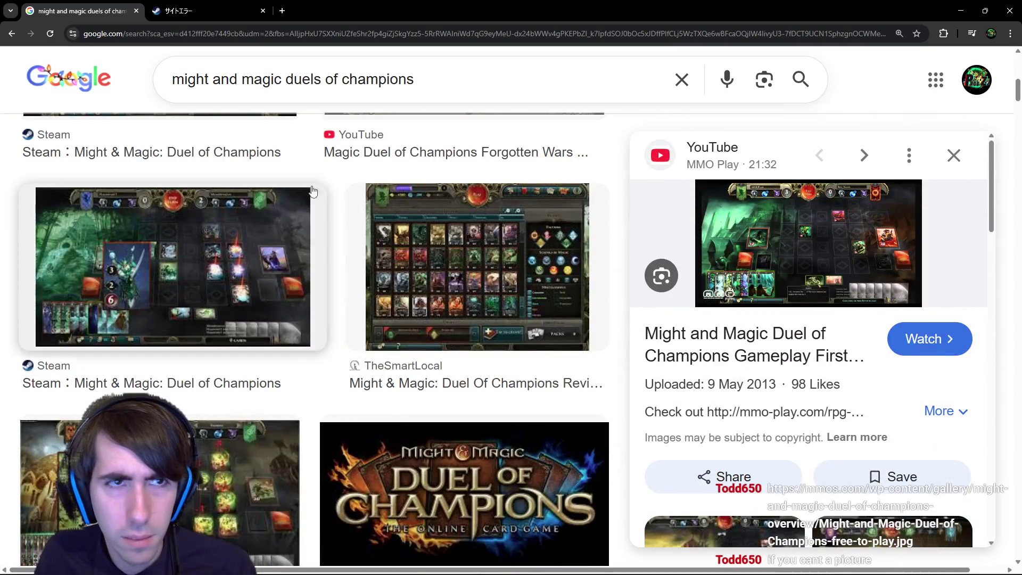
- Add 'stairs' to the image search and open the YouTube gameplay screenshot in a new tab
{"action": "left_click", "coordinate": [443, 78]}
{"action": "type", "text": "stairs"}
{"action": "key", "text": "Return"}
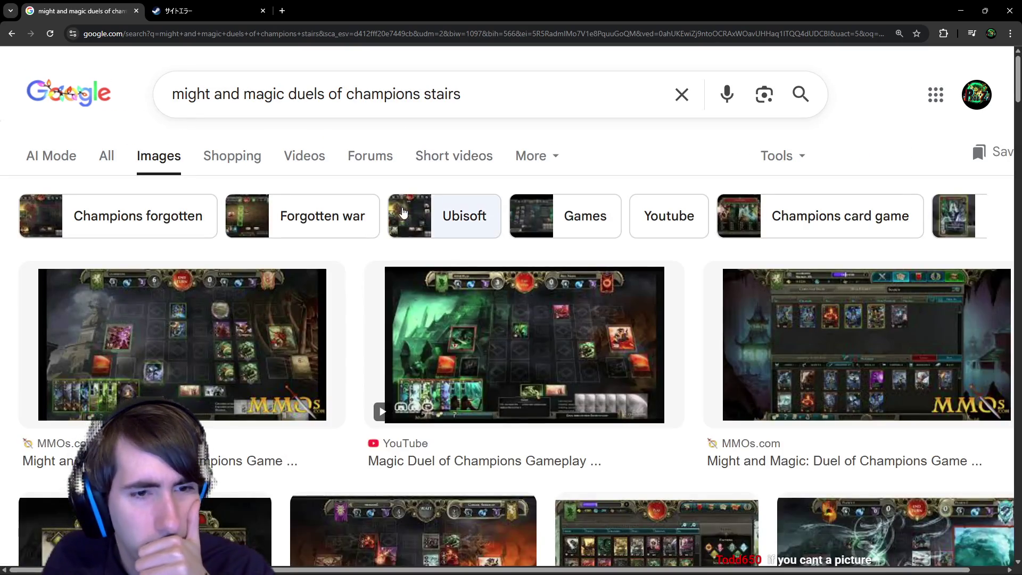
{"action": "scroll", "coordinate": [403, 212], "scroll_direction": "down", "scroll_amount": 1}
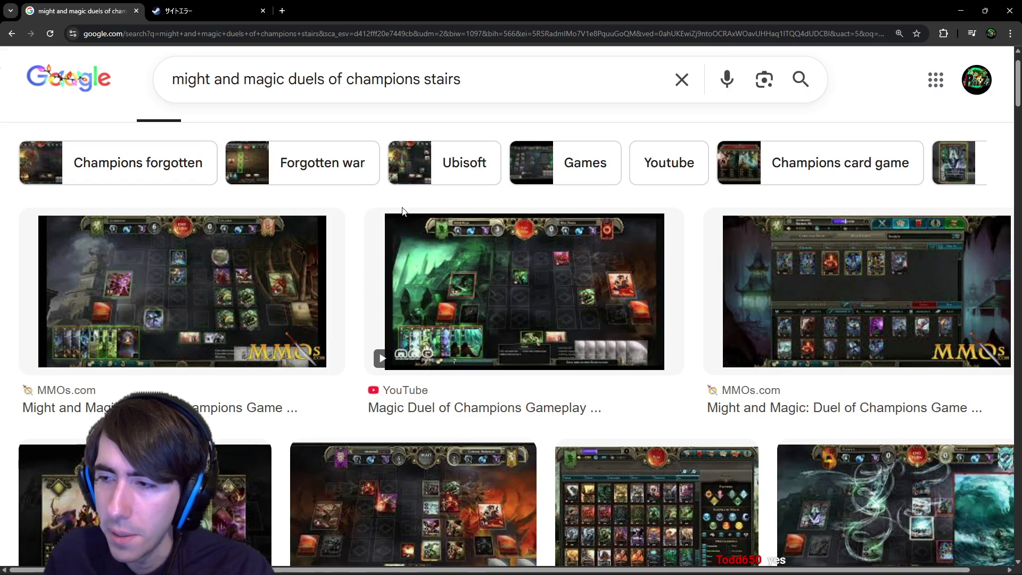
{"action": "left_click", "coordinate": [516, 281]}
{"action": "right_click", "coordinate": [764, 320]}
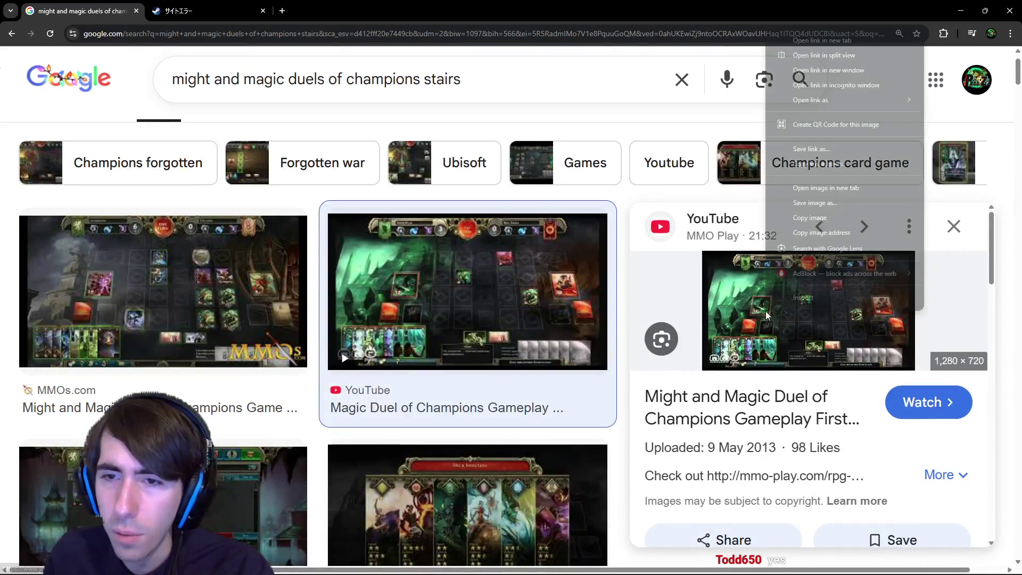
{"action": "right_click", "coordinate": [746, 318]}
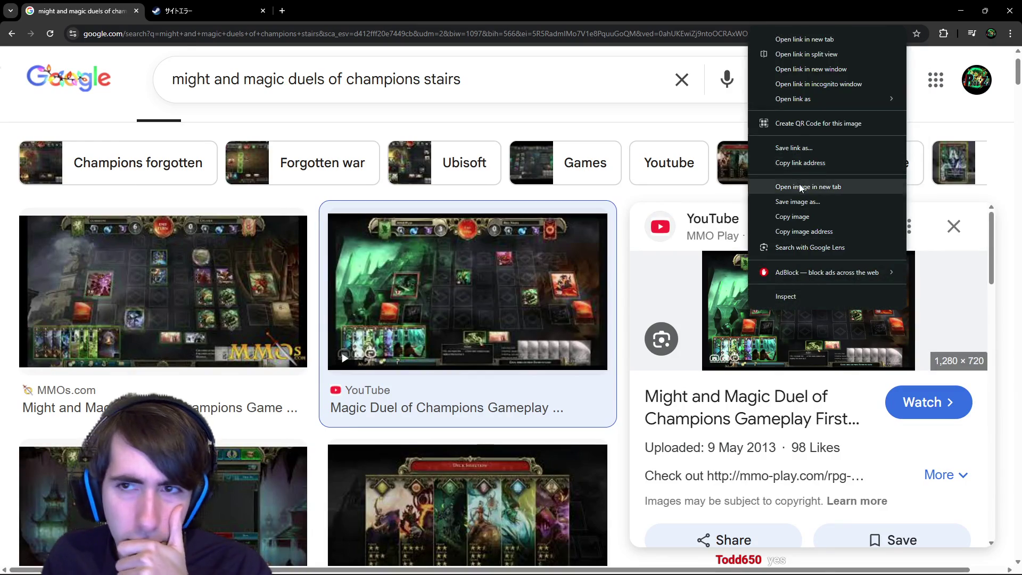
{"action": "left_click", "coordinate": [808, 186]}
{"action": "left_click", "coordinate": [333, 11]}
- Pan around the full-size maxresdefault.jpg battle screenshot to study the card board layout
{"action": "scroll", "coordinate": [624, 266], "scroll_direction": "down", "scroll_amount": 1}
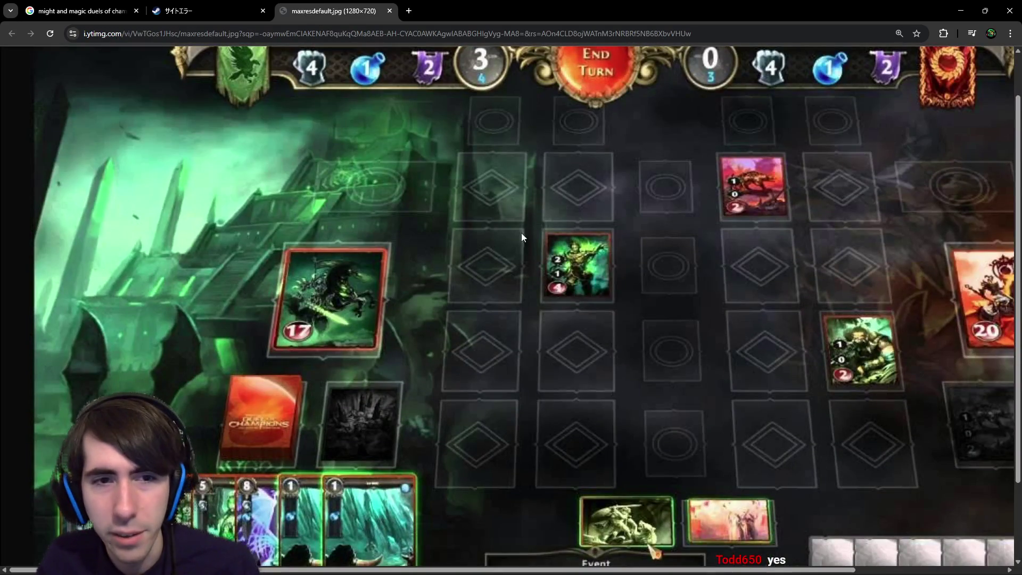
{"action": "scroll", "coordinate": [461, 186], "scroll_direction": "down", "scroll_amount": 2}
{"action": "scroll", "coordinate": [462, 187], "scroll_direction": "right", "scroll_amount": 3}
{"action": "scroll", "coordinate": [462, 186], "scroll_direction": "up", "scroll_amount": 3}
{"action": "scroll", "coordinate": [462, 186], "scroll_direction": "left", "scroll_amount": 2}
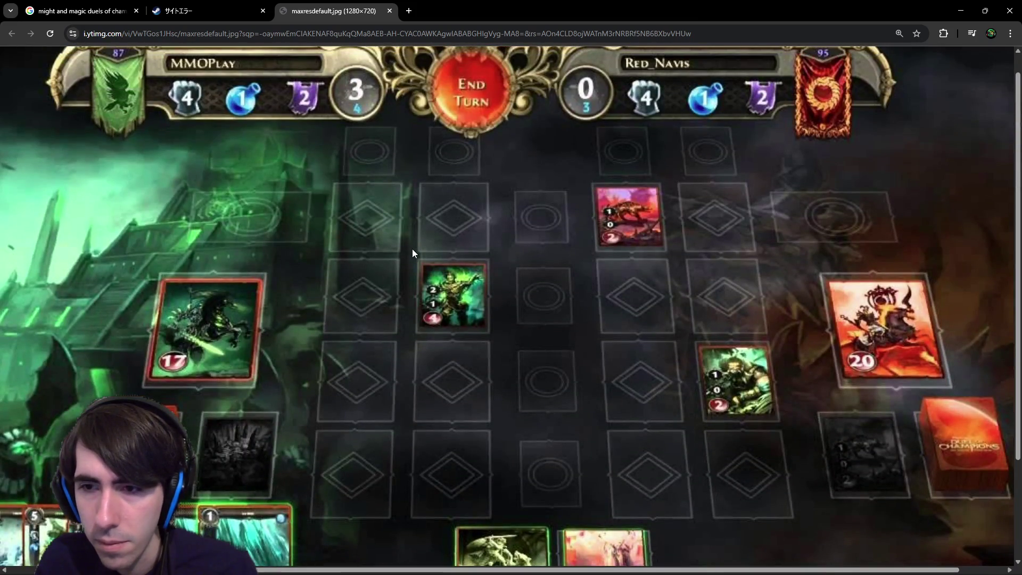
{"action": "middle_click", "coordinate": [412, 249]}
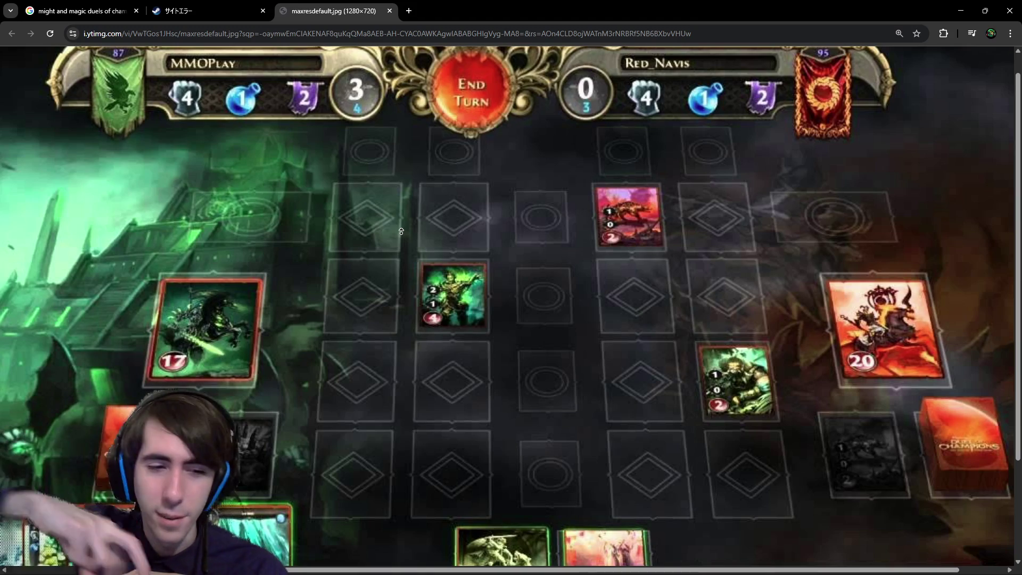
{"action": "scroll", "coordinate": [410, 239], "scroll_direction": "up", "scroll_amount": 1}
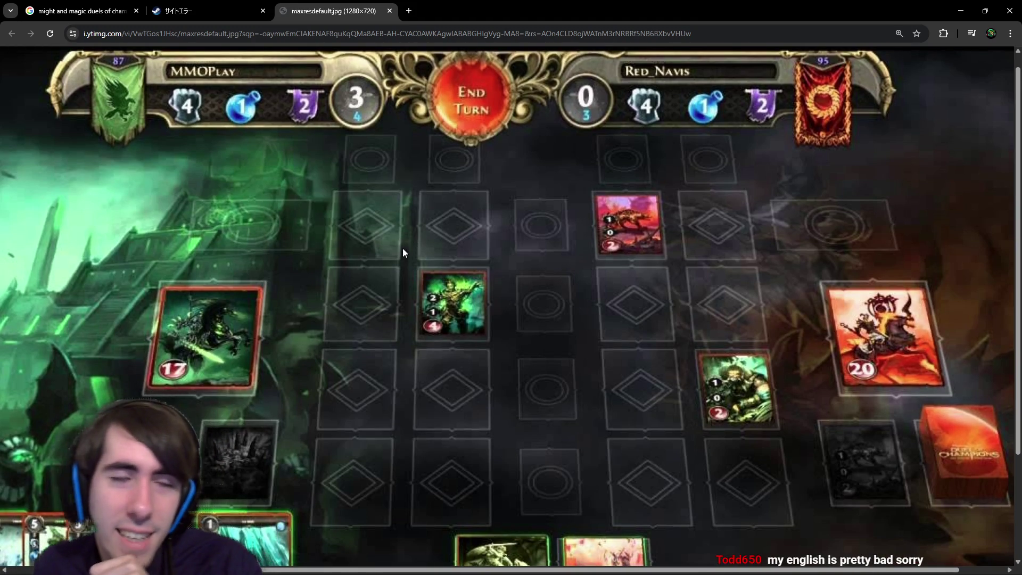
{"action": "scroll", "coordinate": [418, 466], "scroll_direction": "down", "scroll_amount": 2}
{"action": "scroll", "coordinate": [411, 422], "scroll_direction": "up", "scroll_amount": 2}
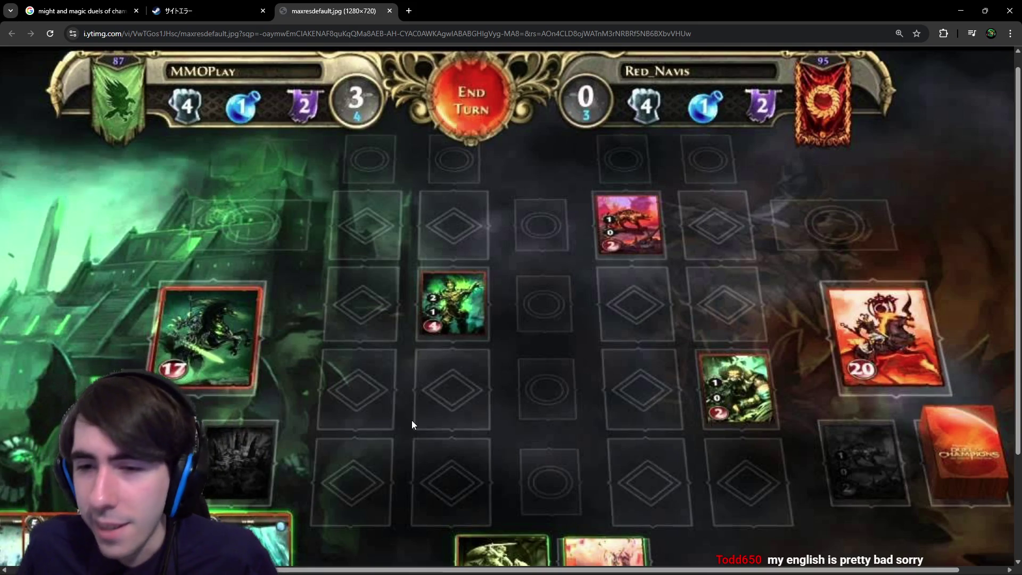
{"action": "scroll", "coordinate": [330, 400], "scroll_direction": "down", "scroll_amount": 2}
{"action": "scroll", "coordinate": [337, 394], "scroll_direction": "down", "scroll_amount": 1}
{"action": "scroll", "coordinate": [337, 394], "scroll_direction": "right", "scroll_amount": 1}
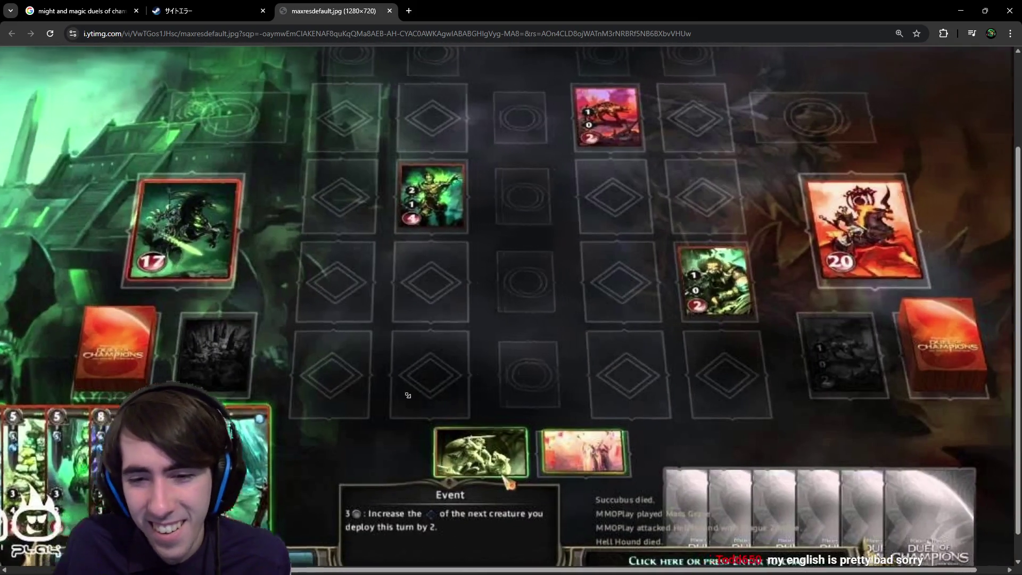
{"action": "scroll", "coordinate": [376, 370], "scroll_direction": "left", "scroll_amount": 1}
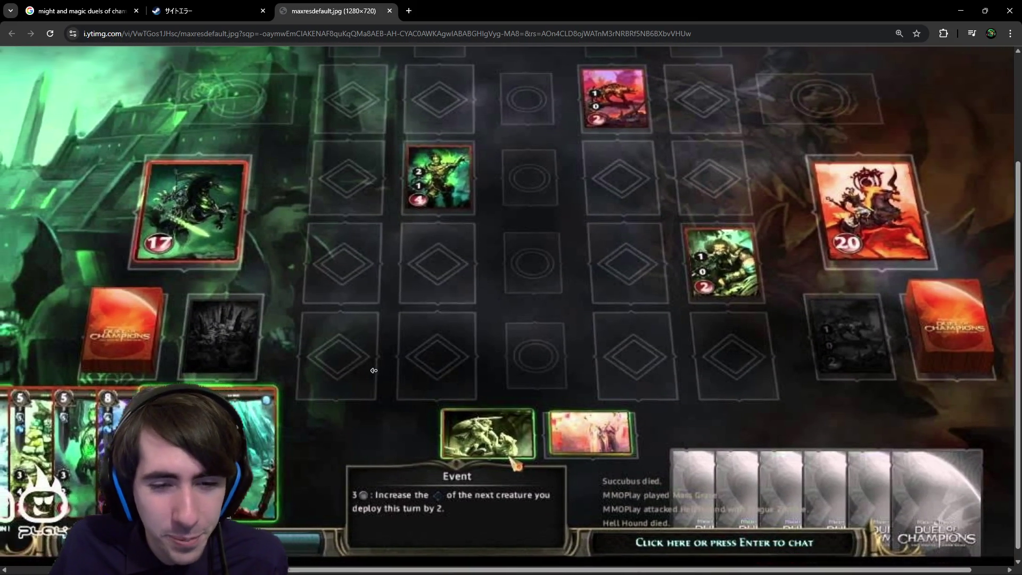
{"action": "scroll", "coordinate": [414, 352], "scroll_direction": "up", "scroll_amount": 2}
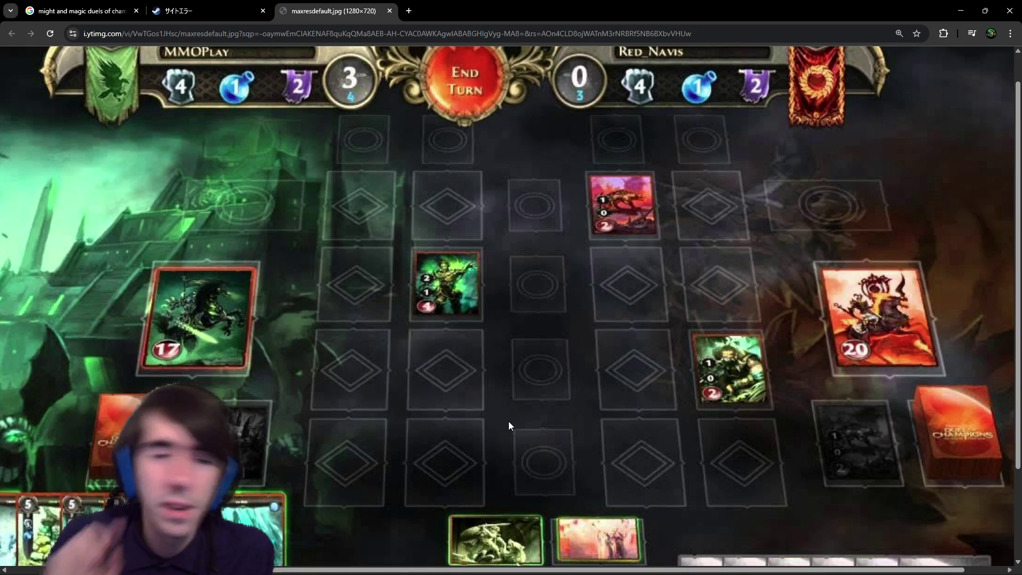
{"action": "scroll", "coordinate": [322, 334], "scroll_direction": "down", "scroll_amount": 2}
{"action": "scroll", "coordinate": [325, 341], "scroll_direction": "left", "scroll_amount": 3}
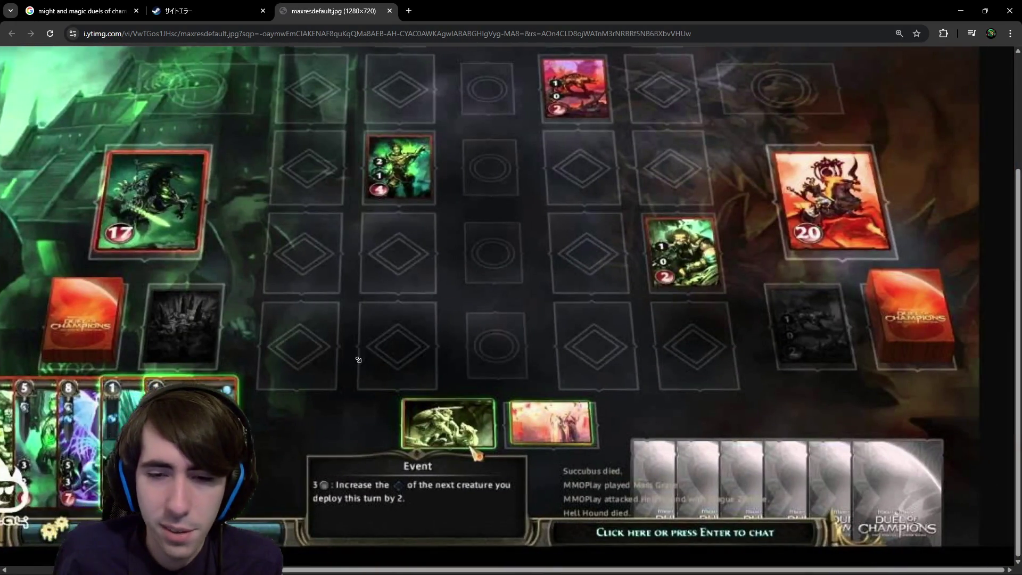
{"action": "scroll", "coordinate": [276, 377], "scroll_direction": "right", "scroll_amount": 3}
{"action": "scroll", "coordinate": [276, 376], "scroll_direction": "up", "scroll_amount": 2}
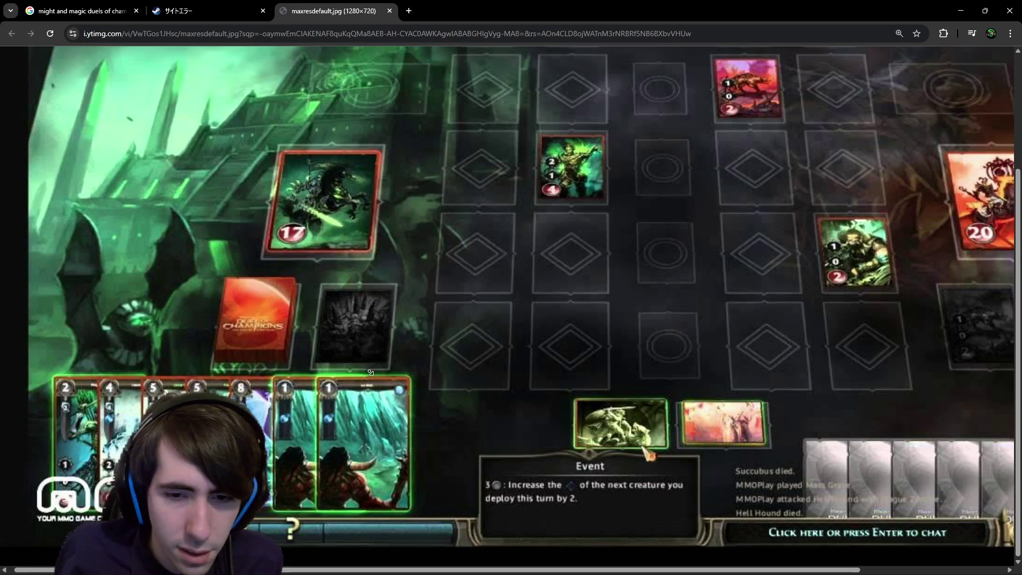
{"action": "scroll", "coordinate": [345, 304], "scroll_direction": "up", "scroll_amount": 2}
{"action": "scroll", "coordinate": [345, 305], "scroll_direction": "right", "scroll_amount": 1}
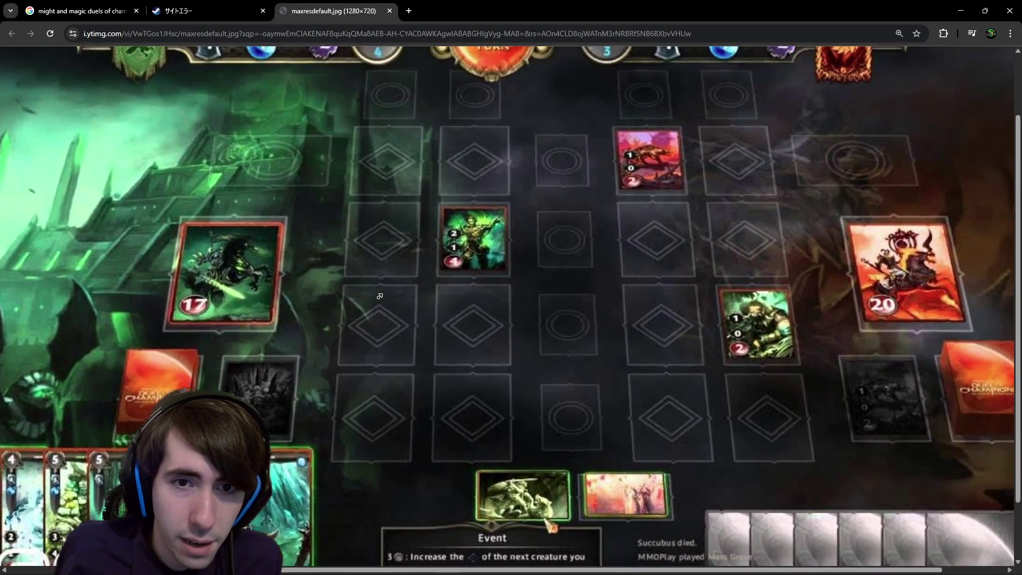
{"action": "scroll", "coordinate": [301, 359], "scroll_direction": "down", "scroll_amount": 1}
{"action": "scroll", "coordinate": [301, 359], "scroll_direction": "left", "scroll_amount": 1}
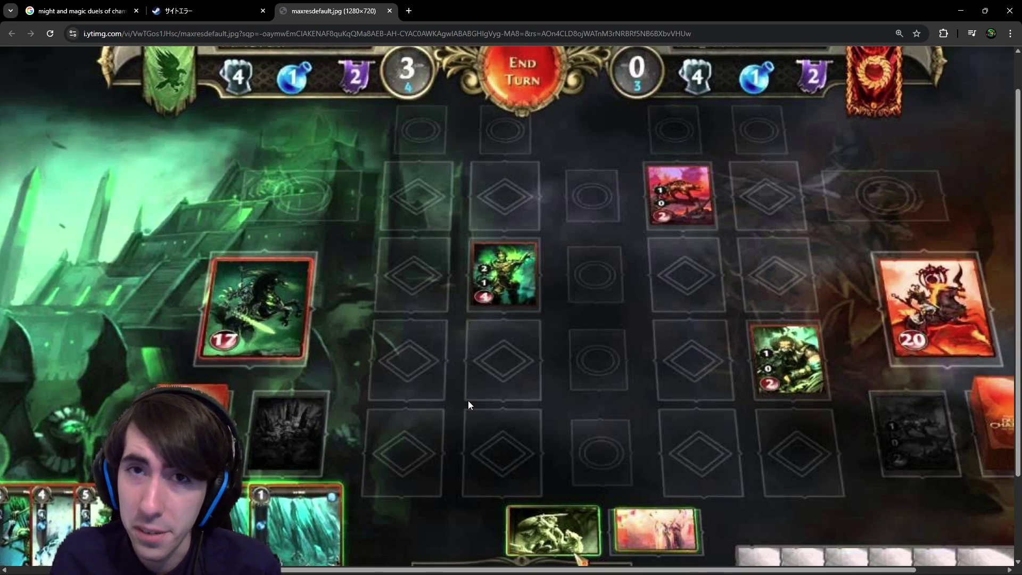
{"action": "scroll", "coordinate": [478, 424], "scroll_direction": "down", "scroll_amount": 2}
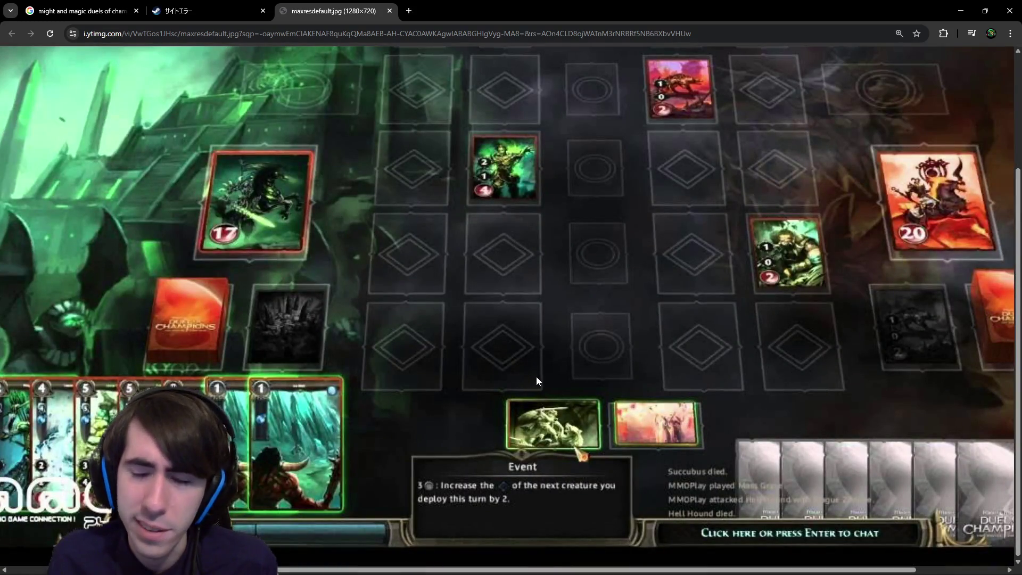
{"action": "scroll", "coordinate": [536, 376], "scroll_direction": "up", "scroll_amount": 1}
{"action": "scroll", "coordinate": [547, 341], "scroll_direction": "up", "scroll_amount": 1}
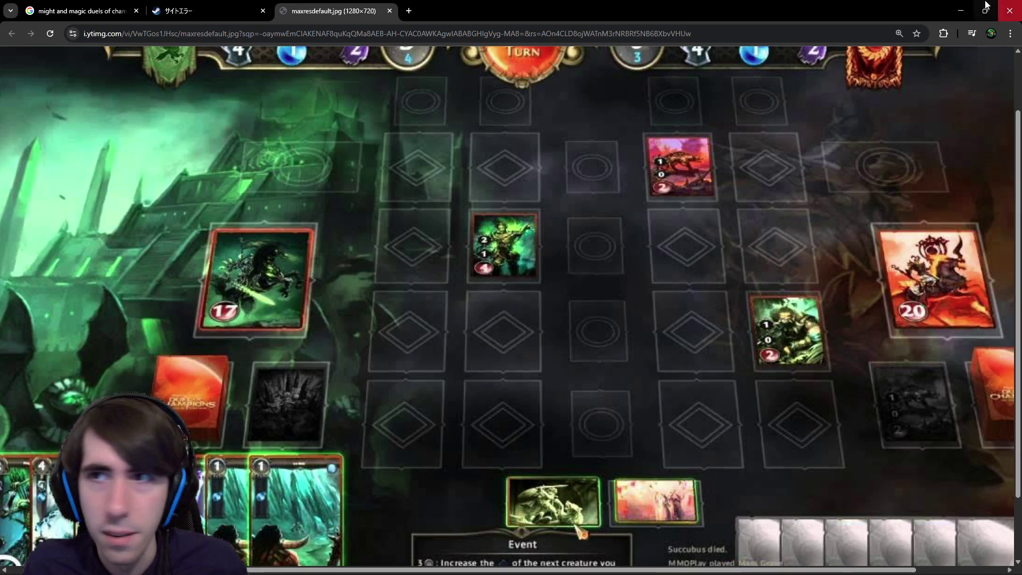
{"action": "left_click", "coordinate": [960, 11]}
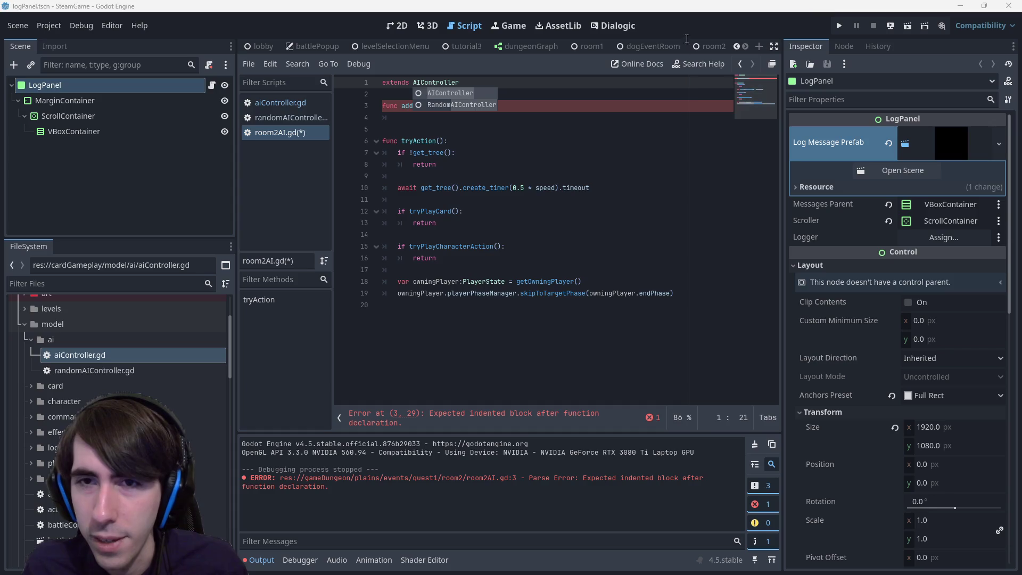
- Restore and re-maximise the Godot window, then show the LogPanel scene in the 2D workspace
{"action": "mouse_move", "coordinate": [833, 10]}
{"action": "left_mouse_down"}
{"action": "mouse_move", "coordinate": [615, 41]}
{"action": "mouse_move", "coordinate": [638, 130]}
{"action": "left_mouse_up"}
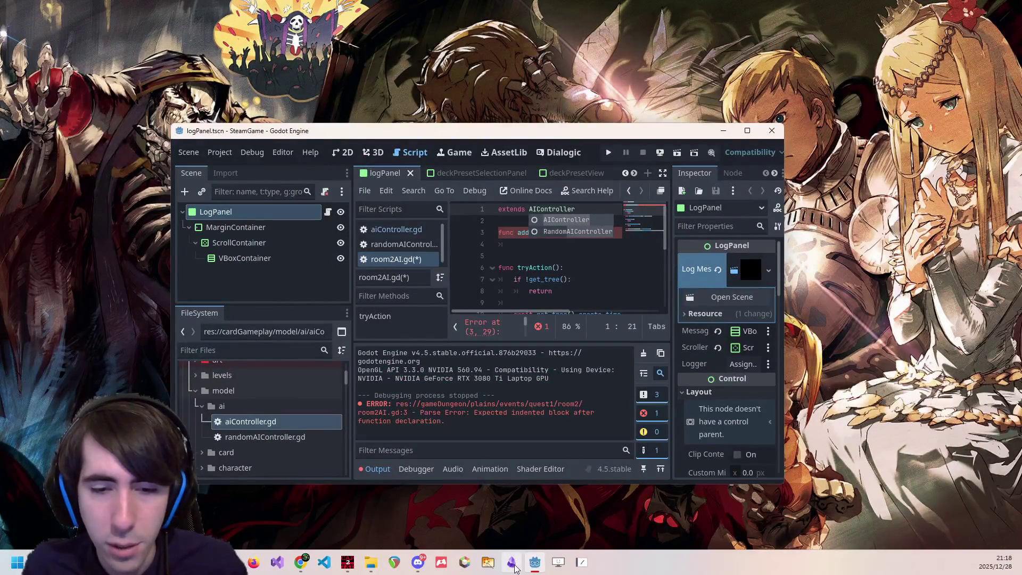
{"action": "left_click", "coordinate": [748, 130]}
{"action": "left_click", "coordinate": [585, 315]}
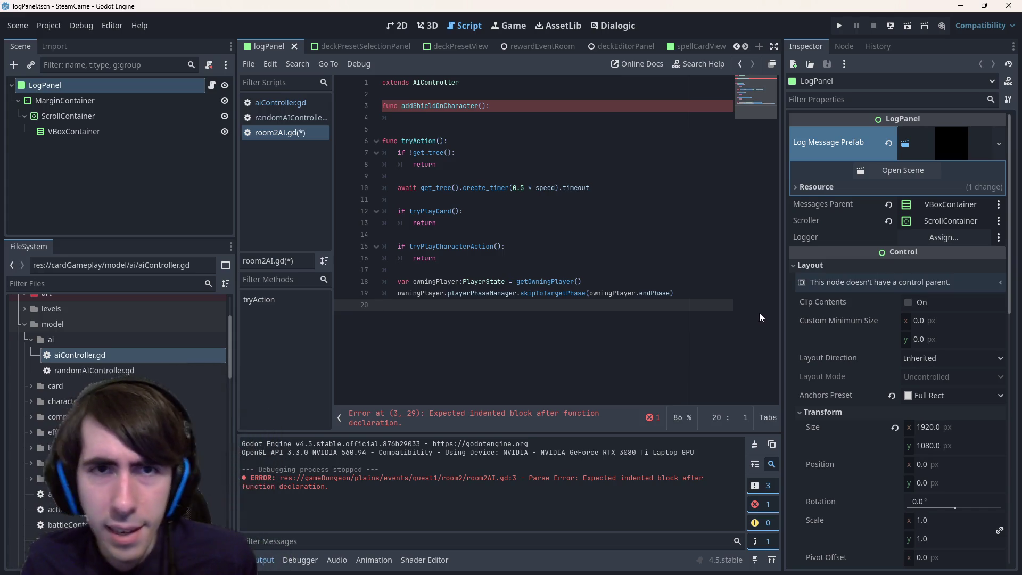
{"action": "left_click", "coordinate": [396, 25]}
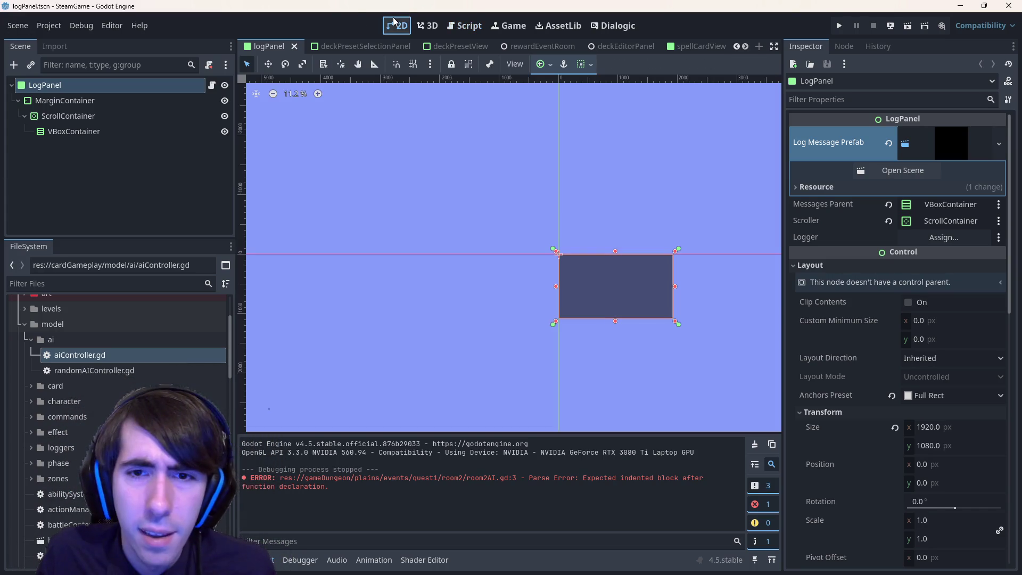
- Scroll through the Output panel to read the room2AI.gd line 3 parse error
{"action": "scroll", "coordinate": [506, 234], "scroll_direction": "up", "scroll_amount": 3}
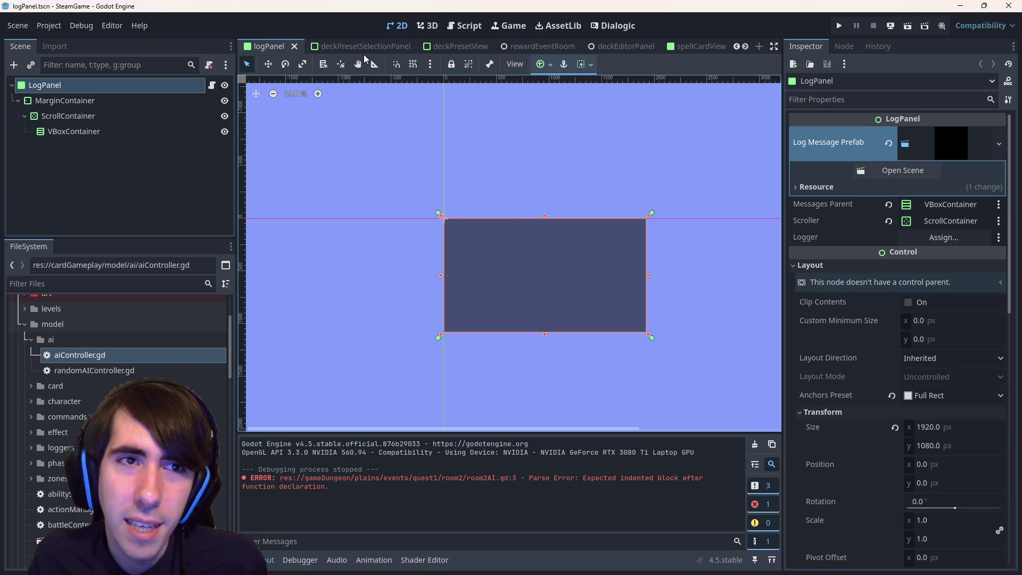
{"action": "scroll", "coordinate": [357, 50], "scroll_direction": "up", "scroll_amount": 4}
{"action": "scroll", "coordinate": [356, 50], "scroll_direction": "up", "scroll_amount": 5}
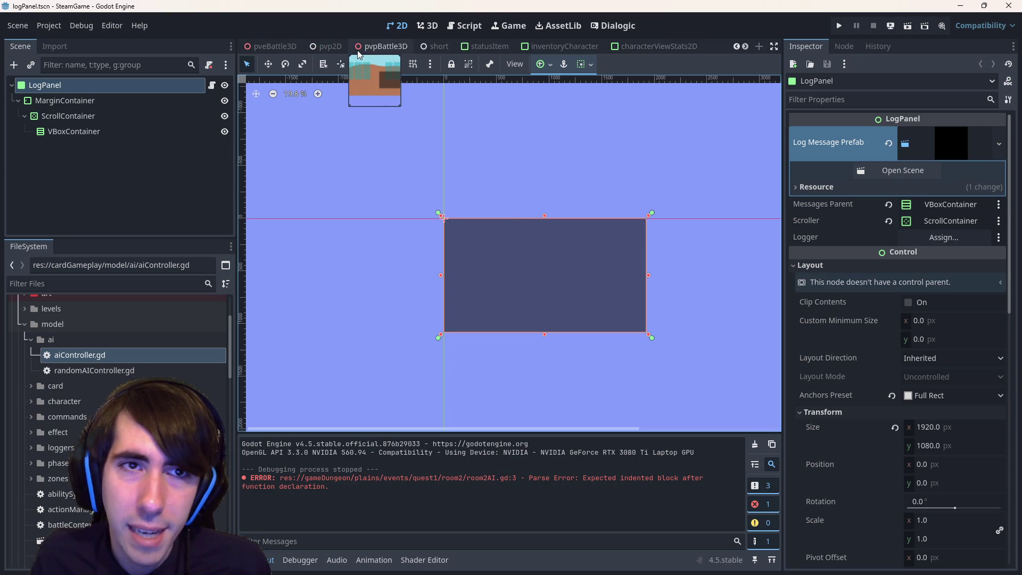
{"action": "scroll", "coordinate": [358, 49], "scroll_direction": "down", "scroll_amount": 8}
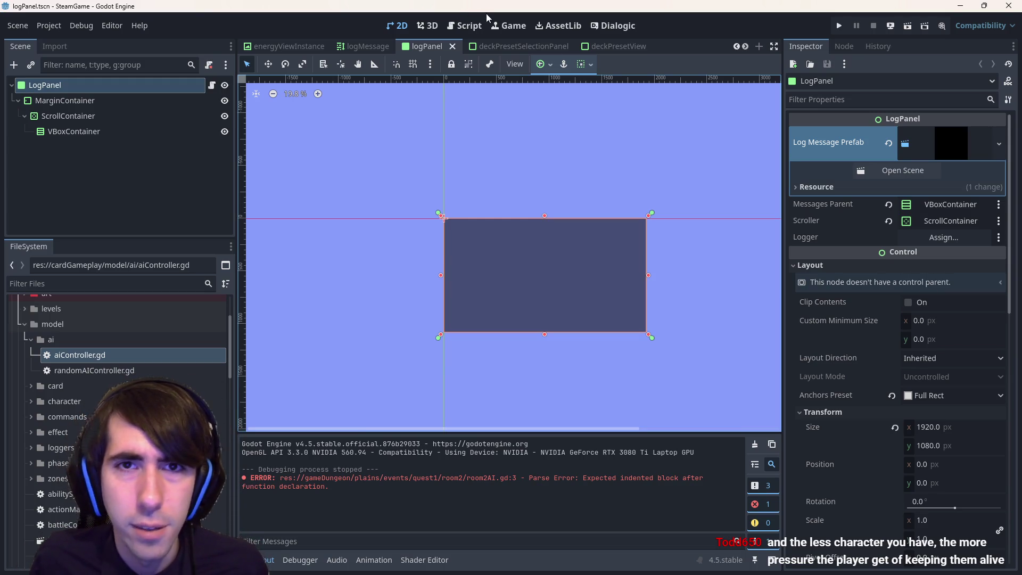
{"action": "scroll", "coordinate": [511, 51], "scroll_direction": "down", "scroll_amount": 3}
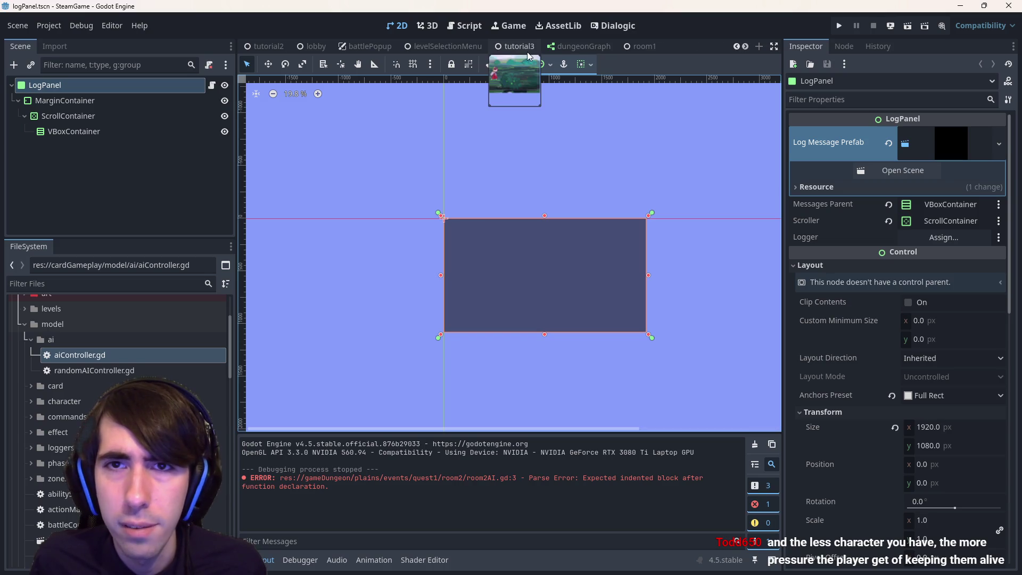
{"action": "scroll", "coordinate": [527, 53], "scroll_direction": "down", "scroll_amount": 1}
- In room2AI.gd, replace tryAction's tryPlayCard call with addShieldOnCharacter and save
{"action": "left_click", "coordinate": [506, 26]}
{"action": "left_click", "coordinate": [480, 24]}
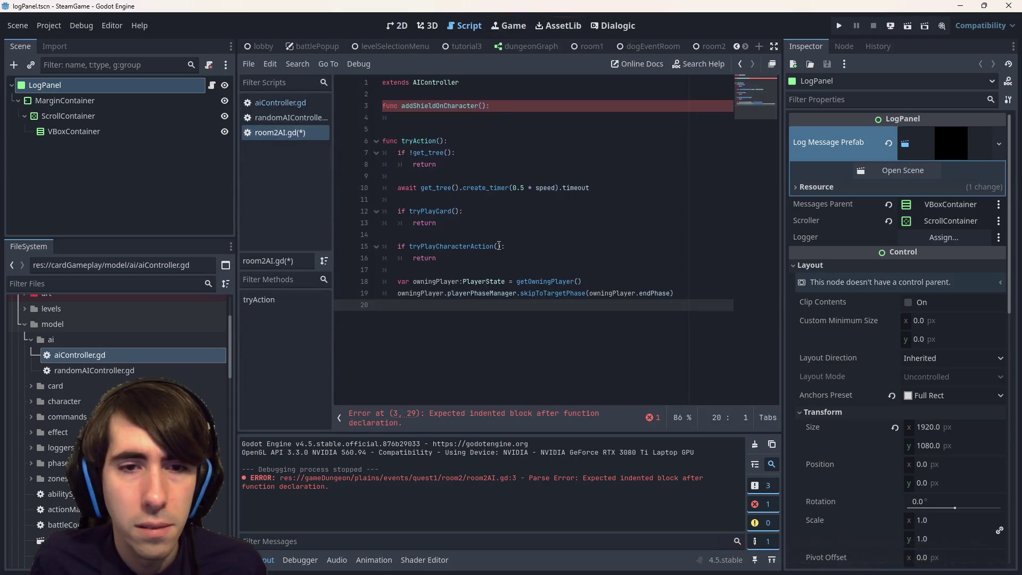
{"action": "left_click", "coordinate": [453, 119]}
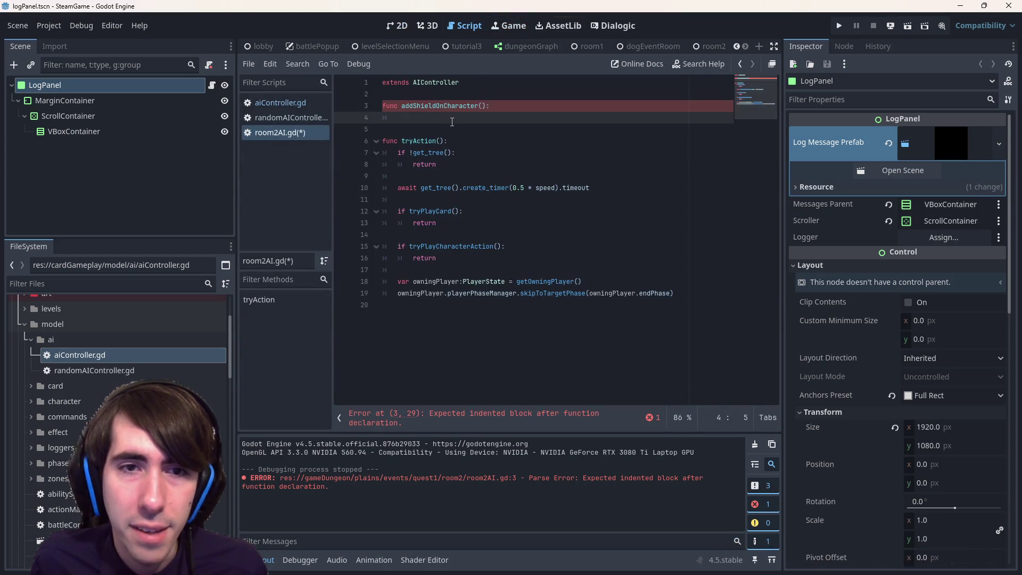
{"action": "double_click", "coordinate": [442, 105]}
{"action": "key", "text": "ctrl+c"}
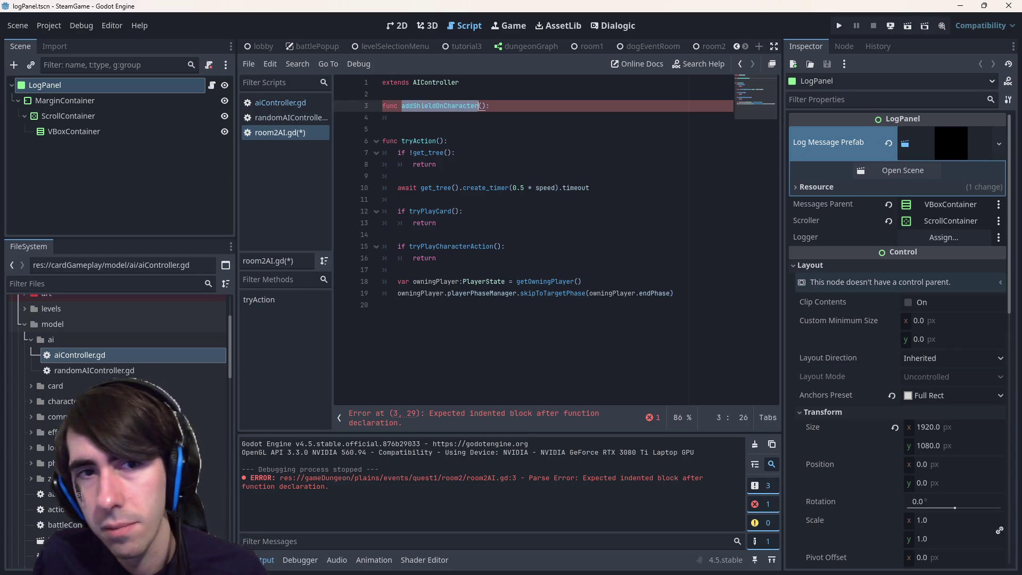
{"action": "double_click", "coordinate": [434, 212]}
{"action": "key", "text": "ctrl+v"}
{"action": "key", "text": "ctrl+s"}
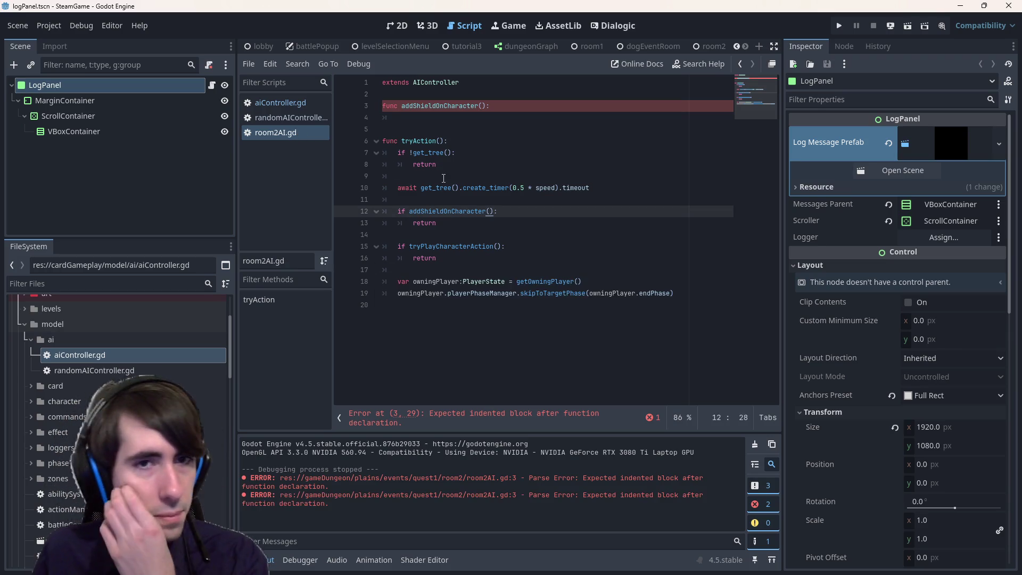
- Paste aiController.gd's onMainPhaseStart function above addShieldOnCharacter in room2AI.gd
{"action": "left_click", "coordinate": [444, 94]}
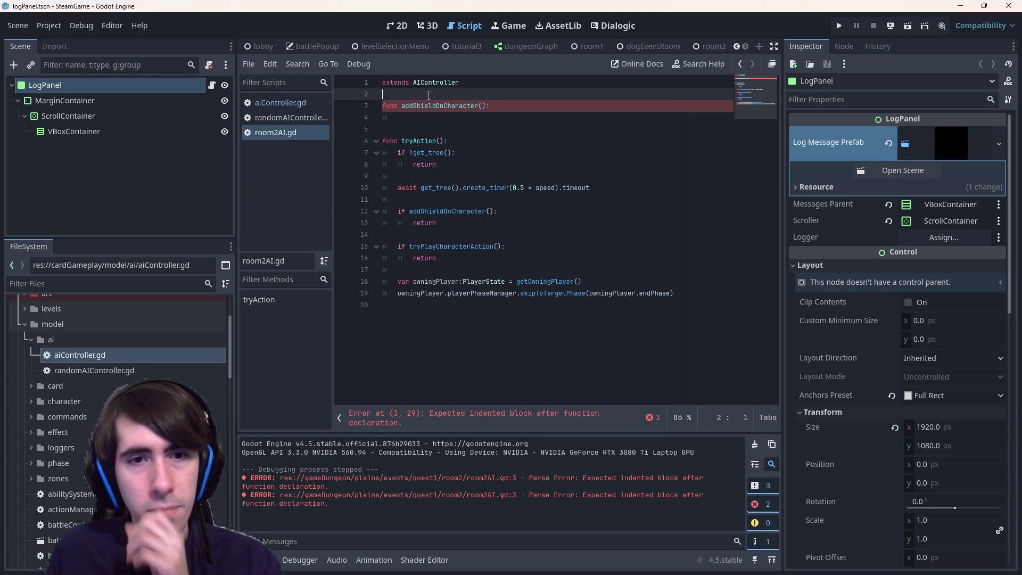
{"action": "key", "text": "Return"}
{"action": "key", "text": "Return"}
{"action": "key", "text": "Up"}
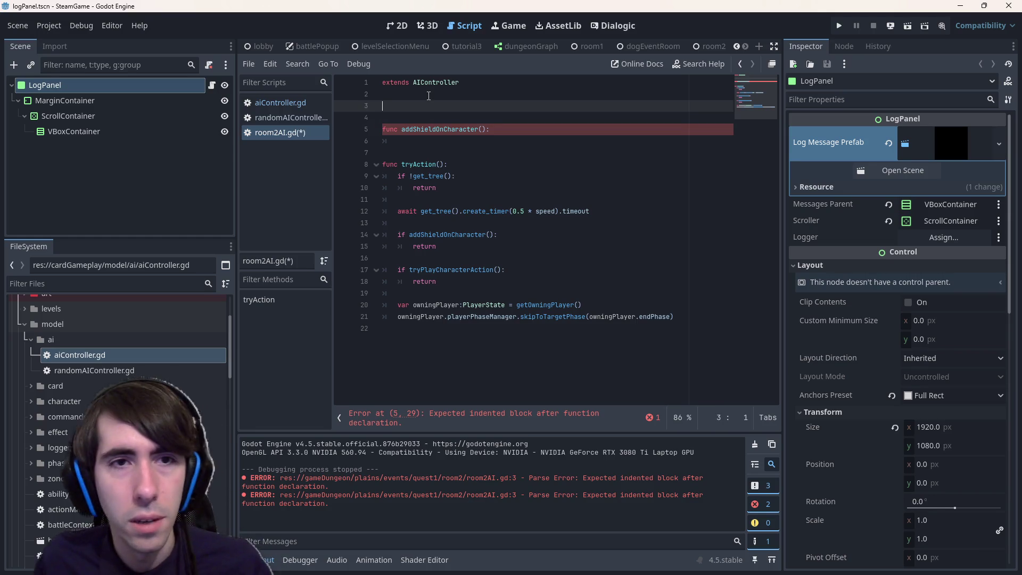
{"action": "left_click", "coordinate": [439, 84], "text": "ctrl"}
{"action": "left_click", "coordinate": [504, 192]}
{"action": "scroll", "coordinate": [500, 196], "scroll_direction": "up", "scroll_amount": 14}
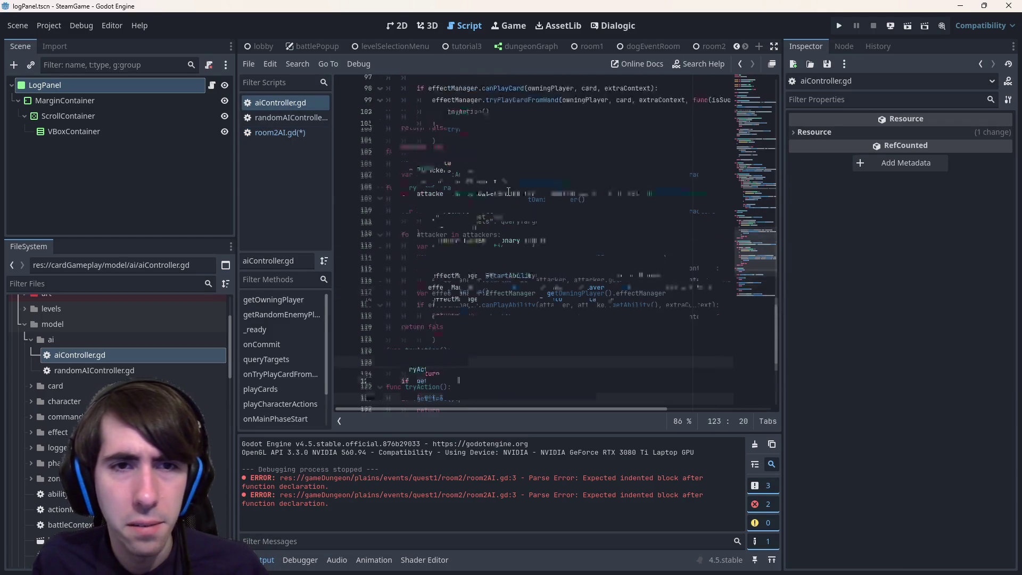
{"action": "left_click", "coordinate": [421, 257]}
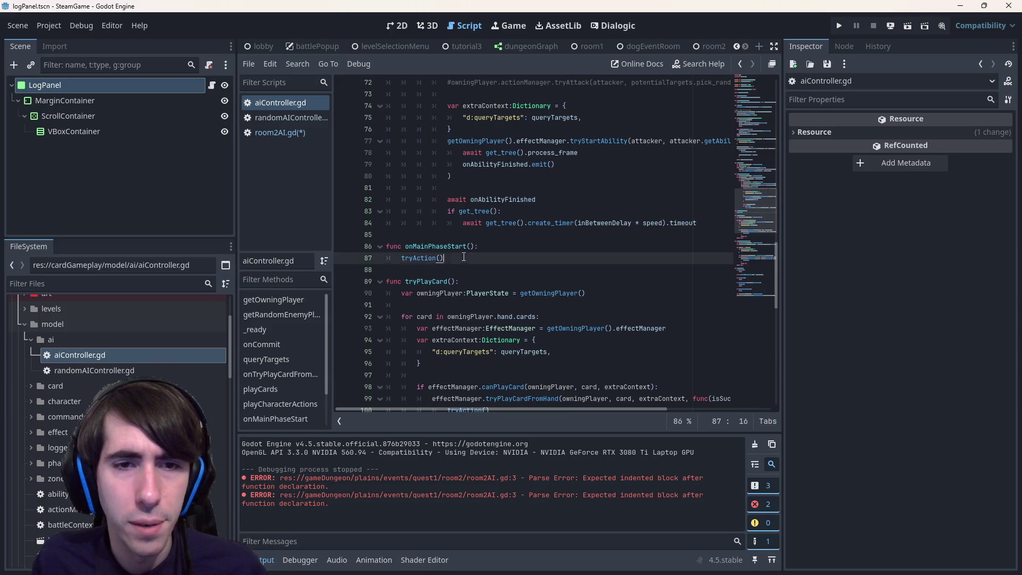
{"action": "double_click", "coordinate": [440, 246]}
{"action": "left_click", "coordinate": [304, 132]}
{"action": "left_click", "coordinate": [414, 141]}
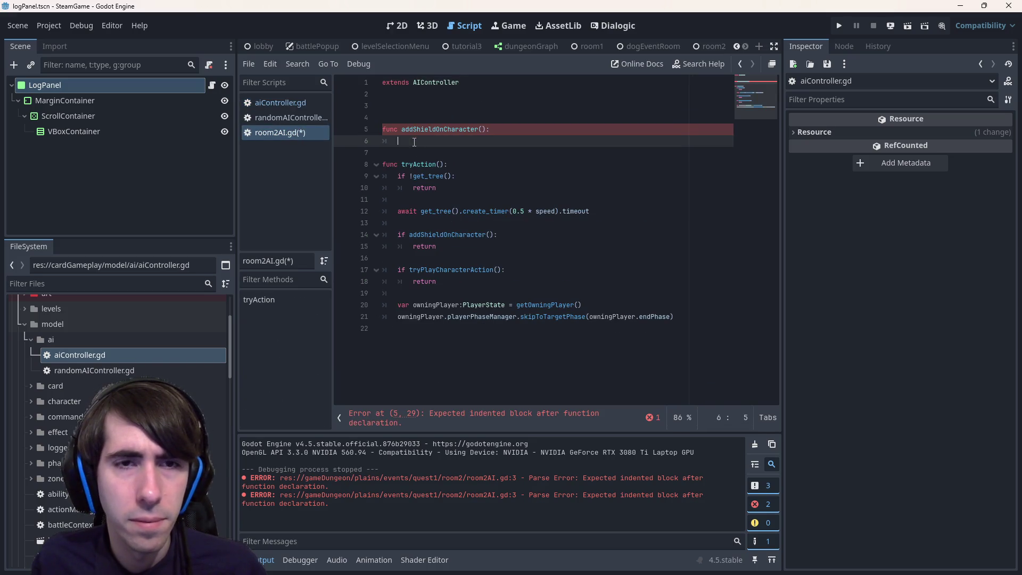
{"action": "left_click", "coordinate": [415, 106]}
{"action": "key", "text": "ctrl+v"}
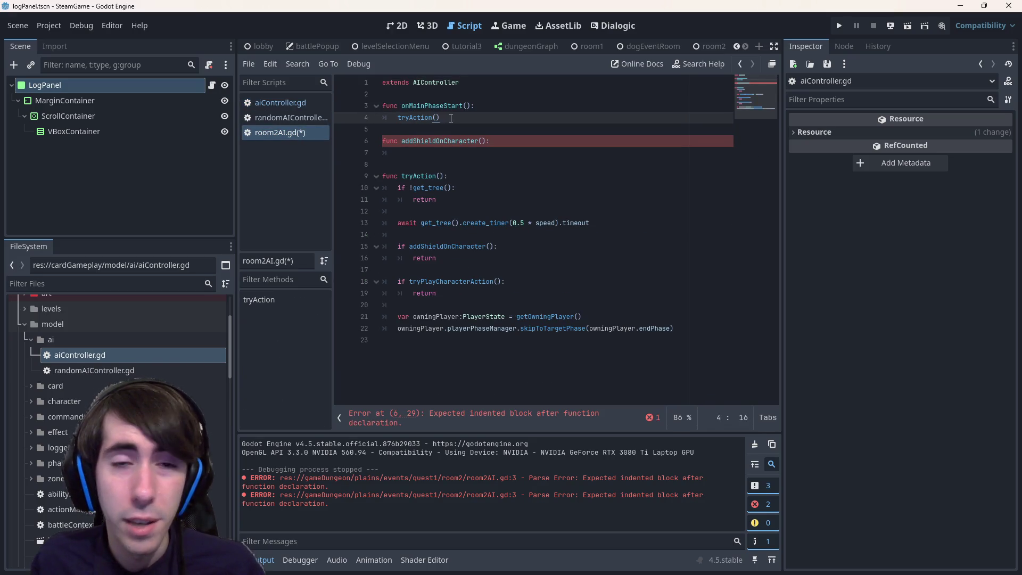
- Add 'shouldAddShield = true' as the first line of onMainPhaseStart
{"action": "left_click", "coordinate": [495, 109]}
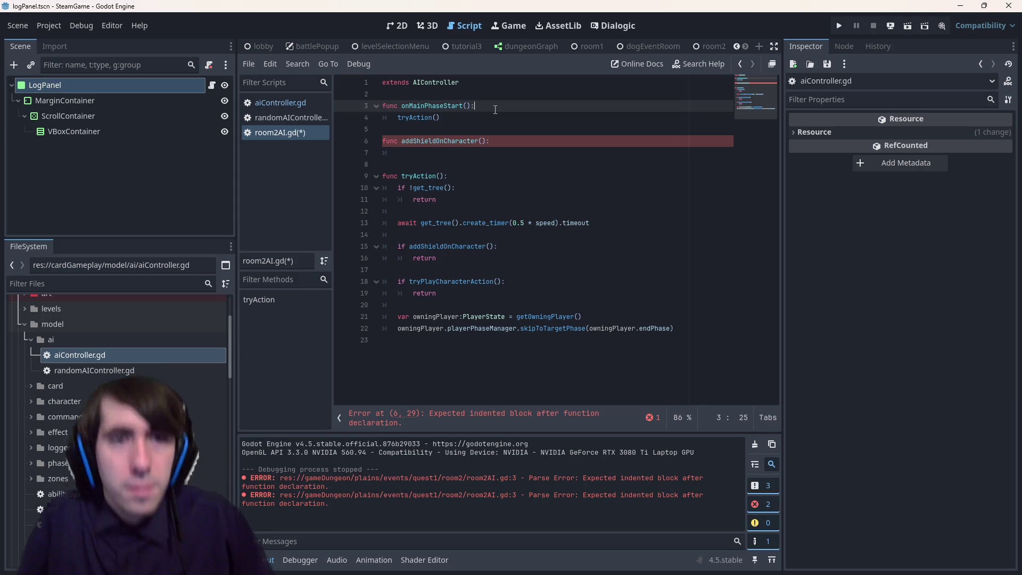
{"action": "key", "text": "Return"}
{"action": "type", "text": "can"}
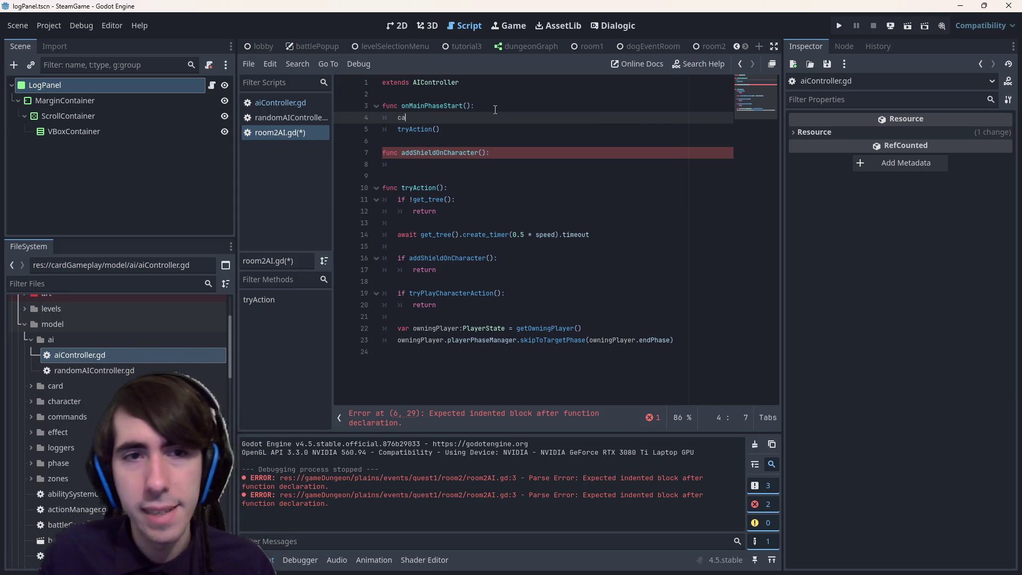
{"action": "type", "text": "Shield"}
{"action": "key", "text": "ctrl+BackSpace"}
{"action": "type", "text": "shouldA"}
{"action": "type", "text": "hield = true"}
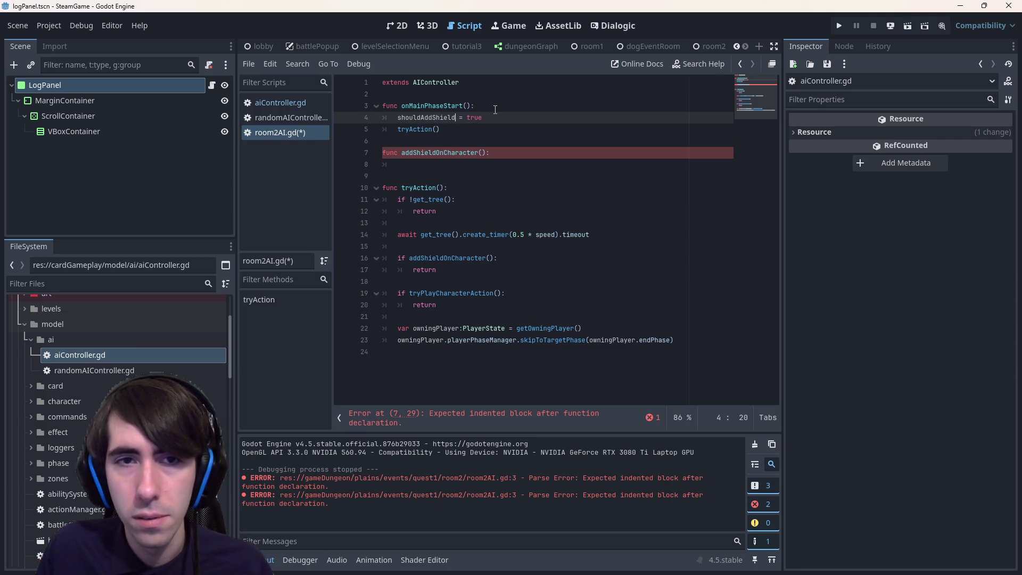
{"action": "key", "text": "Up"}
{"action": "key", "text": "Up"}
{"action": "key", "text": "Return"}
{"action": "key", "text": "Return"}
{"action": "key", "text": "Up"}
{"action": "type", "text": "var shouldAddShield"}
{"action": "key", "text": "BackSpace"}
{"action": "key", "text": "BackSpace"}
{"action": "key", "text": "BackSpace"}
{"action": "type", "text": ":bool = "}
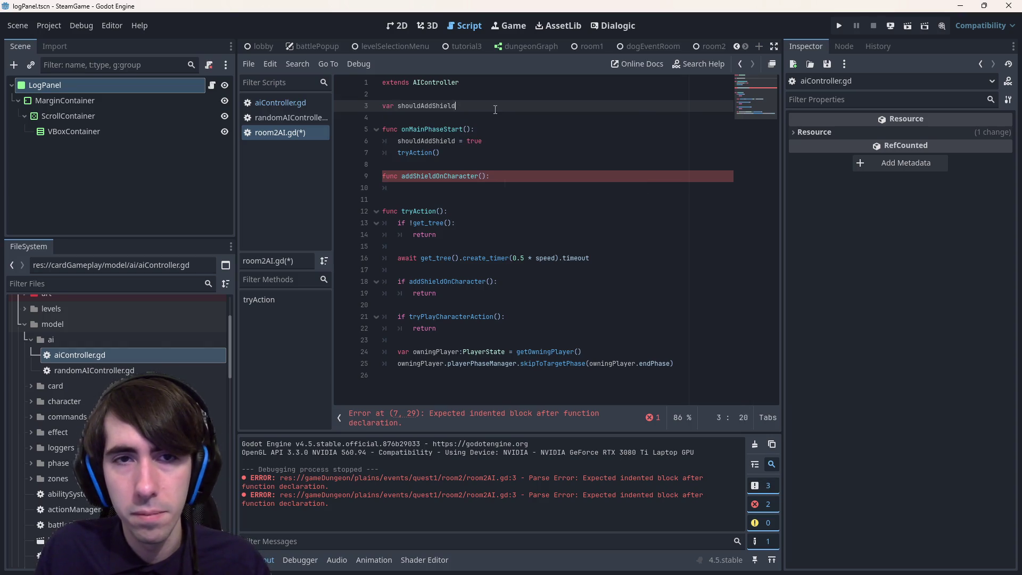
{"action": "type", "text": "false"}
{"action": "key", "text": "Up"}
{"action": "key", "text": "Down"}
{"action": "key", "text": "Home"}
{"action": "type", "text": "@export"}
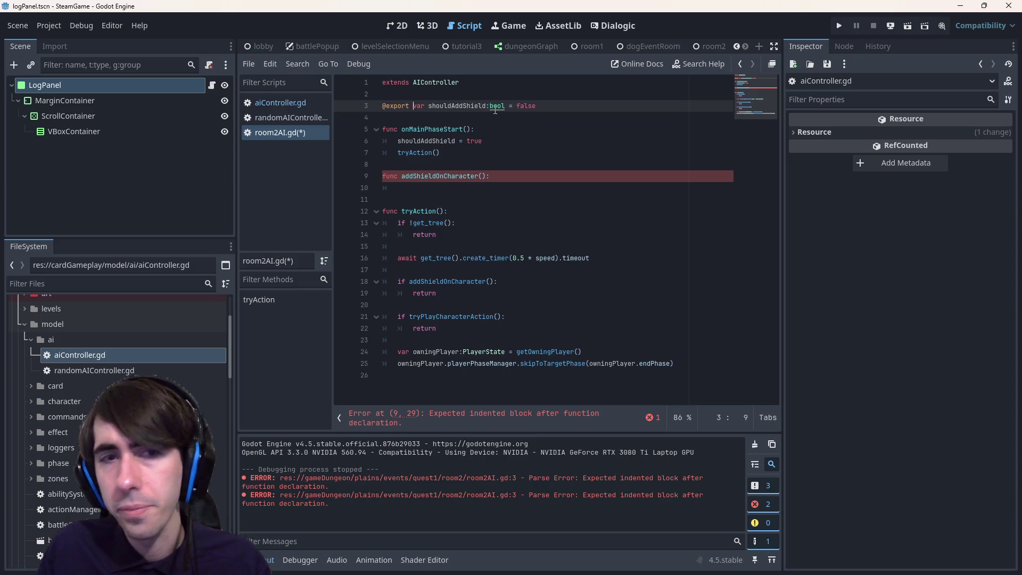
{"action": "key", "text": "ctrl+s"}
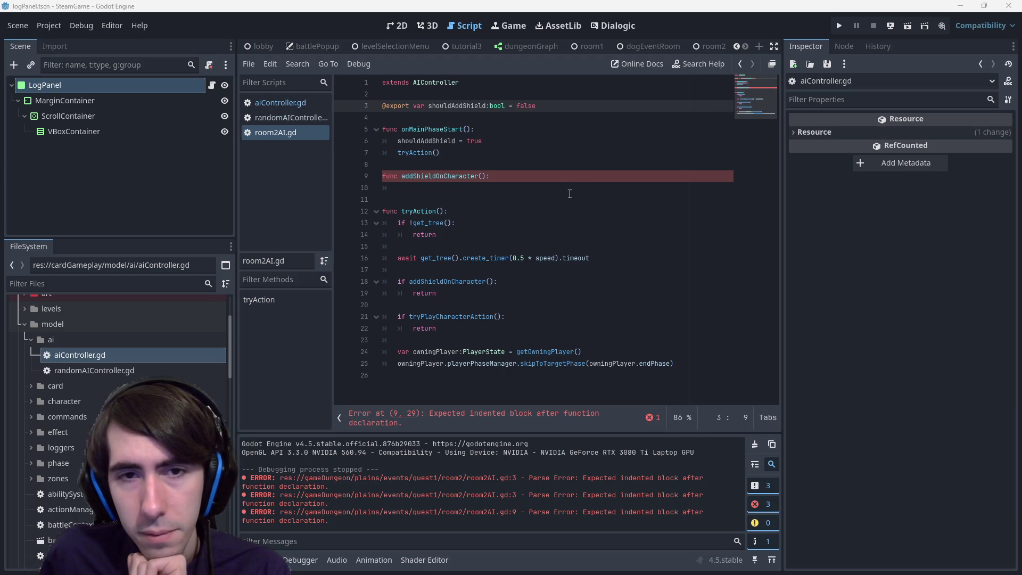
- Rename addShieldOnCharacter to tryAddShieldOnCharacter, including its call in tryAction
{"action": "left_click", "coordinate": [544, 188]}
{"action": "left_click", "coordinate": [538, 199]}
{"action": "left_click", "coordinate": [534, 183]}
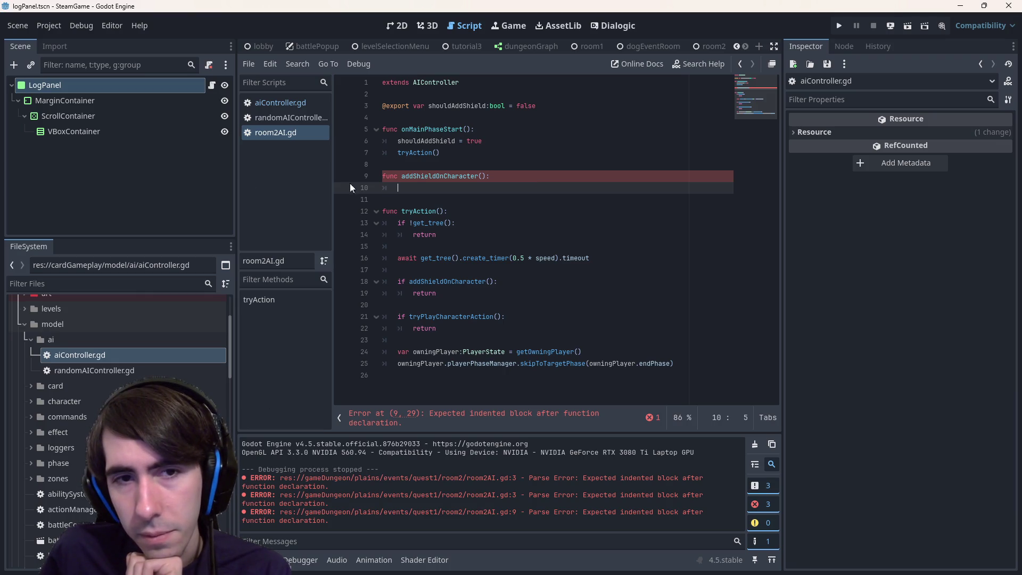
{"action": "left_click", "coordinate": [373, 162], "text": "shift"}
{"action": "left_click", "coordinate": [463, 179]}
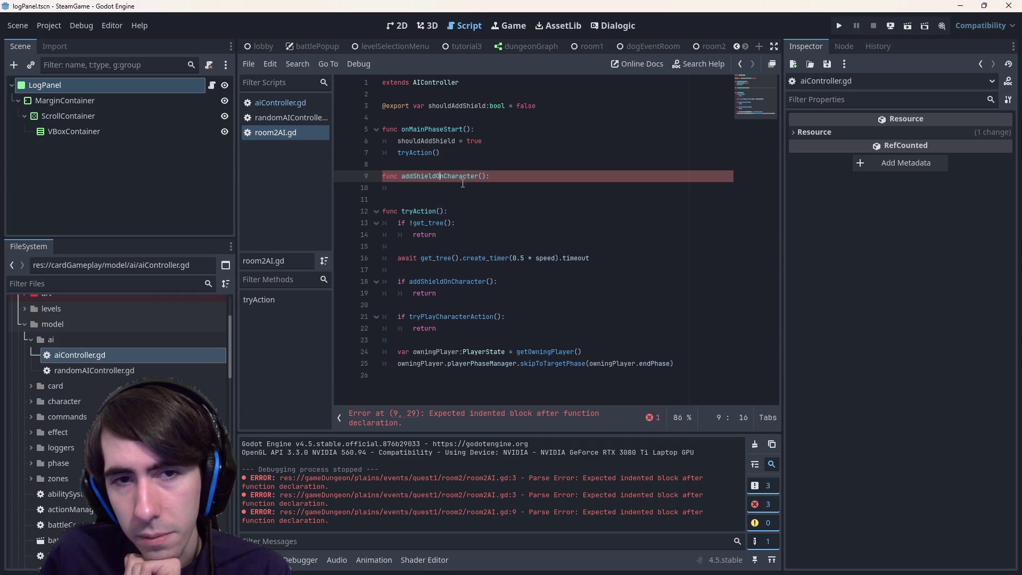
{"action": "left_click", "coordinate": [463, 183]}
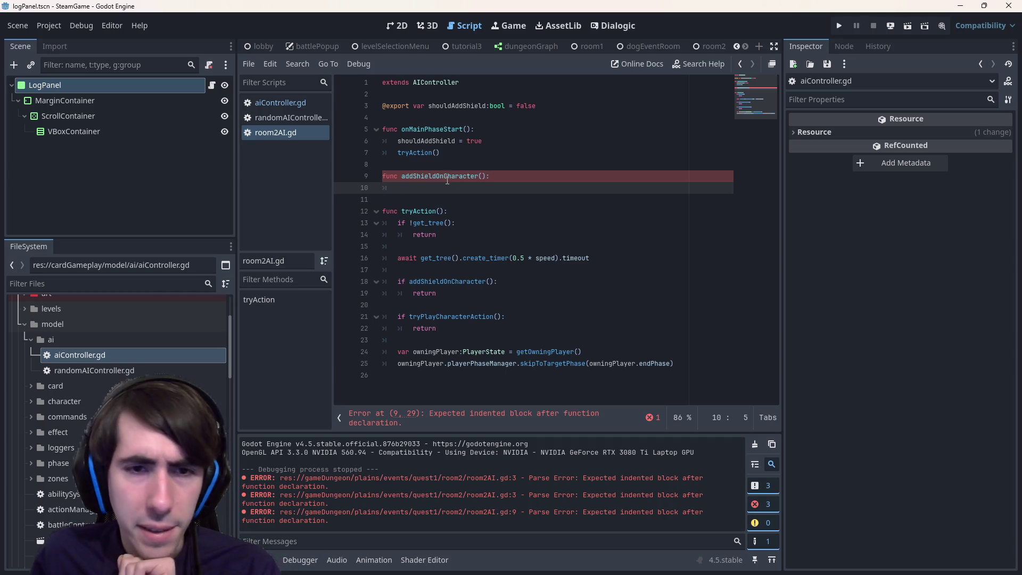
{"action": "double_click", "coordinate": [447, 180]}
{"action": "left_click", "coordinate": [402, 176]}
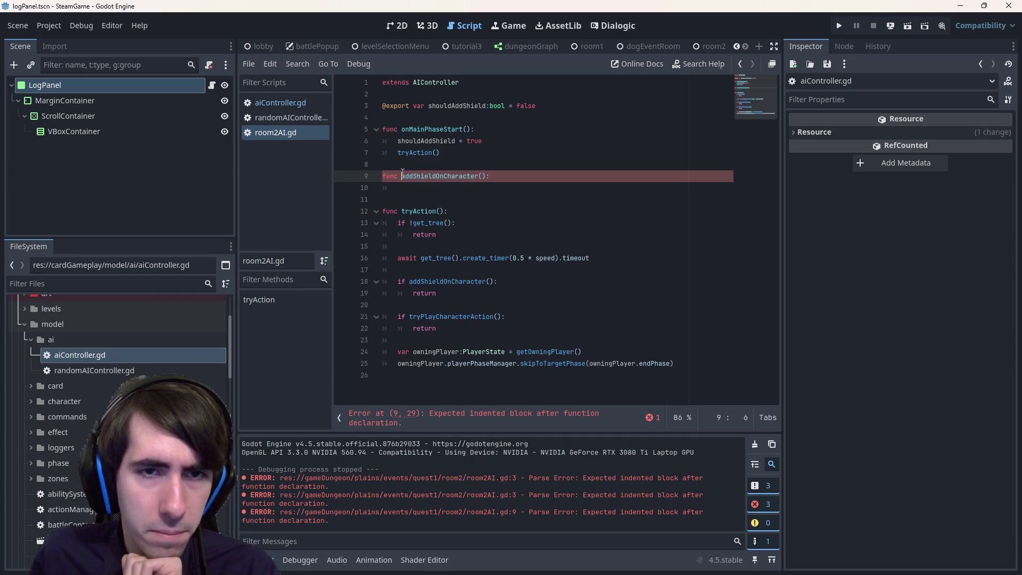
{"action": "key", "text": "Delete"}
{"action": "type", "text": "tryA"}
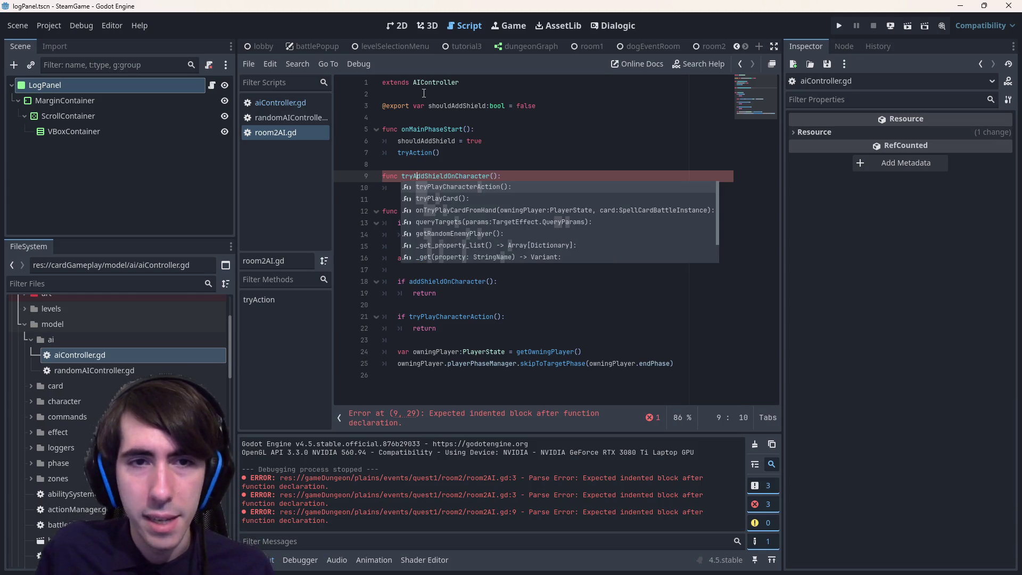
{"action": "key", "text": "ctrl+Right"}
{"action": "key", "text": "ctrl+c"}
{"action": "double_click", "coordinate": [449, 281]}
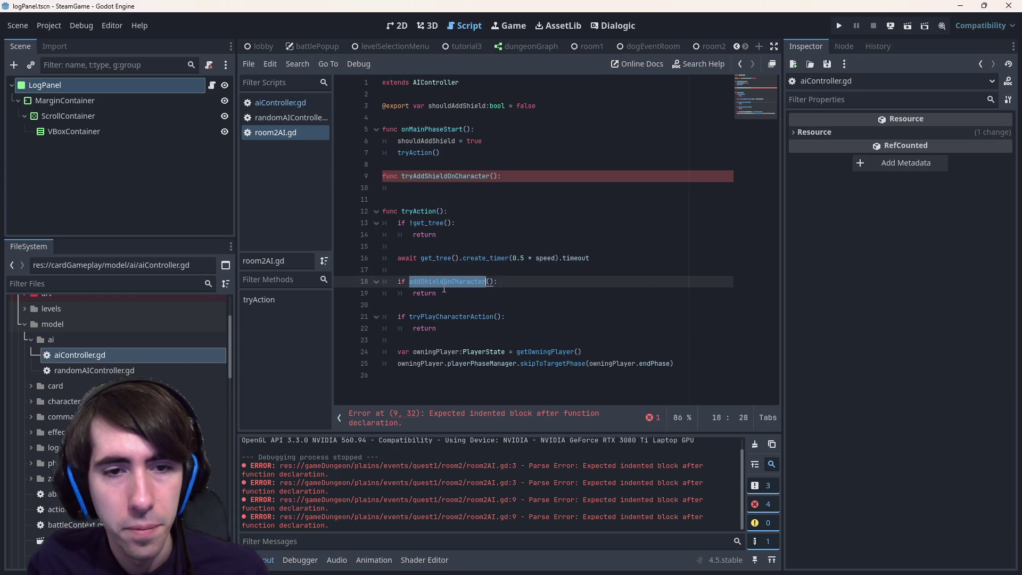
{"action": "key", "text": "ctrl+v"}
- Add the guard 'if !shouldAddShield: return false' to tryAddShieldOnCharacter
{"action": "left_click", "coordinate": [436, 153]}
{"action": "double_click", "coordinate": [436, 142]}
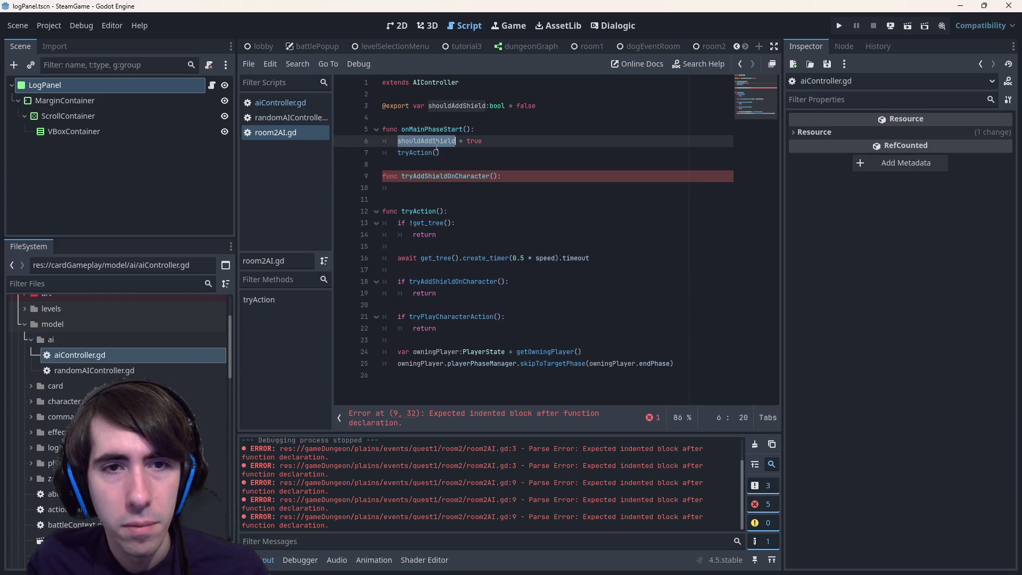
{"action": "left_click", "coordinate": [457, 186]}
{"action": "type", "text": "if"}
{"action": "key", "text": "ctrl+v"}
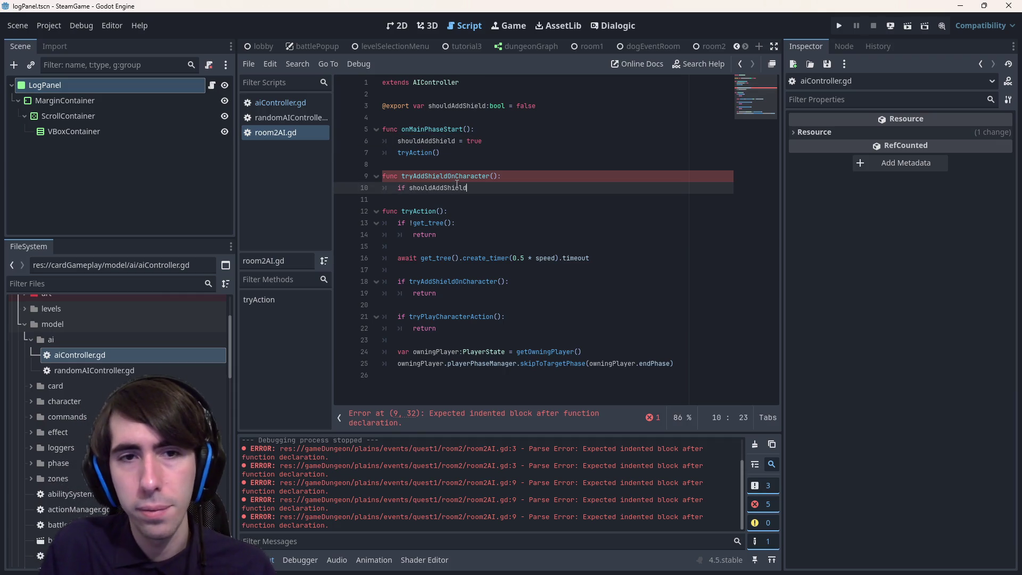
{"action": "key", "text": "ctrl+Left"}
{"action": "type", "text": "!"}
{"action": "key", "text": "End"}
{"action": "type", "text": ":"}
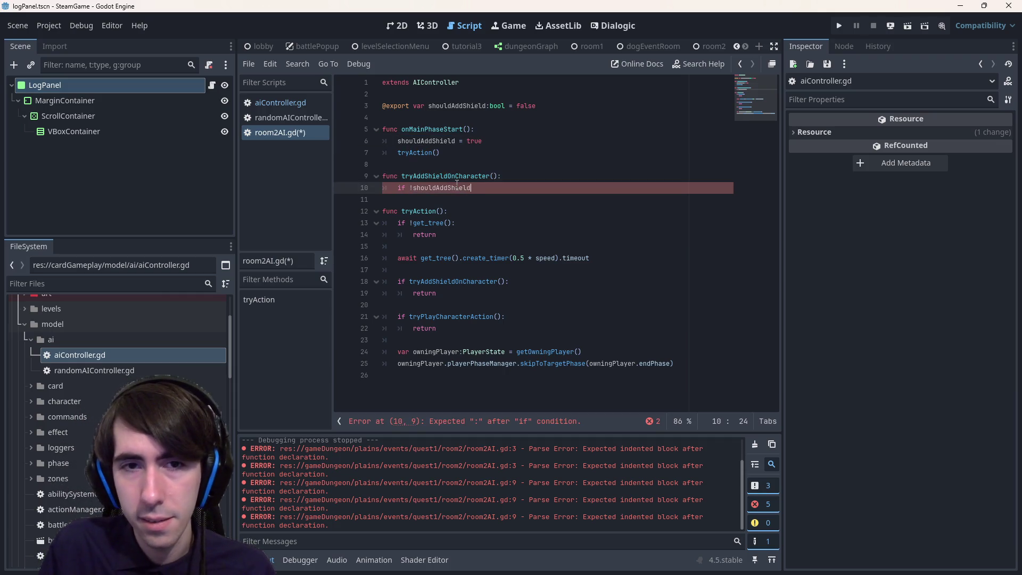
{"action": "key", "text": "Return"}
{"action": "type", "text": "return"}
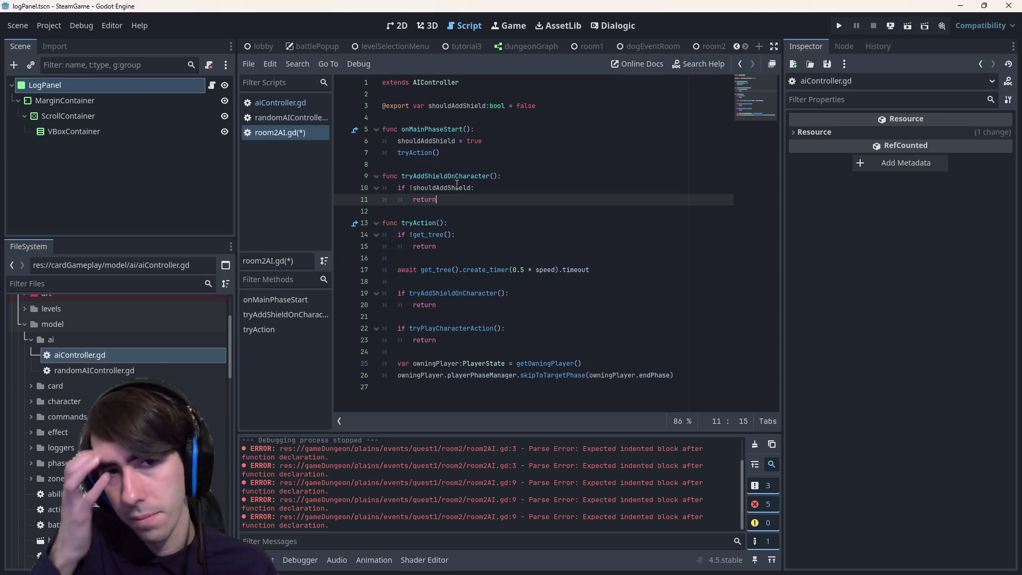
{"action": "type", "text": " false"}
- Give tryAddShieldOnCharacter a '-> bool' return type and save
{"action": "key", "text": "Up"}
{"action": "key", "text": "Up"}
{"action": "key", "text": "End"}
{"action": "key", "text": "Left"}
{"action": "type", "text": "-> bool"}
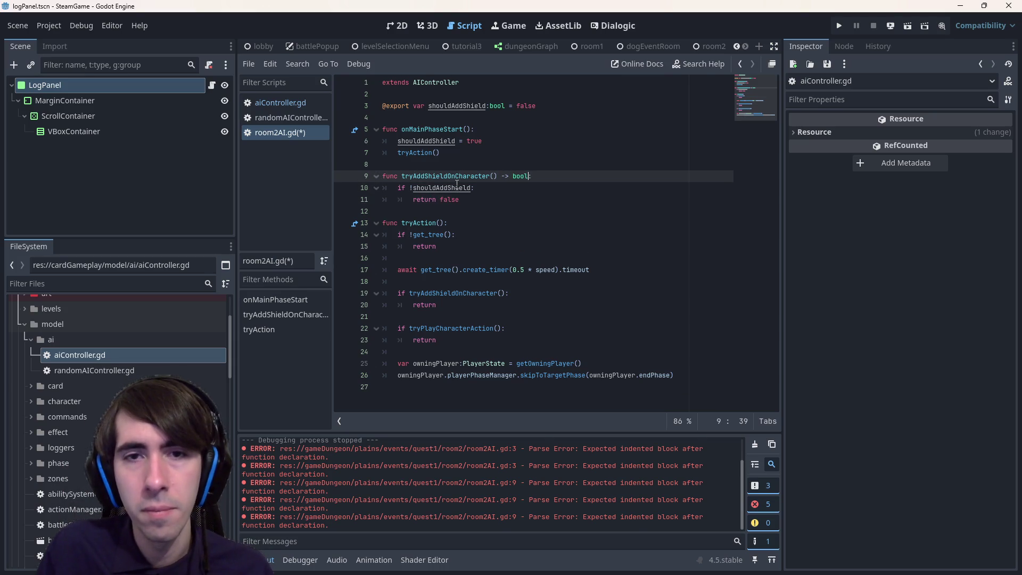
{"action": "key", "text": "ctrl+s"}
- Add 'return true' after the guard, save, and leave a blank line for the shield logic
{"action": "key", "text": "Down"}
{"action": "key", "text": "Down"}
{"action": "key", "text": "Return"}
{"action": "key", "text": "Return"}
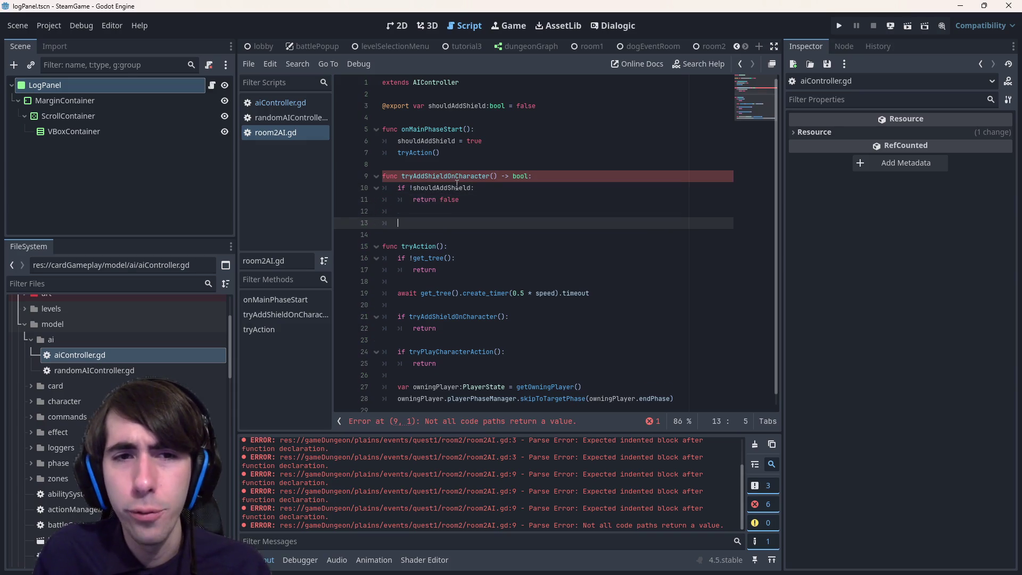
{"action": "type", "text": "return true"}
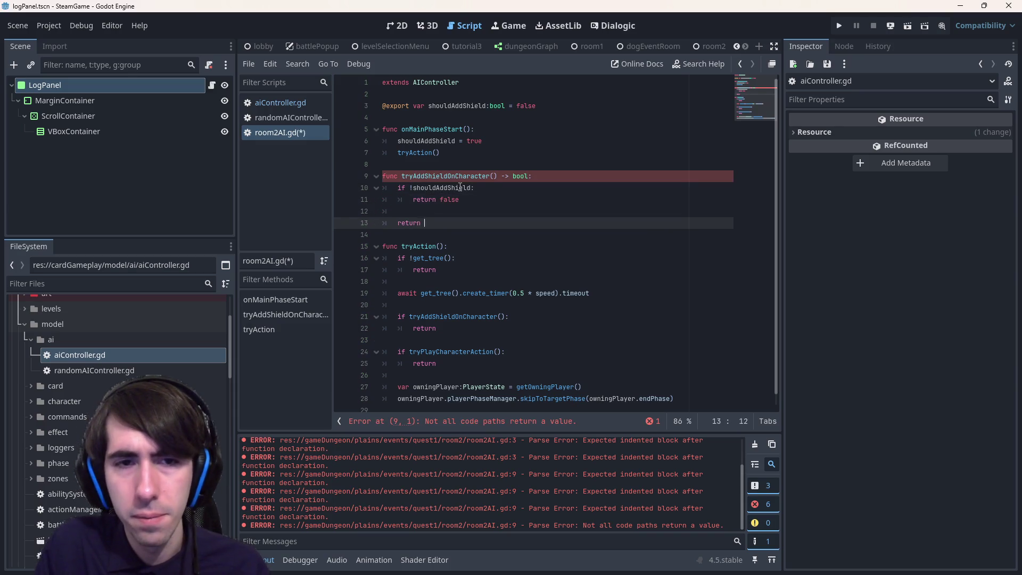
{"action": "key", "text": "ctrl+s"}
{"action": "key", "text": "Up"}
{"action": "key", "text": "Return"}
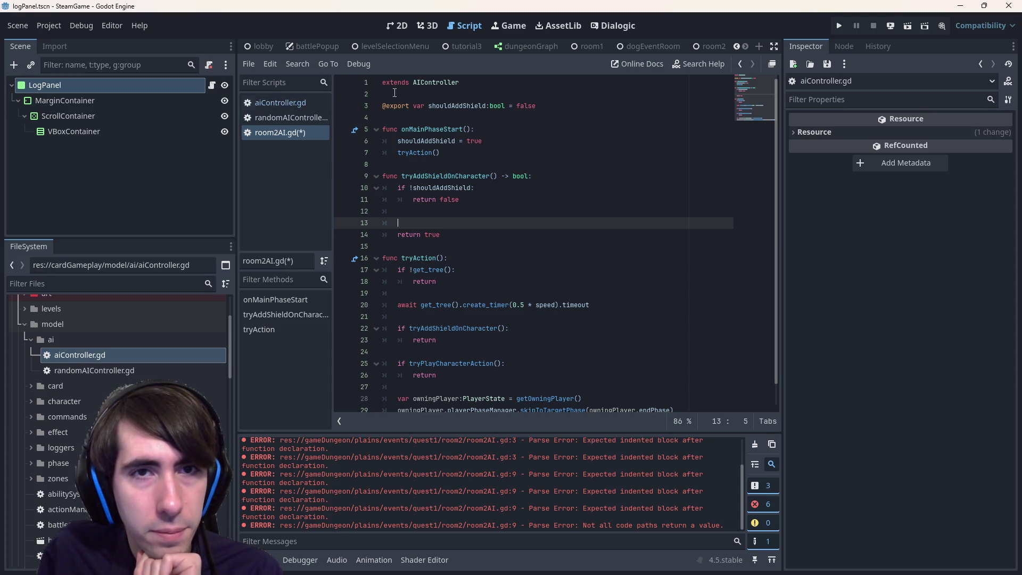
- Open aiController.gd and browse its code, clearing the old onMainPhaseStart selection
{"action": "left_click", "coordinate": [436, 82], "text": "ctrl"}
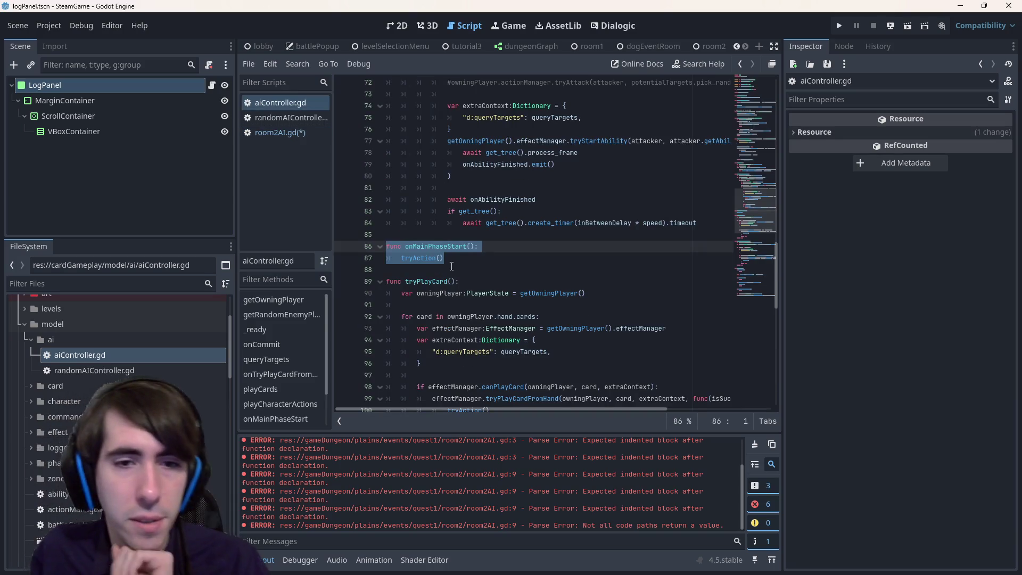
{"action": "scroll", "coordinate": [458, 263], "scroll_direction": "up", "scroll_amount": 2}
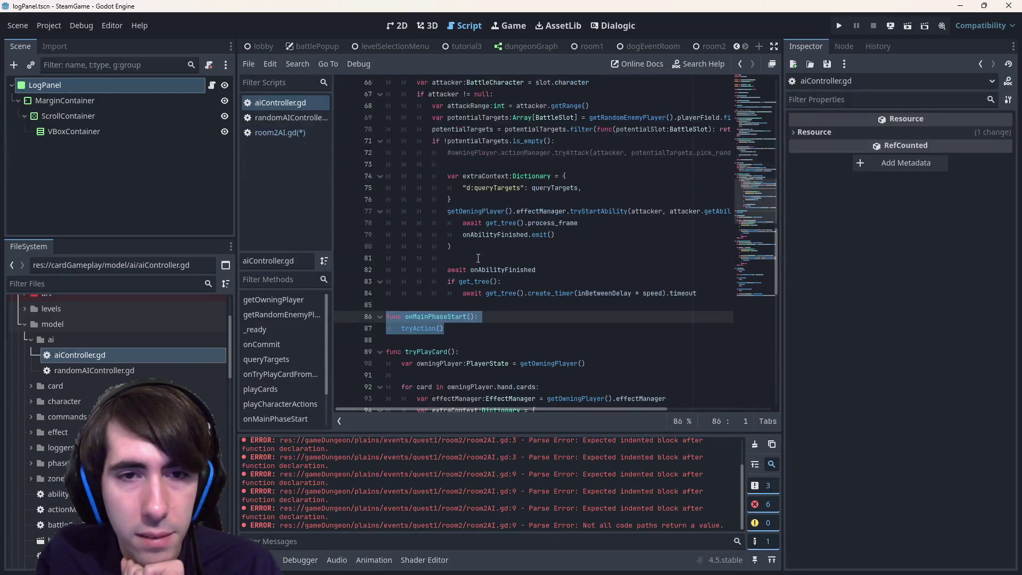
{"action": "scroll", "coordinate": [478, 258], "scroll_direction": "up", "scroll_amount": 2}
{"action": "scroll", "coordinate": [438, 165], "scroll_direction": "down", "scroll_amount": 1}
{"action": "scroll", "coordinate": [441, 194], "scroll_direction": "up", "scroll_amount": 1}
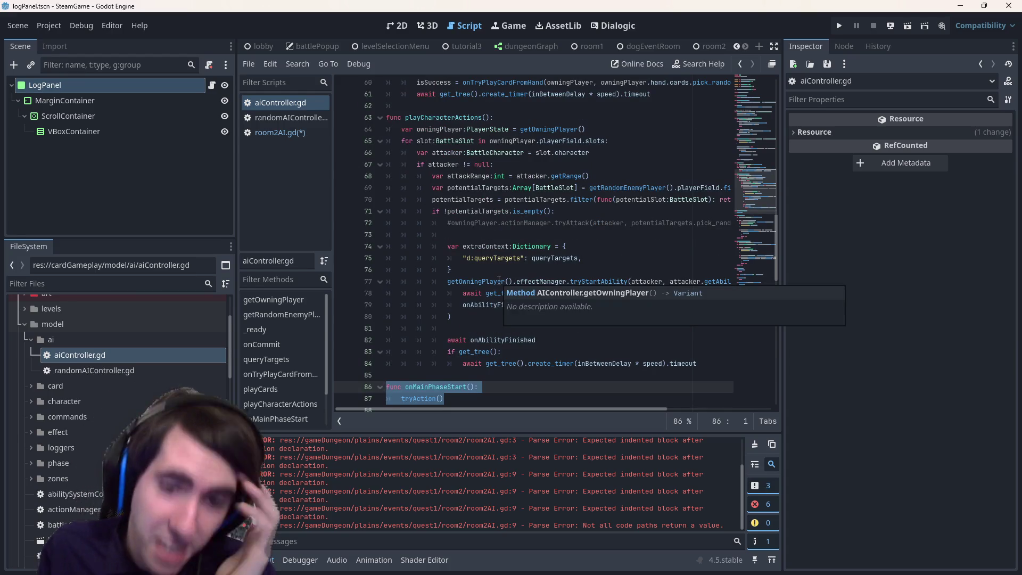
{"action": "mouse_move", "coordinate": [490, 280]}
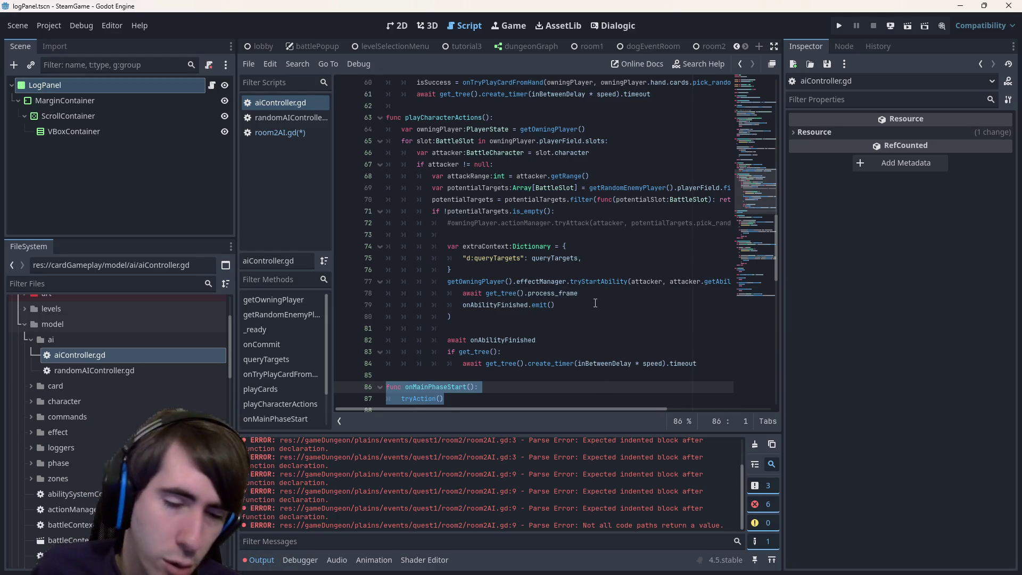
{"action": "scroll", "coordinate": [586, 319], "scroll_direction": "down", "scroll_amount": 1}
{"action": "left_click", "coordinate": [575, 340]}
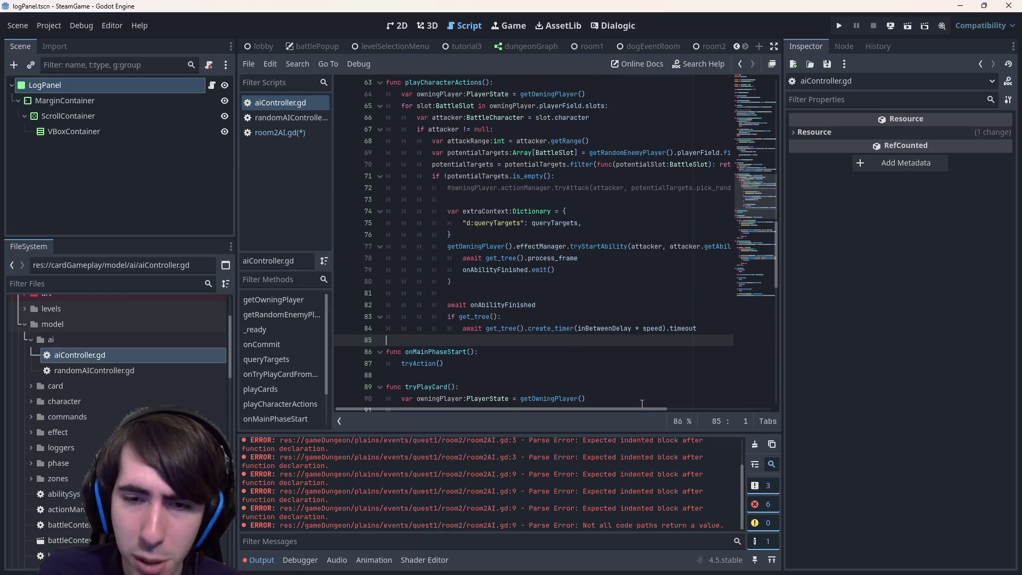
{"action": "scroll", "coordinate": [640, 349], "scroll_direction": "up", "scroll_amount": 1}
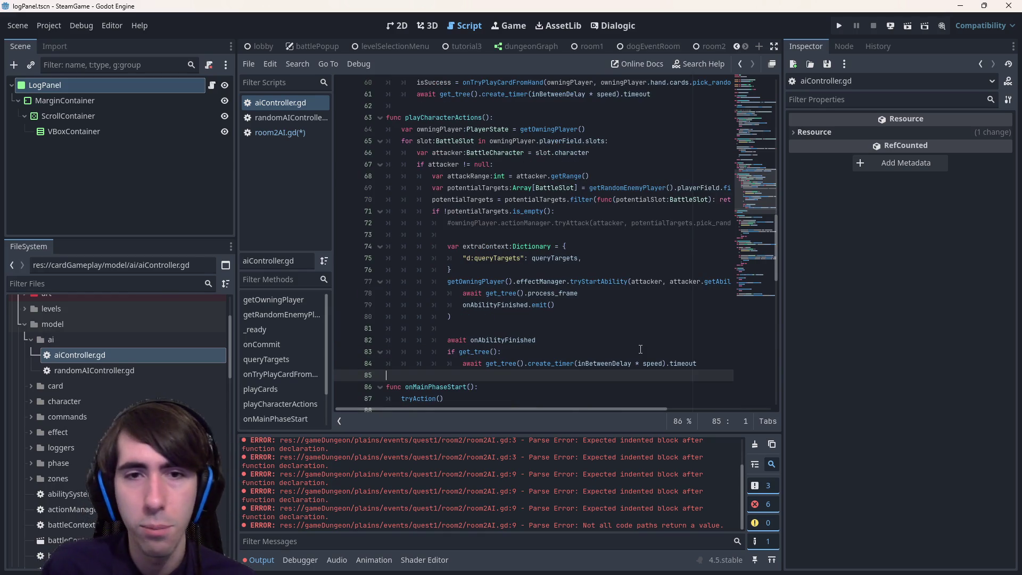
- Select the card-playing body of onTryPlayCardFromHand (lines 42–54) to copy into room2AI.gd
{"action": "double_click", "coordinate": [512, 141]}
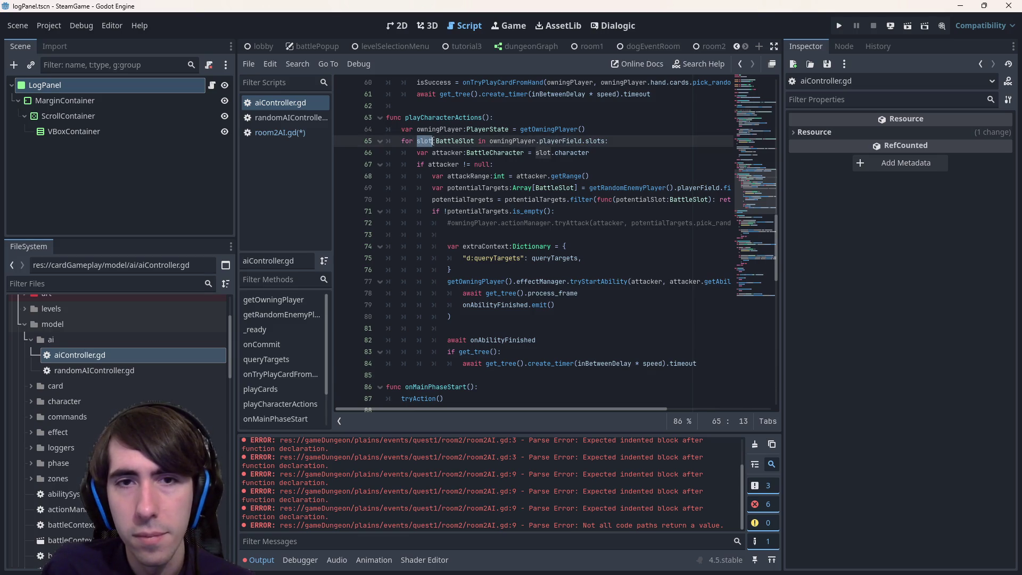
{"action": "scroll", "coordinate": [482, 240], "scroll_direction": "up", "scroll_amount": 8}
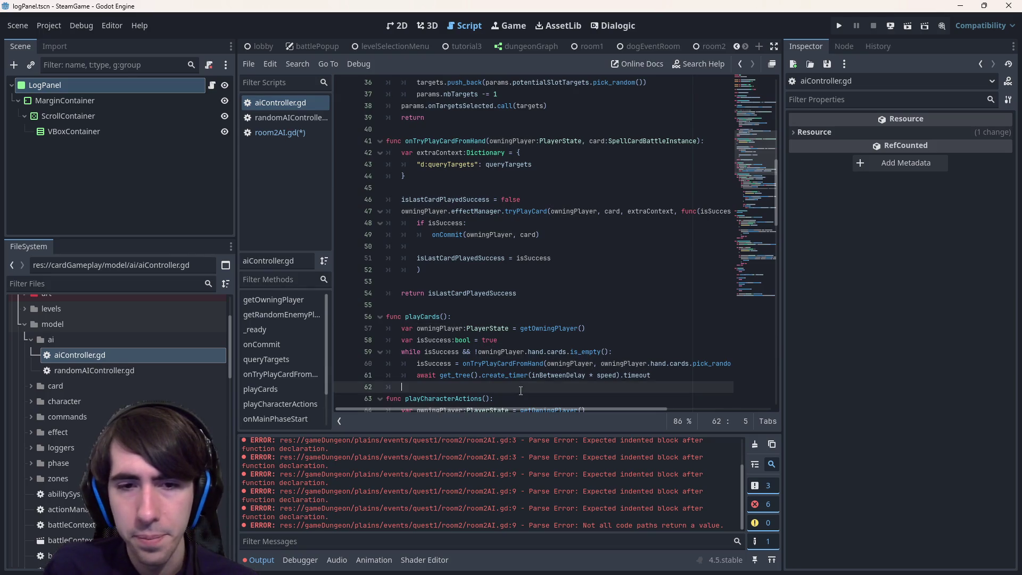
{"action": "double_click", "coordinate": [505, 364]}
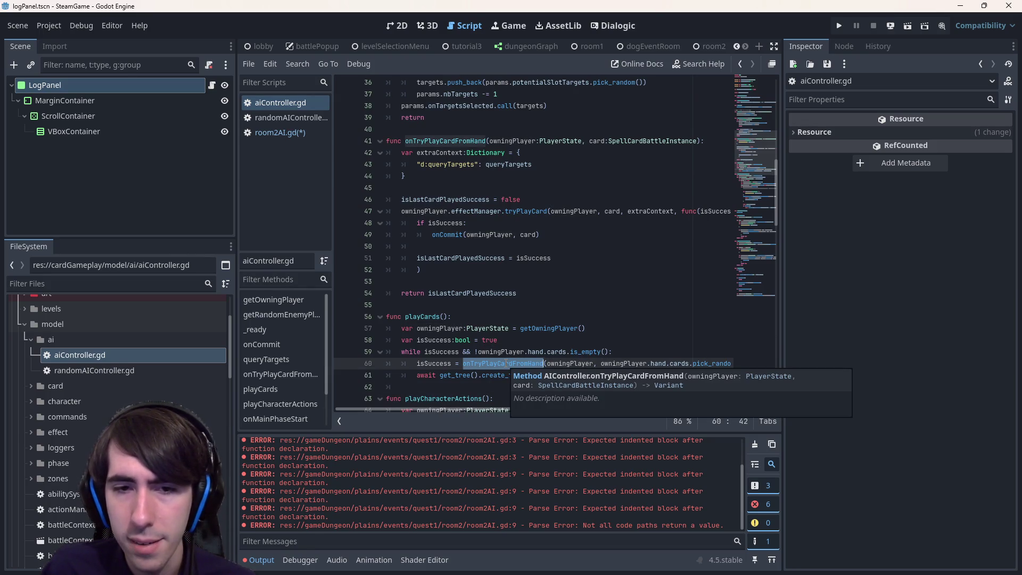
{"action": "double_click", "coordinate": [466, 140]}
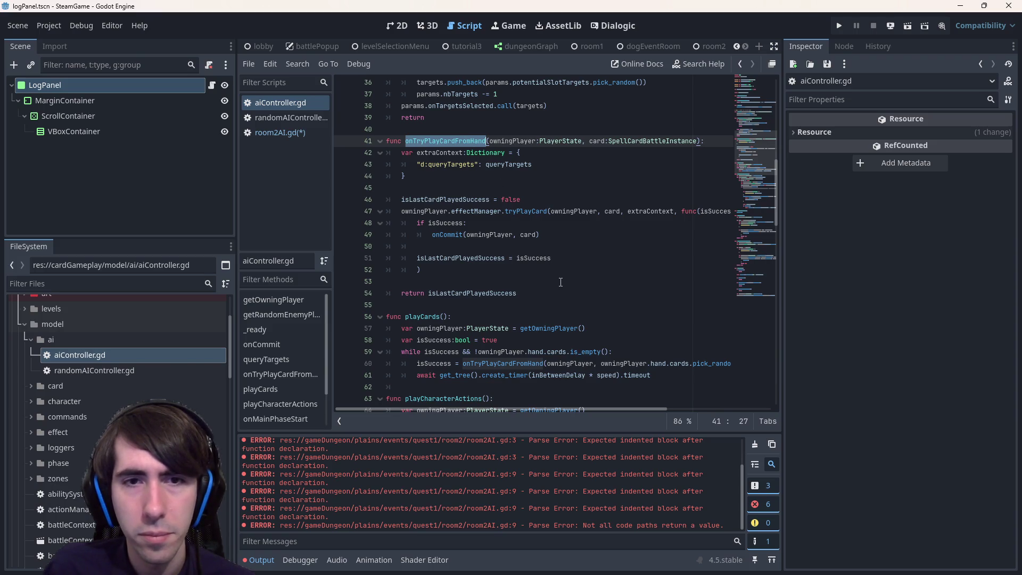
{"action": "mouse_move", "coordinate": [524, 293]}
{"action": "left_mouse_down"}
{"action": "mouse_move", "coordinate": [347, 188]}
{"action": "mouse_move", "coordinate": [356, 159]}
{"action": "left_mouse_up"}
{"action": "key", "text": "ctrl+c"}
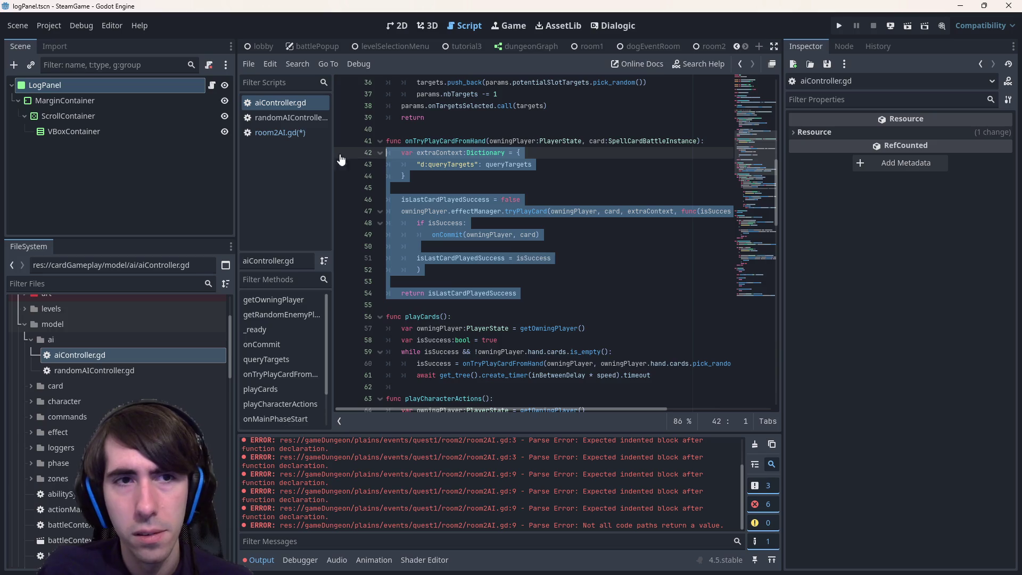
{"action": "left_click", "coordinate": [279, 132]}
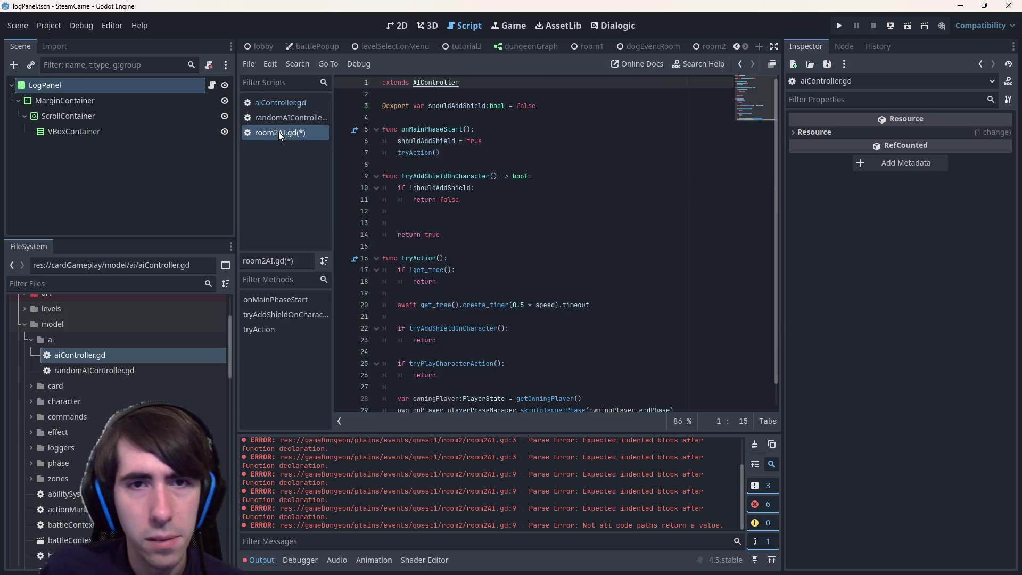
- Paste the card-play code into tryAddShieldOnCharacter, tidy the line above extraContext, and save
{"action": "left_click", "coordinate": [461, 210]}
{"action": "key", "text": "ctrl+v"}
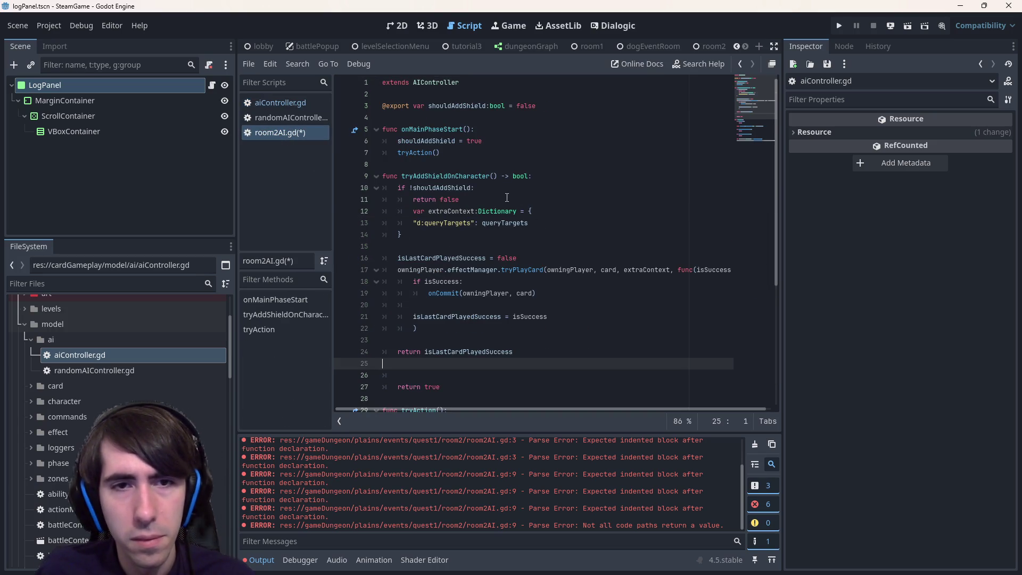
{"action": "left_click", "coordinate": [507, 198]}
{"action": "key", "text": "Return"}
{"action": "left_click", "coordinate": [410, 226]}
{"action": "key", "text": "BackSpace"}
{"action": "key", "text": "ctrl+s"}
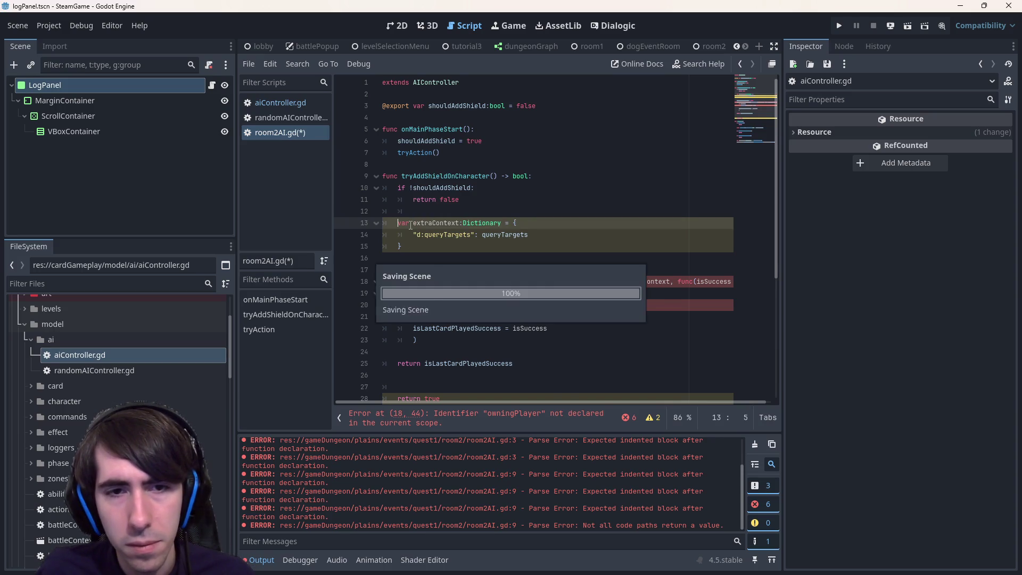
{"action": "left_click", "coordinate": [485, 281]}
{"action": "left_click", "coordinate": [486, 258]}
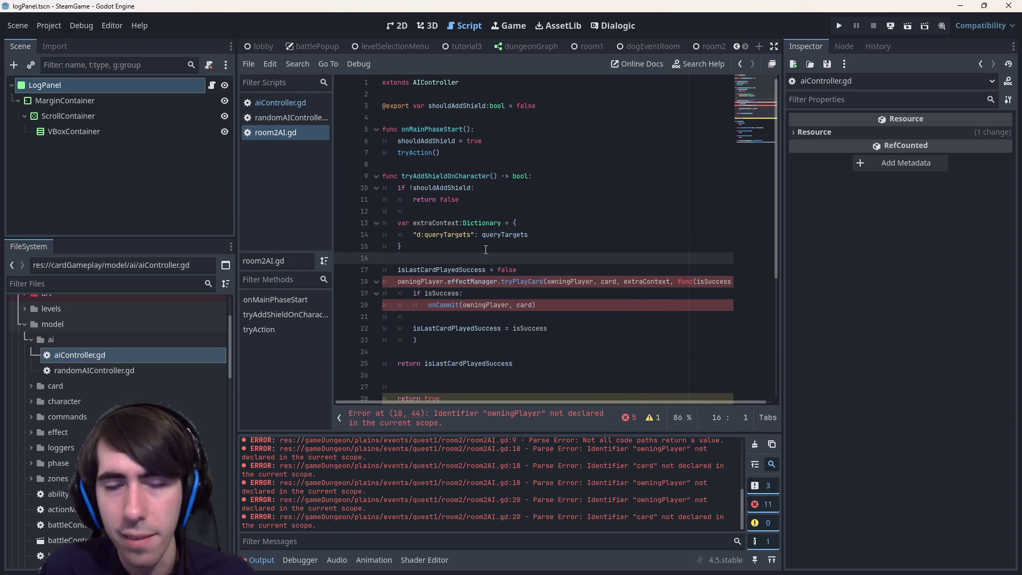
- Check in aiController.gd how onTryPlayCardFromHand obtains owningPlayer via getOwningPlayer()
{"action": "scroll", "coordinate": [485, 249], "scroll_direction": "down", "scroll_amount": 4}
{"action": "scroll", "coordinate": [485, 249], "scroll_direction": "up", "scroll_amount": 2}
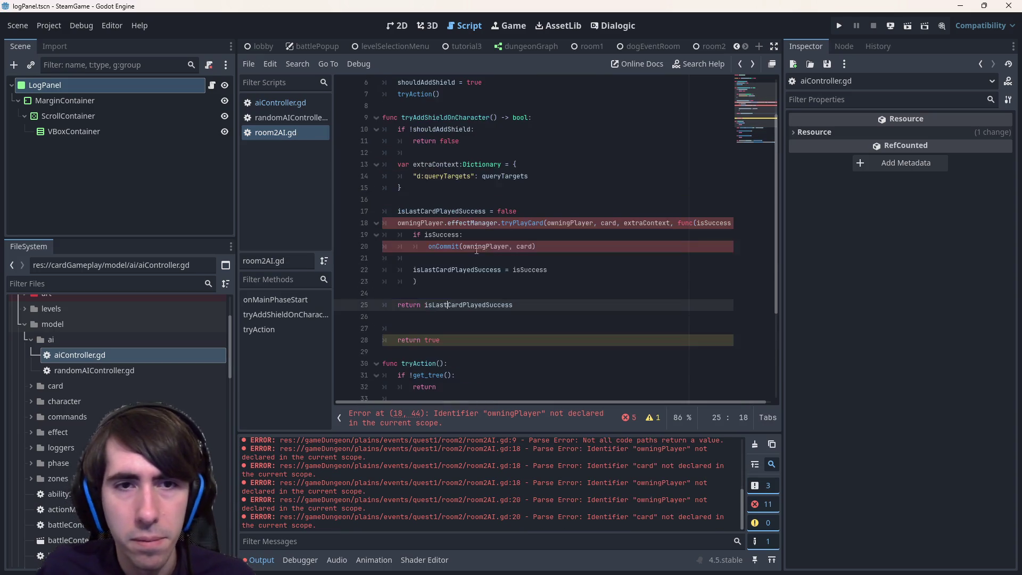
{"action": "double_click", "coordinate": [421, 224]}
{"action": "scroll", "coordinate": [425, 227], "scroll_direction": "up", "scroll_amount": 2}
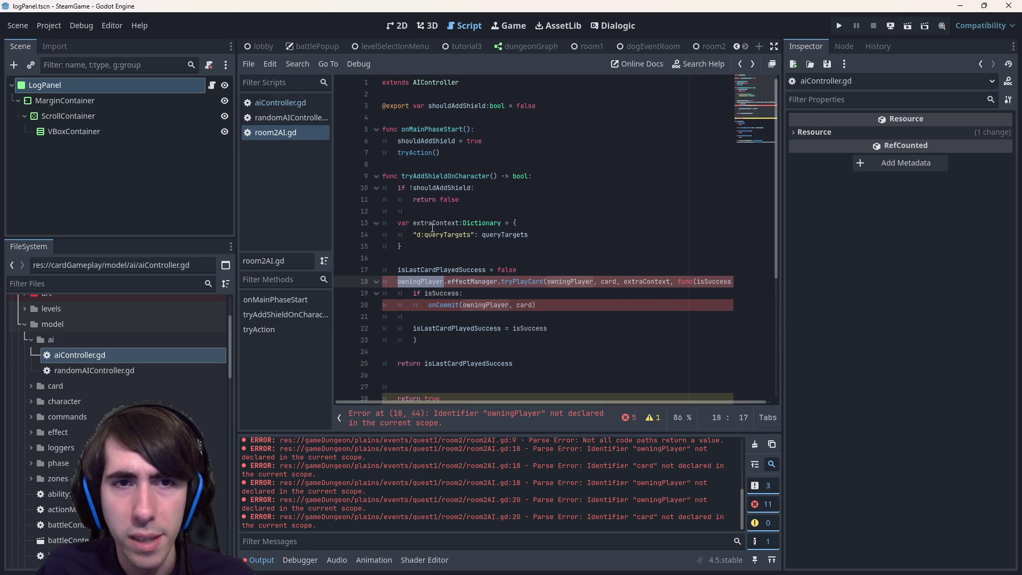
{"action": "left_click", "coordinate": [436, 83], "text": "ctrl"}
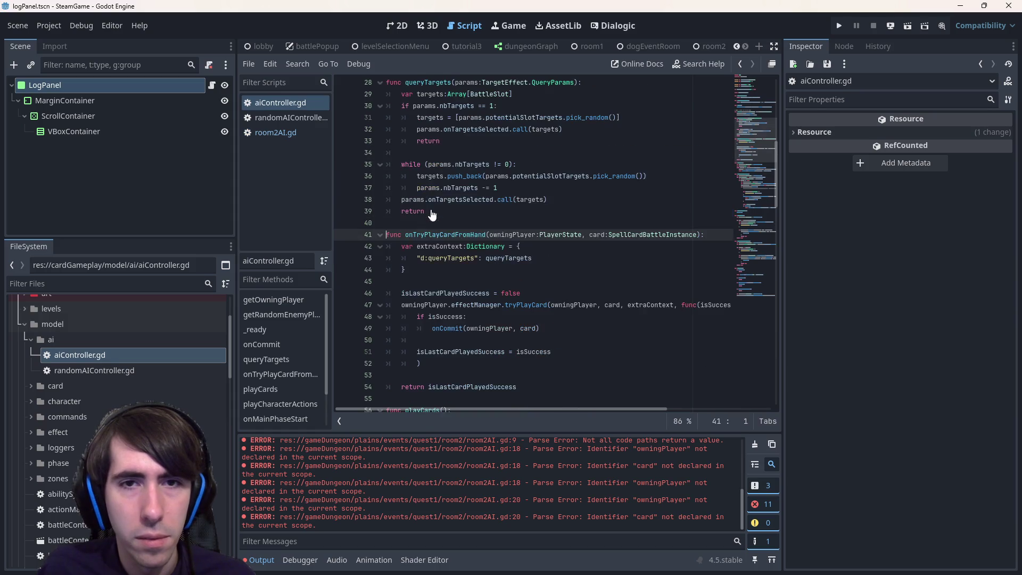
{"action": "scroll", "coordinate": [426, 210], "scroll_direction": "down", "scroll_amount": 3}
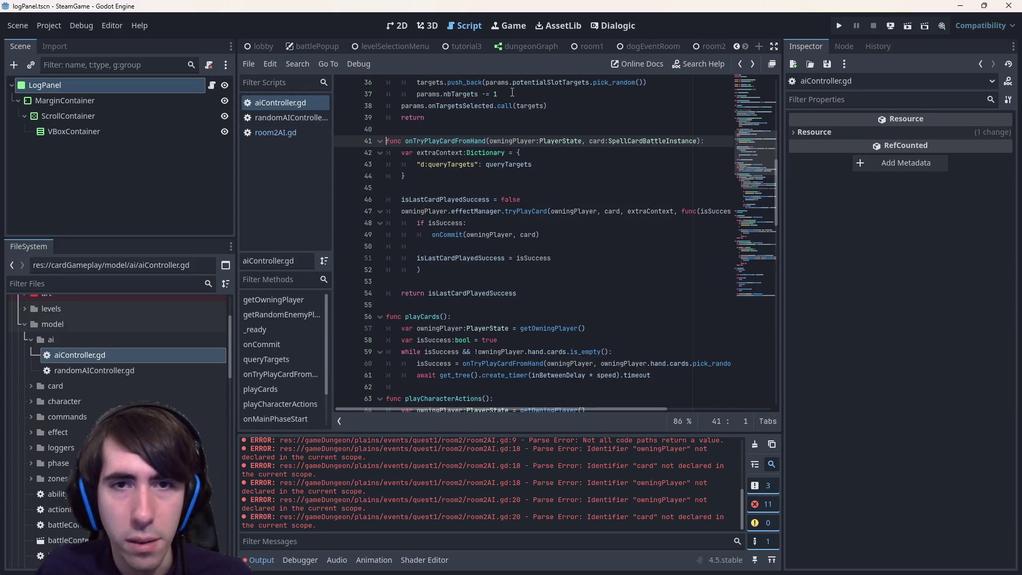
{"action": "double_click", "coordinate": [458, 141]}
{"action": "key", "text": "ctrl+f"}
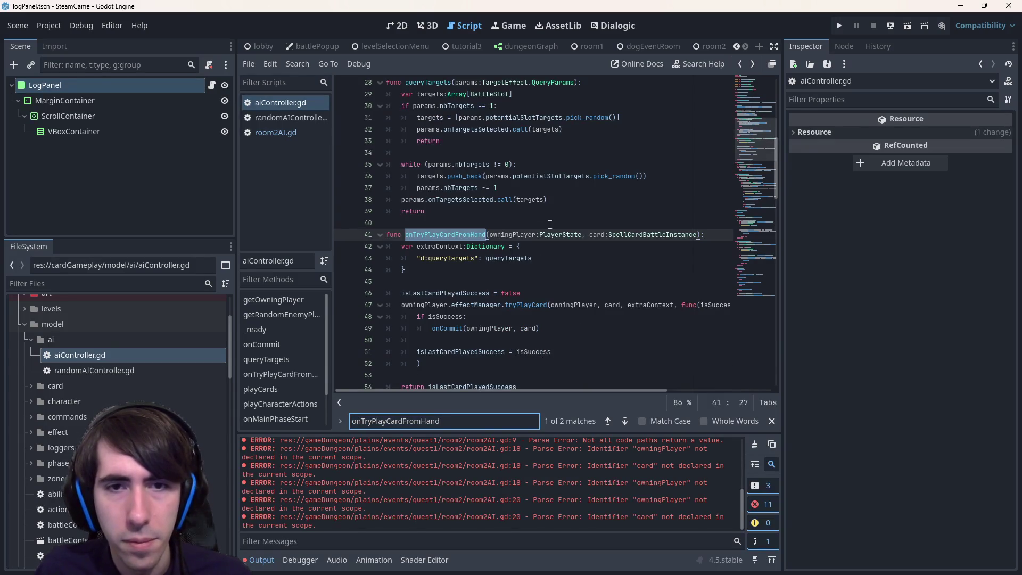
{"action": "key", "text": "Return"}
{"action": "double_click", "coordinate": [569, 234]}
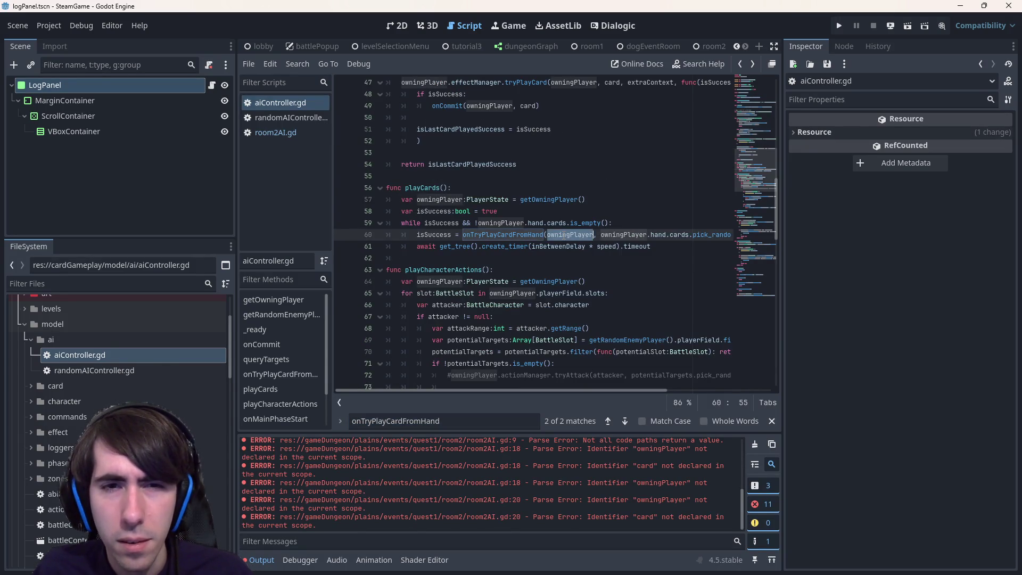
{"action": "left_click_drag", "start_coordinate": [521, 200], "coordinate": [607, 199]}
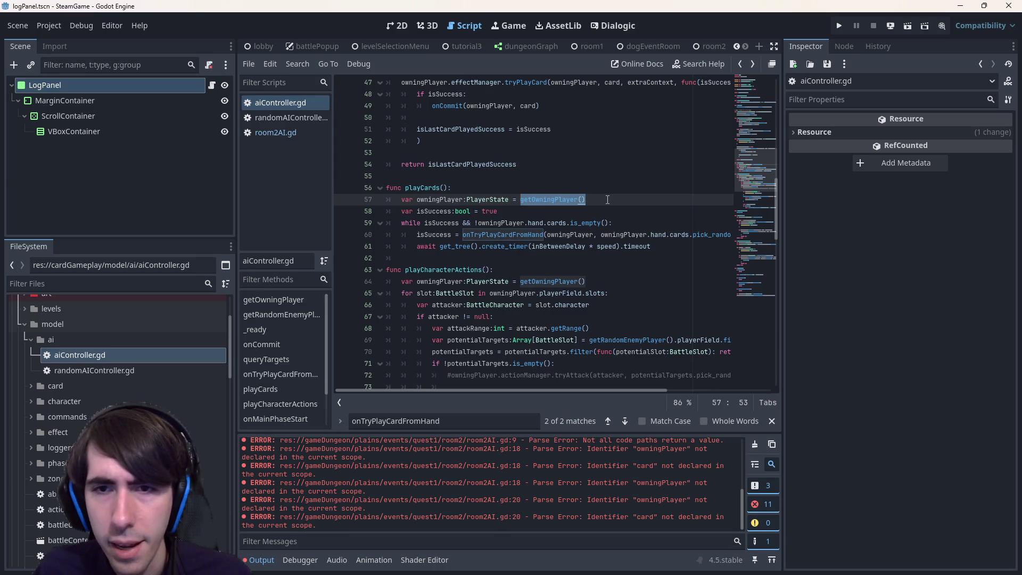
{"action": "mouse_move", "coordinate": [579, 392]}
{"action": "left_mouse_down"}
{"action": "mouse_move", "coordinate": [633, 383]}
{"action": "mouse_move", "coordinate": [580, 391]}
{"action": "left_mouse_up"}
{"action": "left_click", "coordinate": [275, 133]}
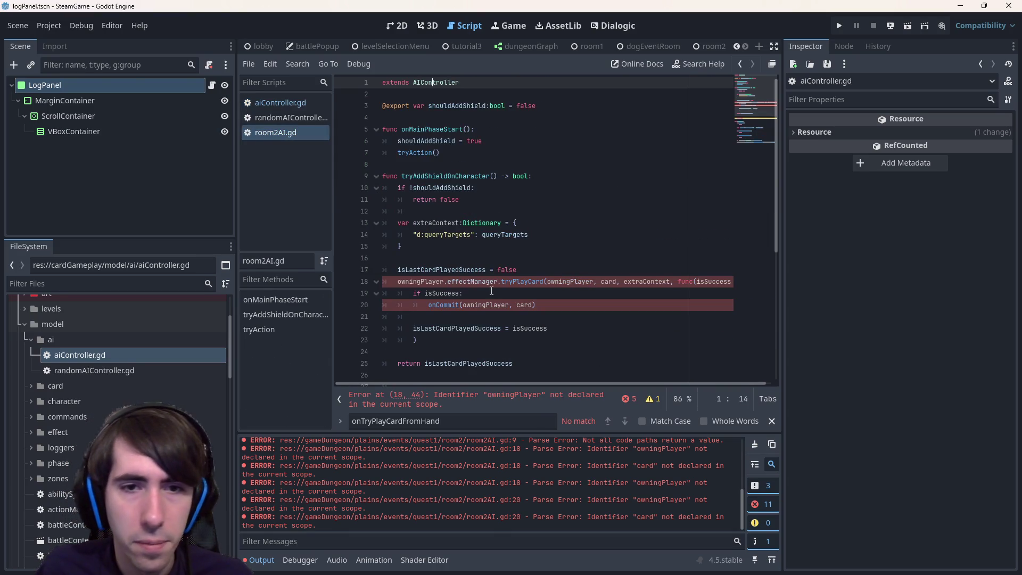
- Insert 'var owningPlayer:PlayerState = getOwningPlayer()' above isLastCardPlayedSuccess = false and save
{"action": "double_click", "coordinate": [570, 281]}
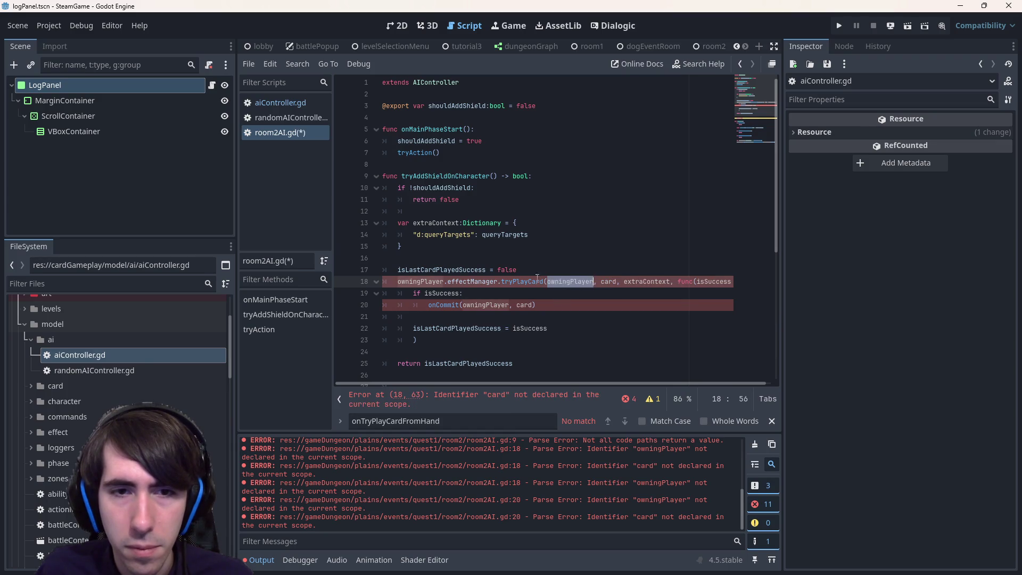
{"action": "left_click", "coordinate": [558, 258]}
{"action": "left_click", "coordinate": [559, 269]}
{"action": "scroll", "coordinate": [560, 269], "scroll_direction": "down", "scroll_amount": 1}
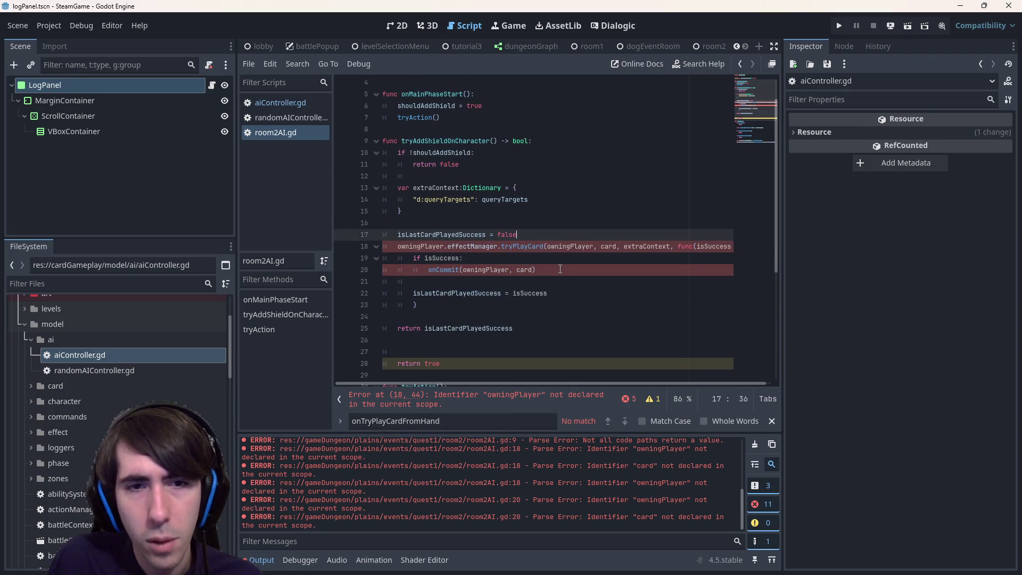
{"action": "scroll", "coordinate": [471, 199], "scroll_direction": "down", "scroll_amount": 1}
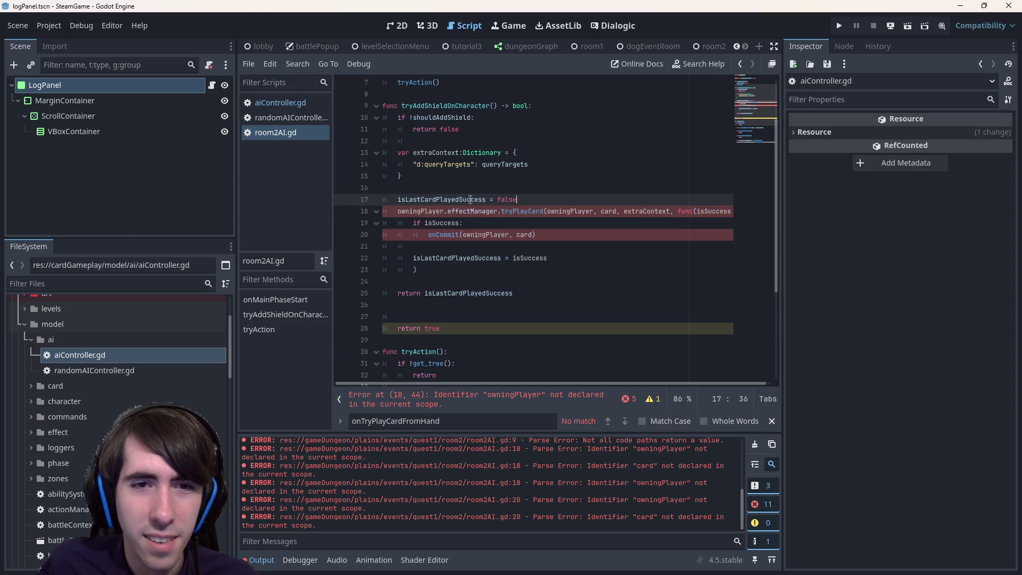
{"action": "double_click", "coordinate": [464, 199]}
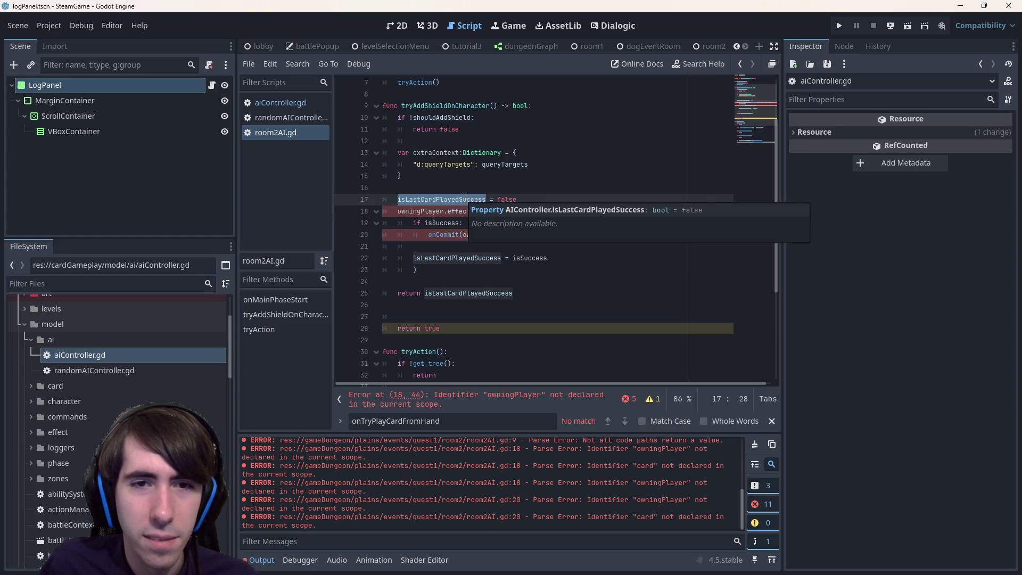
{"action": "left_click", "coordinate": [565, 187]}
{"action": "key", "text": "Return"}
{"action": "type", "text": "getOwningPlayer()"}
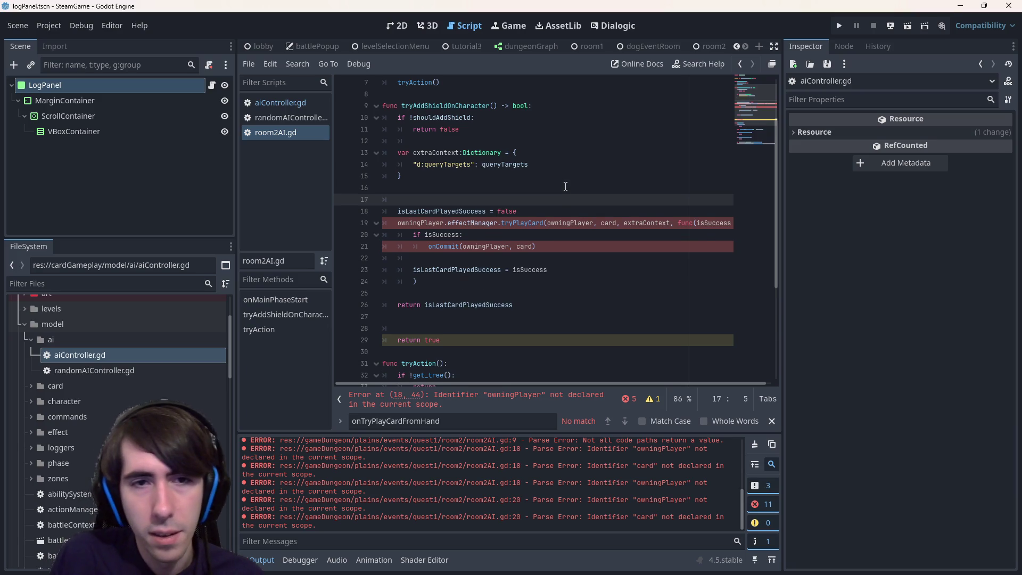
{"action": "key", "text": "Up"}
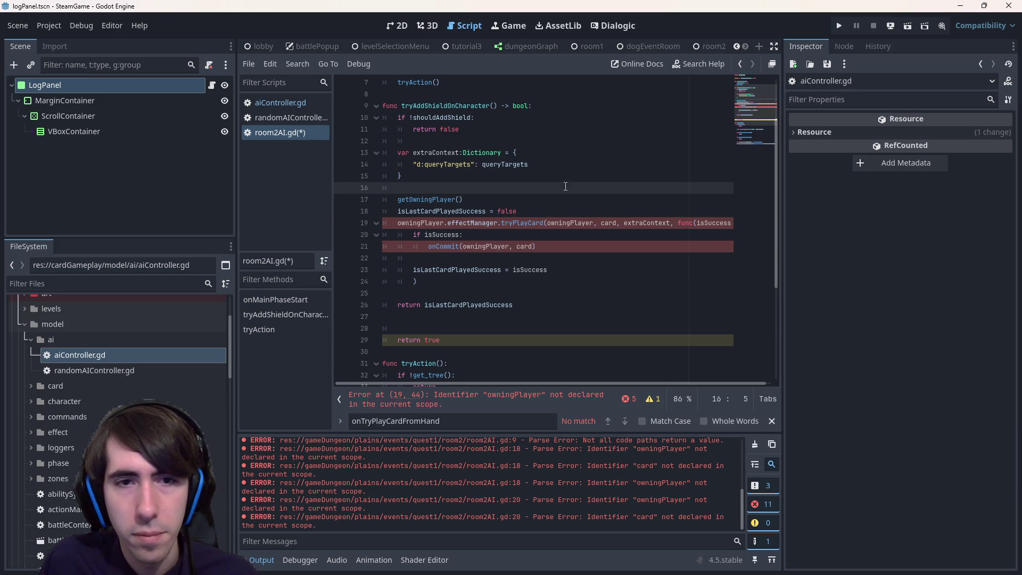
{"action": "key", "text": "Down"}
{"action": "type", "text": "var owningPlayer ="}
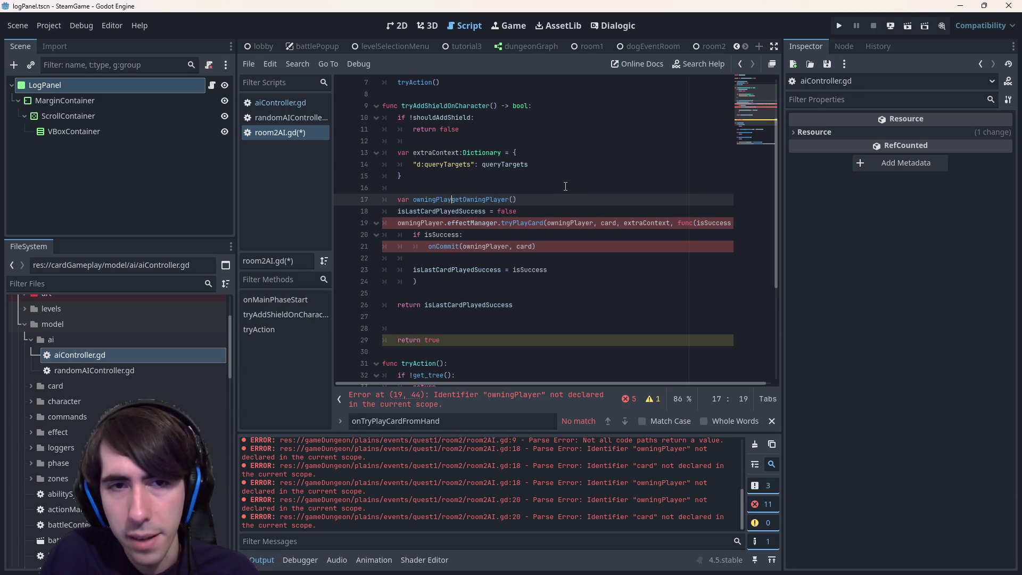
{"action": "key", "text": "Left"}
{"action": "key", "text": "Left"}
{"action": "key", "text": "Left"}
{"action": "type", "text": ":Player"}
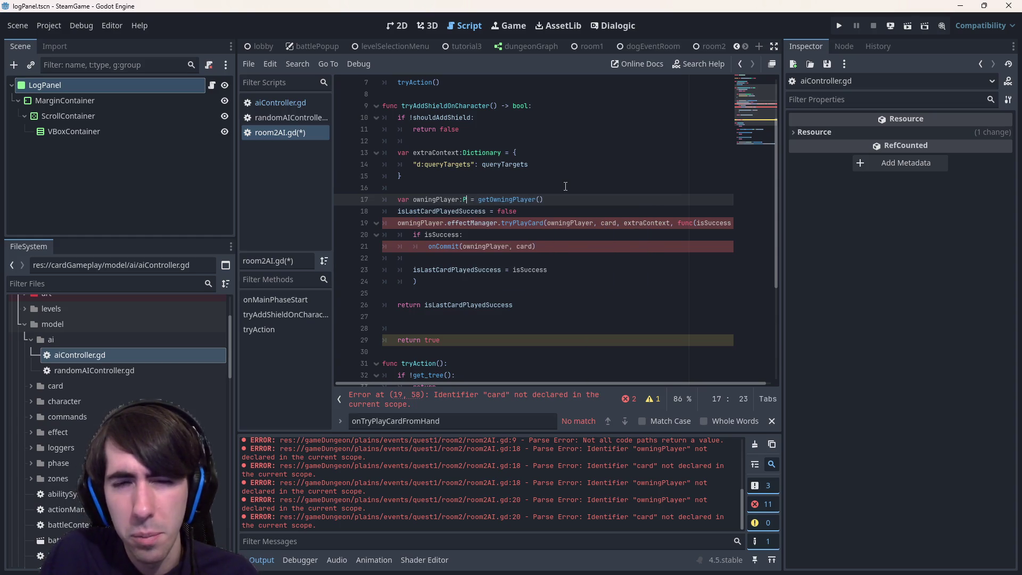
{"action": "type", "text": "State"}
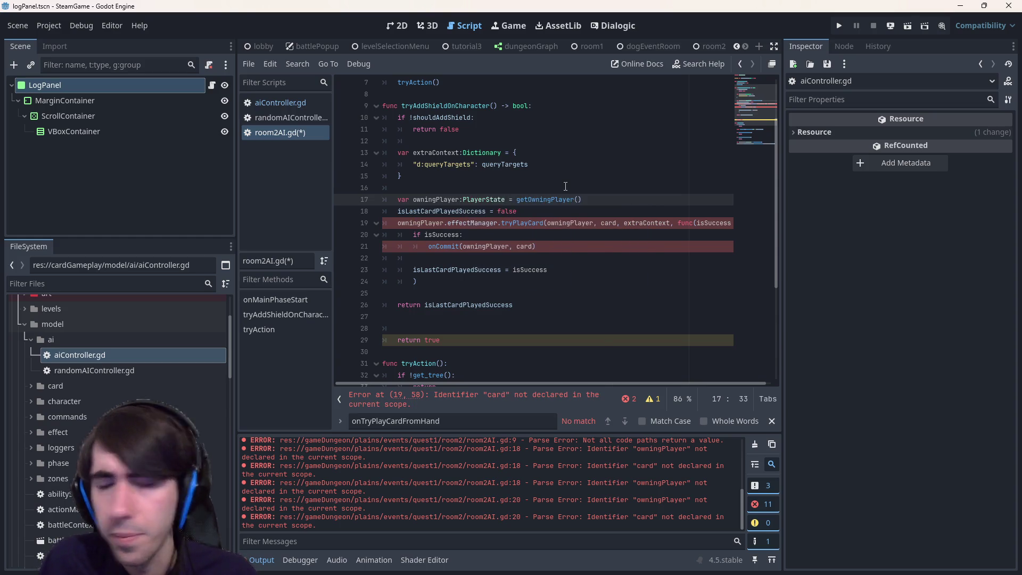
{"action": "key", "text": "ctrl+s"}
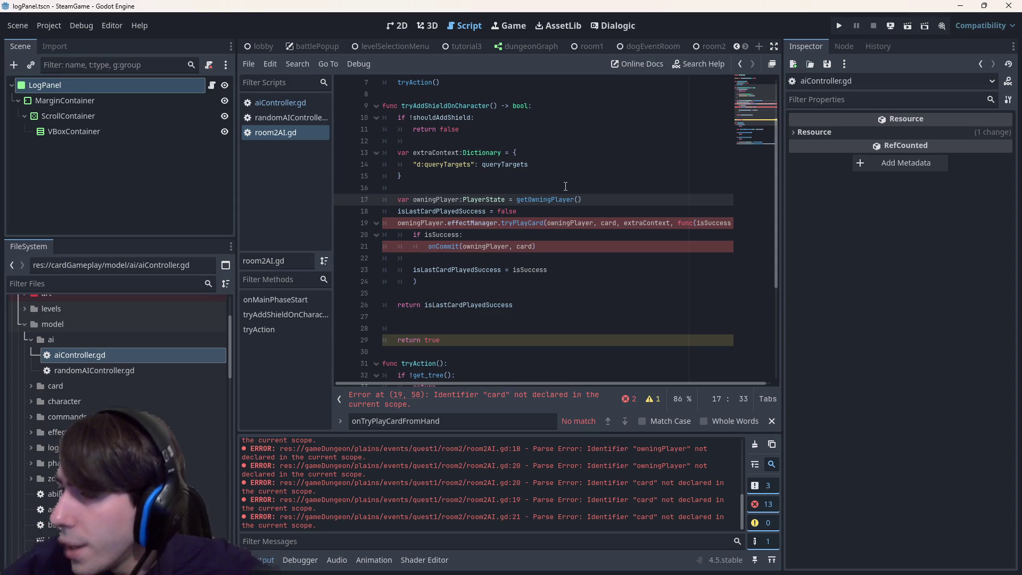
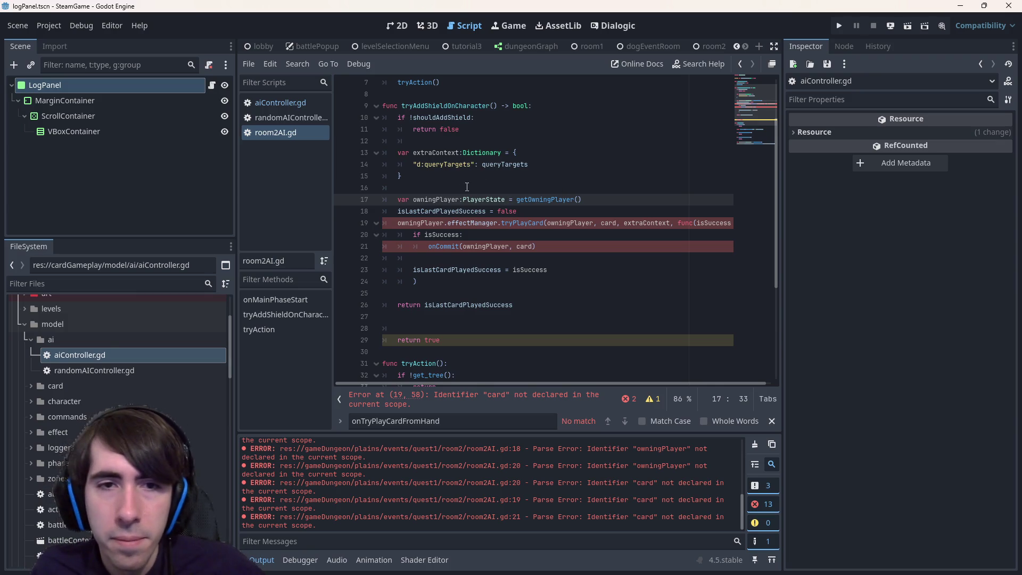
- Inspect the owningPlayer variable and the undeclared card argument in line 19's tryPlayCard call
{"action": "double_click", "coordinate": [455, 199]}
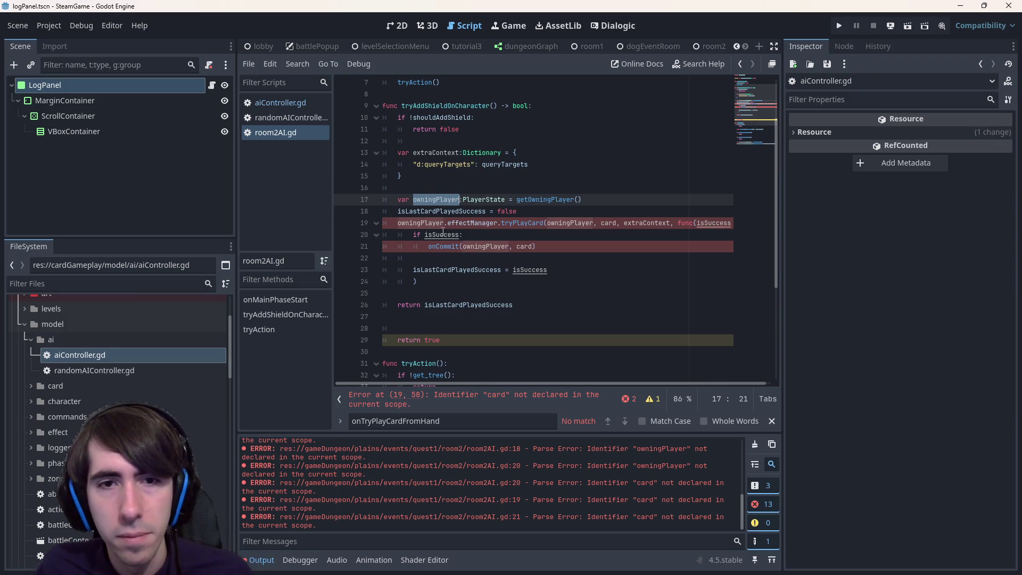
{"action": "left_click", "coordinate": [580, 211]}
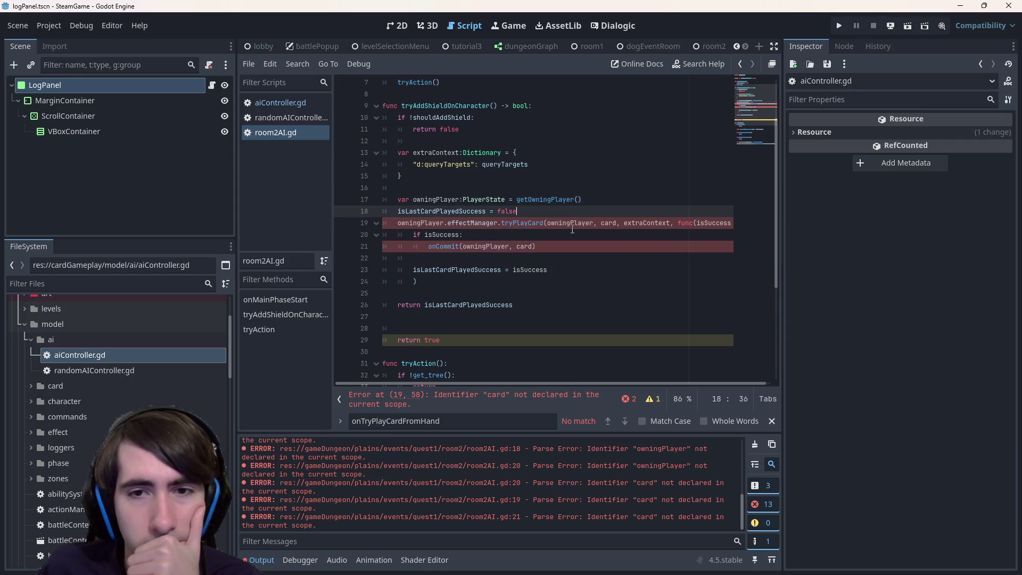
{"action": "left_click", "coordinate": [524, 396]}
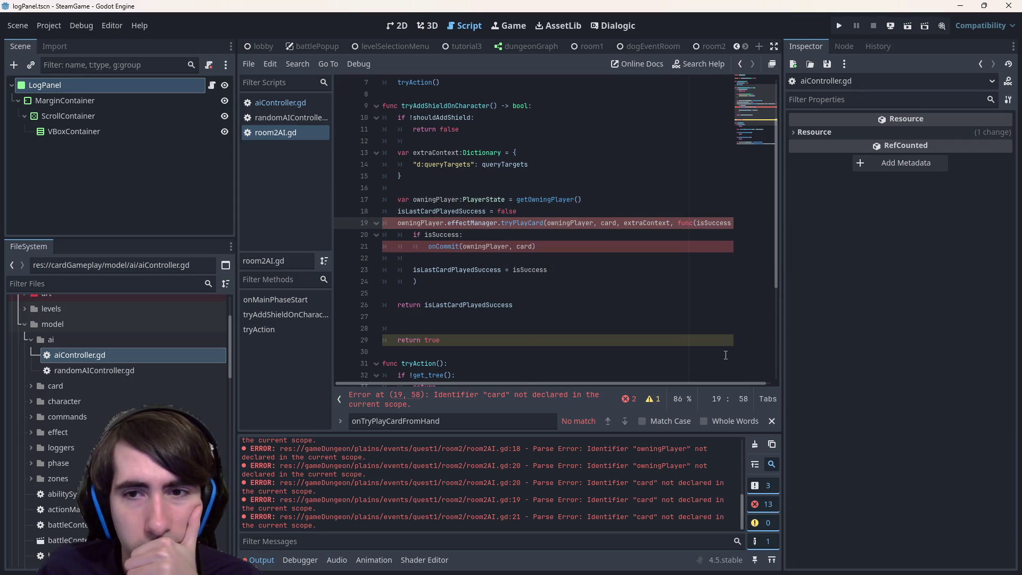
{"action": "double_click", "coordinate": [605, 221]}
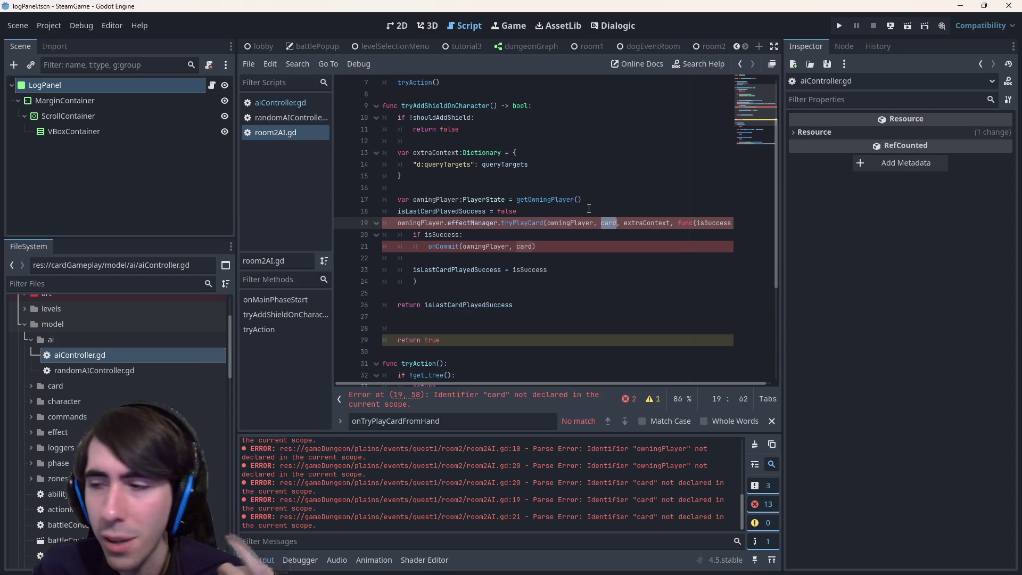
- Check tryPlayCard's definition and owningPlayer parameter in effectManager.gd, then return to room2AI.gd
{"action": "left_click", "coordinate": [532, 225], "text": "ctrl"}
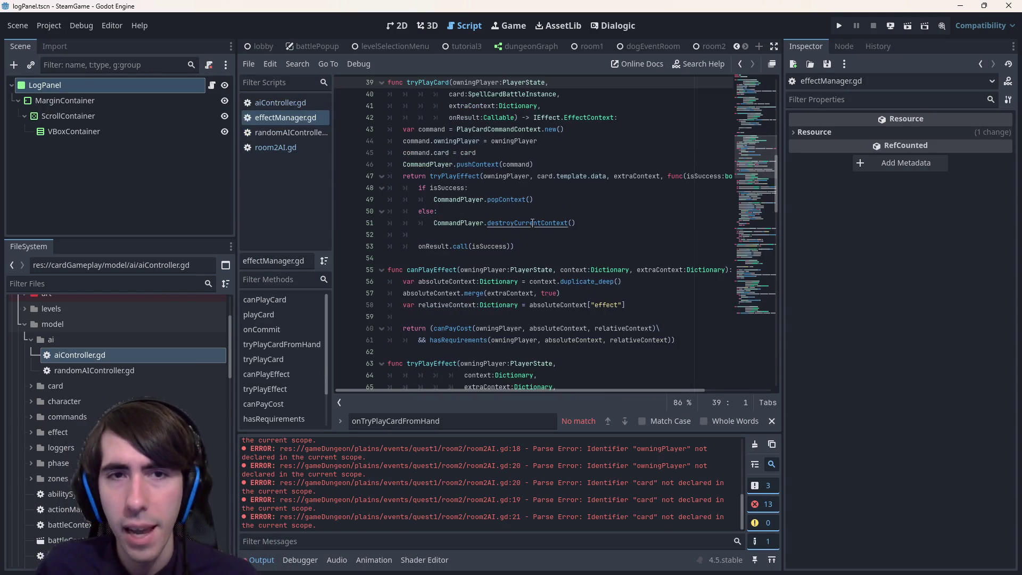
{"action": "scroll", "coordinate": [514, 224], "scroll_direction": "up", "scroll_amount": 2}
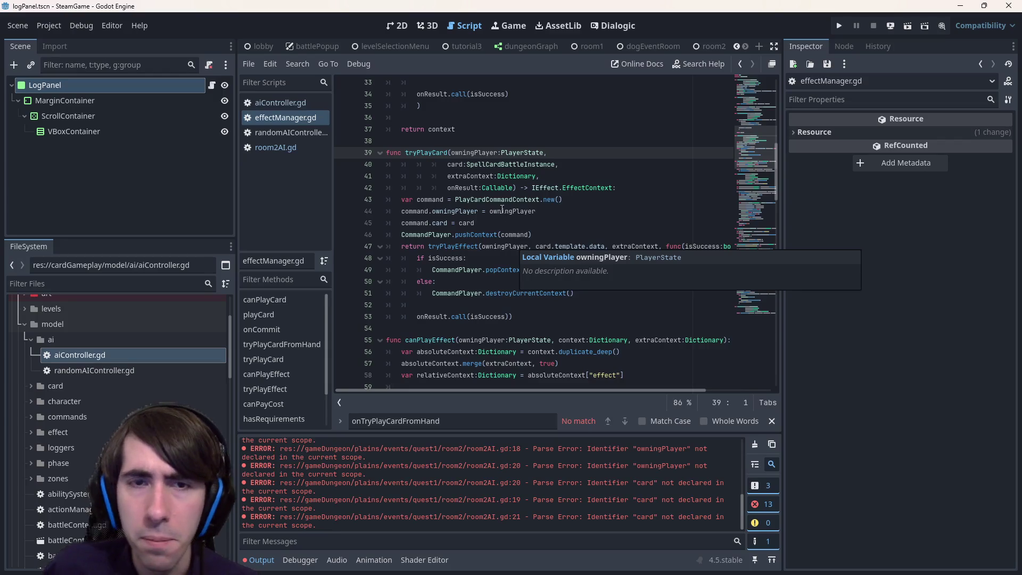
{"action": "left_click", "coordinate": [483, 148]}
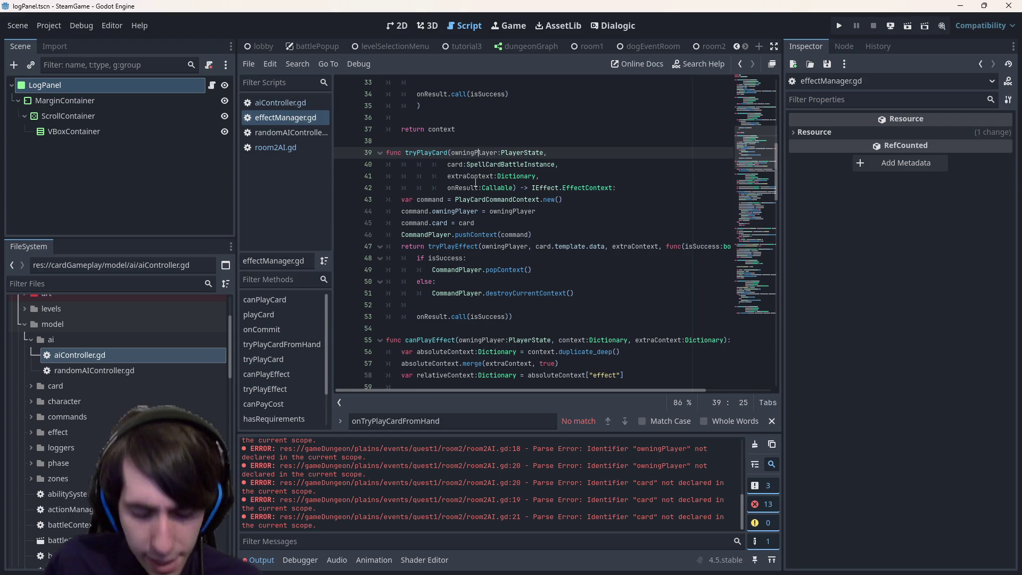
{"action": "key", "text": "ctrl+Home"}
{"action": "left_click", "coordinate": [275, 146]}
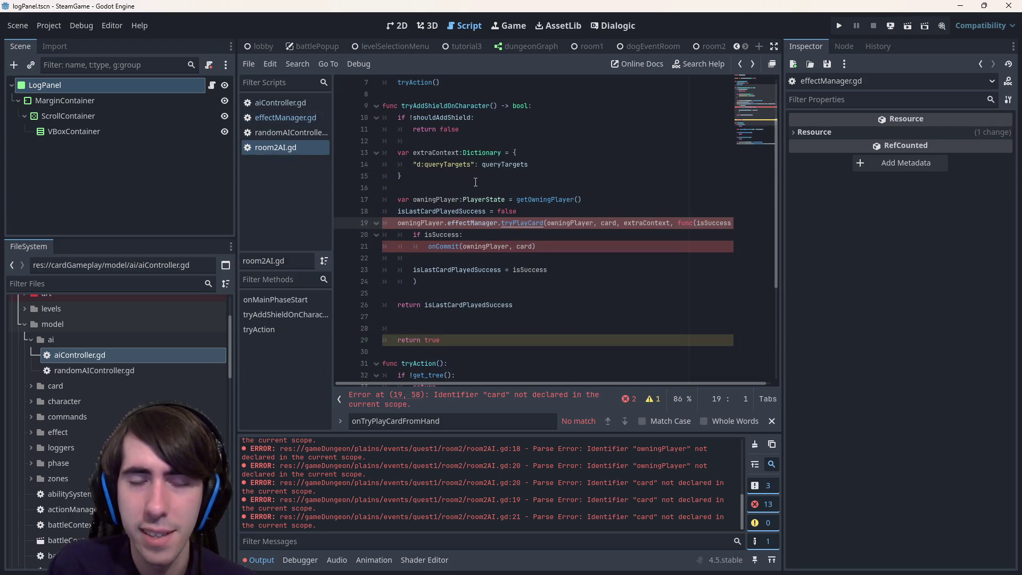
- Collapse the model folder and expand the assets folder in the FileSystem dock
{"action": "left_click", "coordinate": [98, 335]}
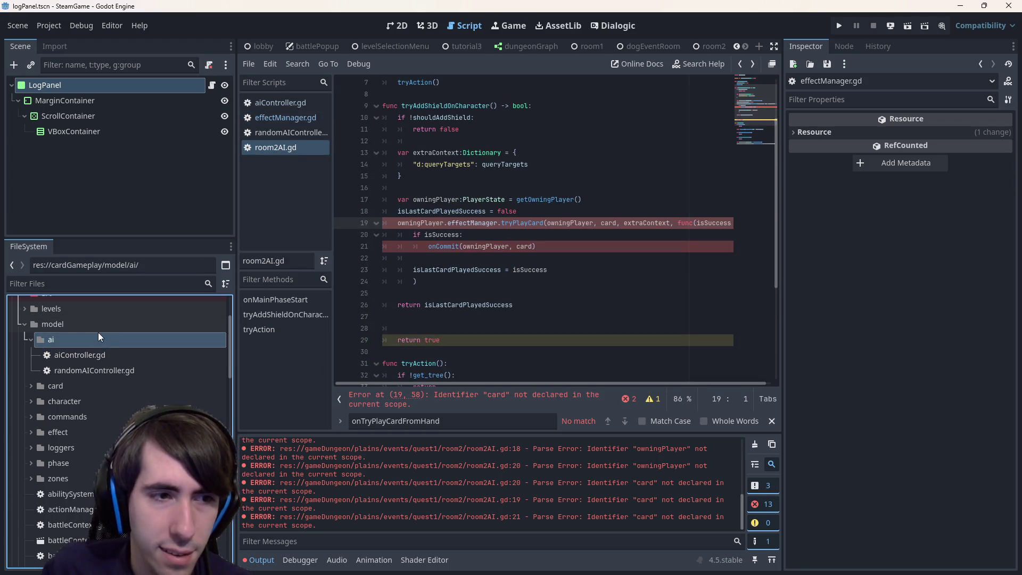
{"action": "double_click", "coordinate": [92, 322]}
{"action": "scroll", "coordinate": [85, 338], "scroll_direction": "up", "scroll_amount": 3}
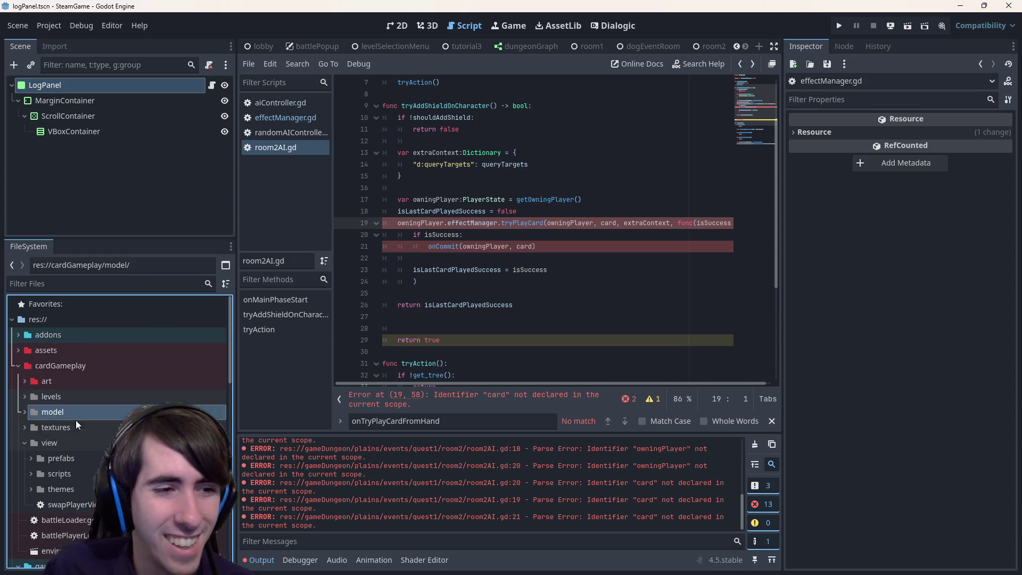
{"action": "left_click", "coordinate": [75, 351]}
{"action": "double_click", "coordinate": [75, 351]}
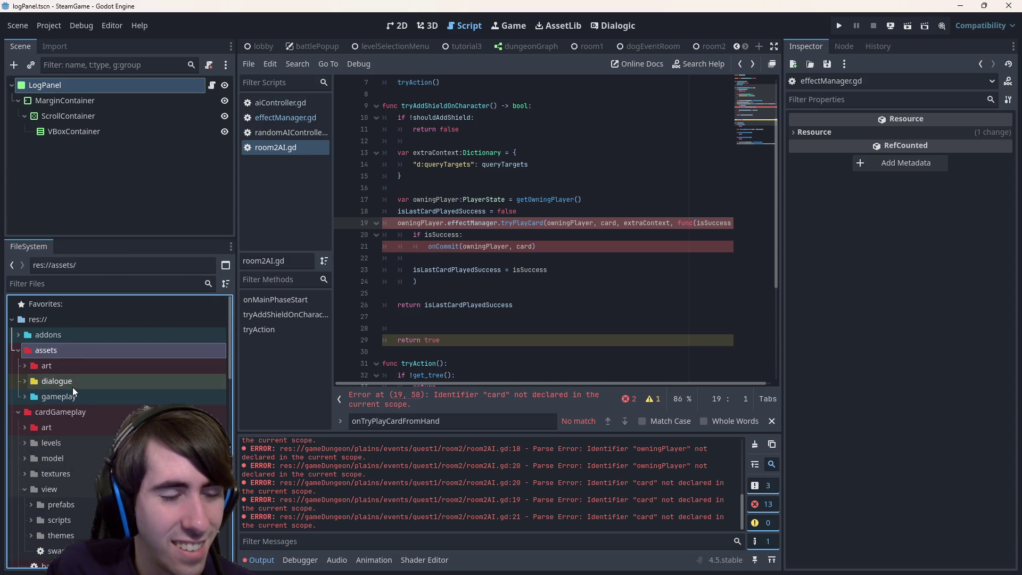
- Expand gameplay > cards, browse the card JSON files, and open shieldBoost.json
{"action": "left_click", "coordinate": [67, 366]}
{"action": "left_click", "coordinate": [82, 397]}
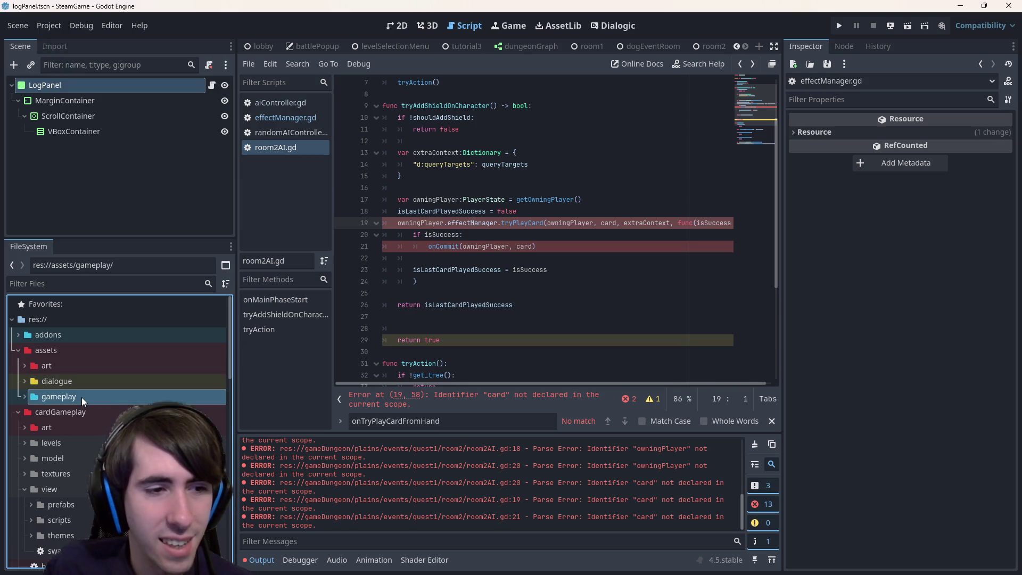
{"action": "double_click", "coordinate": [81, 397]}
{"action": "left_click", "coordinate": [80, 356]}
{"action": "double_click", "coordinate": [80, 355]}
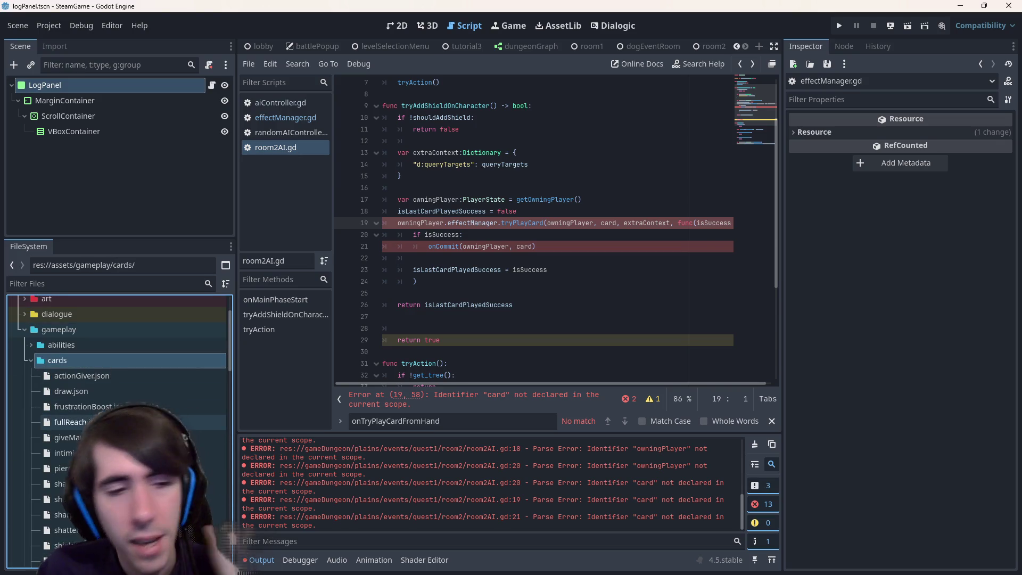
{"action": "scroll", "coordinate": [117, 447], "scroll_direction": "down", "scroll_amount": 2}
{"action": "scroll", "coordinate": [117, 447], "scroll_direction": "down", "scroll_amount": 3}
{"action": "scroll", "coordinate": [117, 447], "scroll_direction": "up", "scroll_amount": 3}
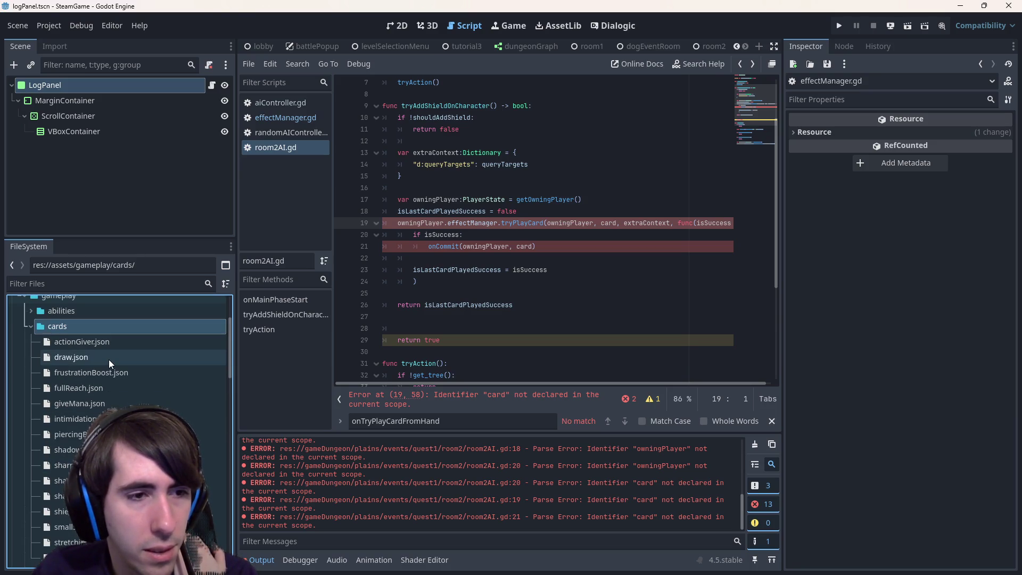
{"action": "scroll", "coordinate": [109, 365], "scroll_direction": "down", "scroll_amount": 2}
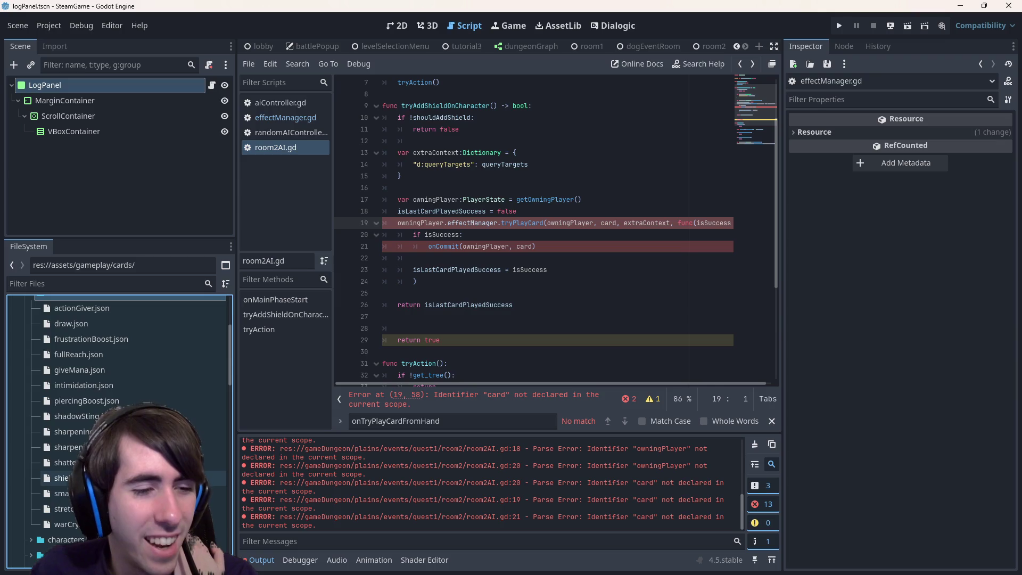
{"action": "double_click", "coordinate": [107, 478]}
- Review shieldBoost.json, checking its cost of 3 and the TryAddStatus effect id
{"action": "scroll", "coordinate": [467, 269], "scroll_direction": "down", "scroll_amount": 2}
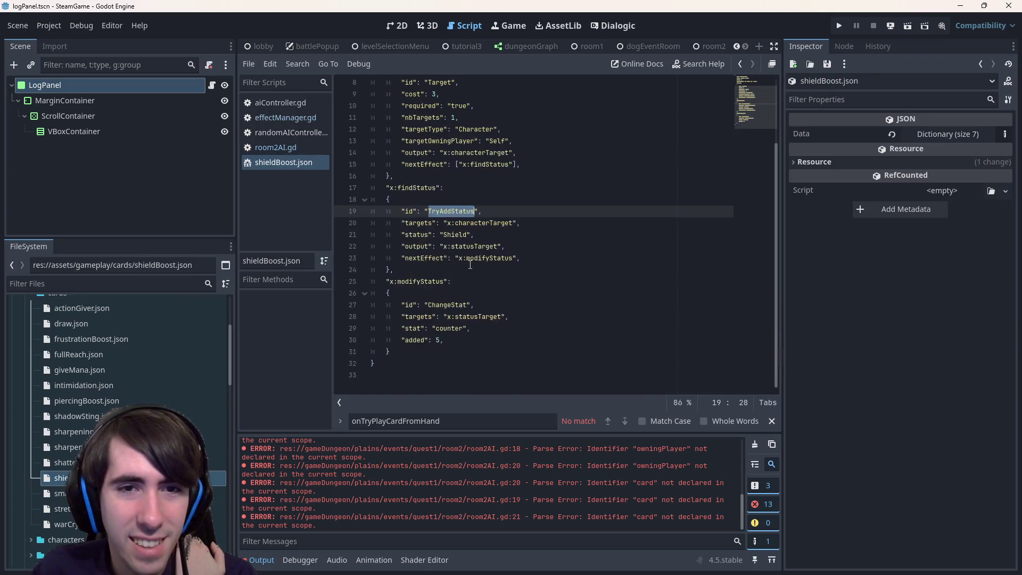
{"action": "left_click_drag", "start_coordinate": [456, 363], "coordinate": [419, 257]}
{"action": "key", "text": "ctrl+shift+Home"}
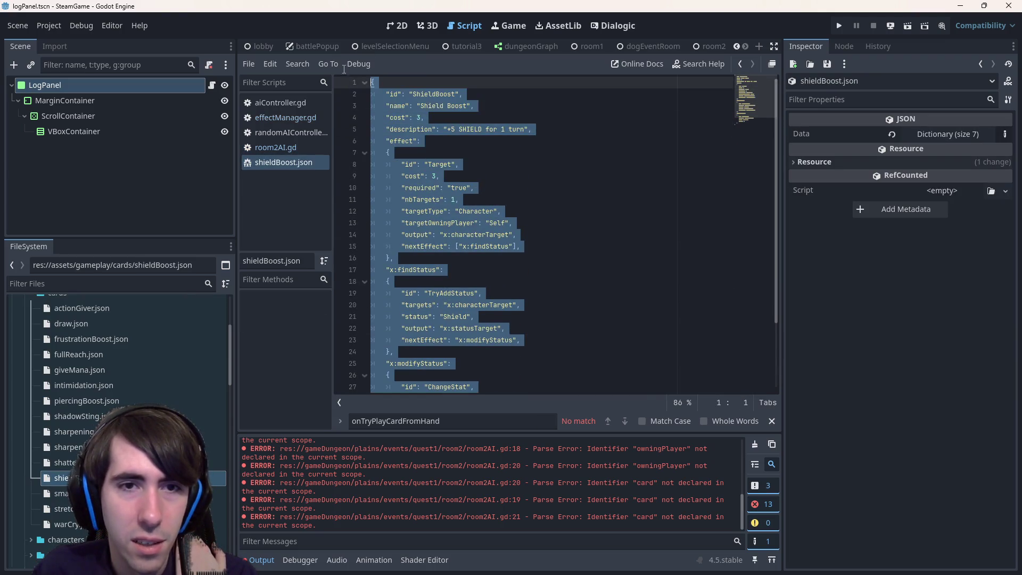
{"action": "left_click", "coordinate": [417, 118]}
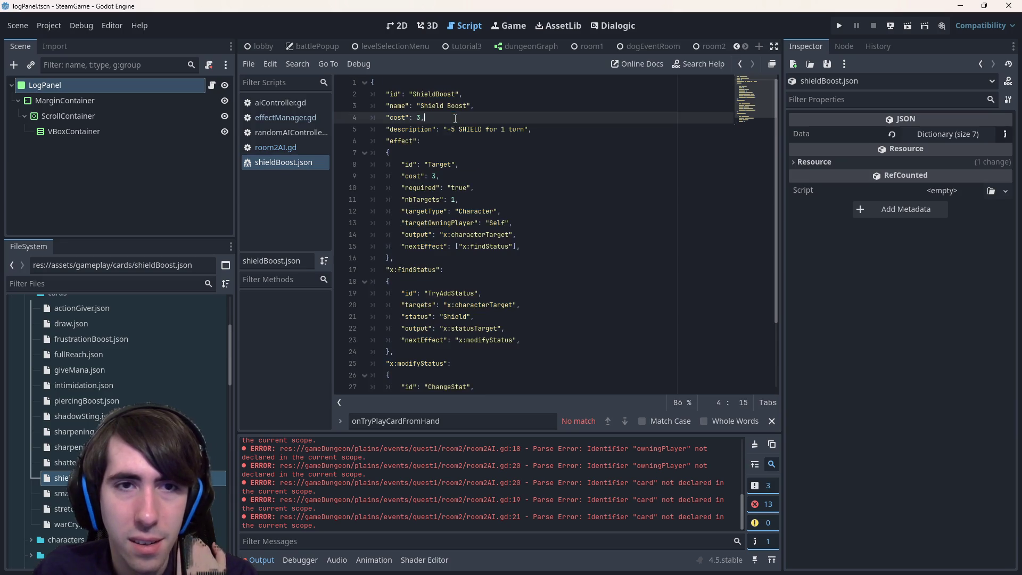
{"action": "double_click", "coordinate": [418, 118]}
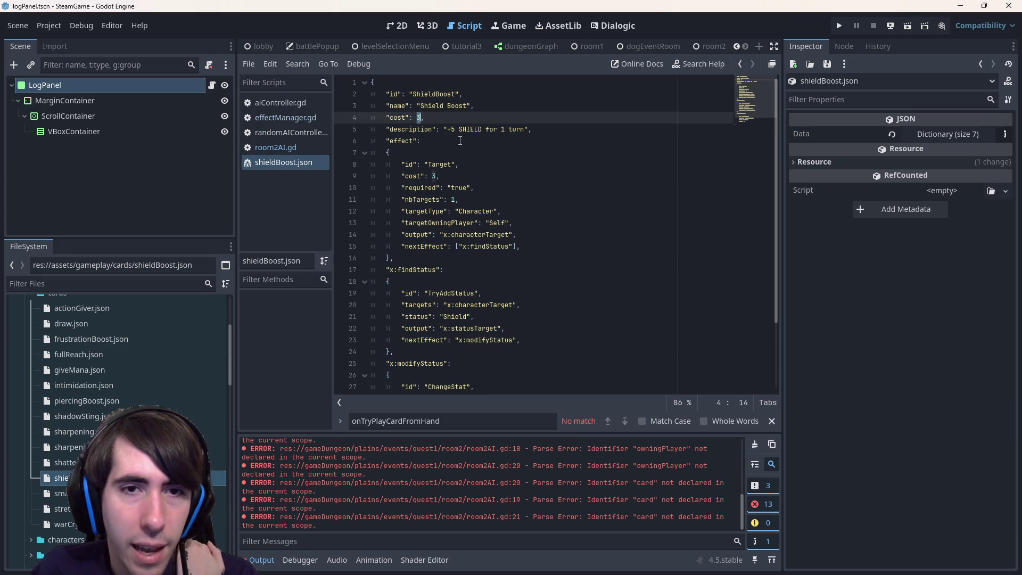
{"action": "scroll", "coordinate": [496, 176], "scroll_direction": "down", "scroll_amount": 1}
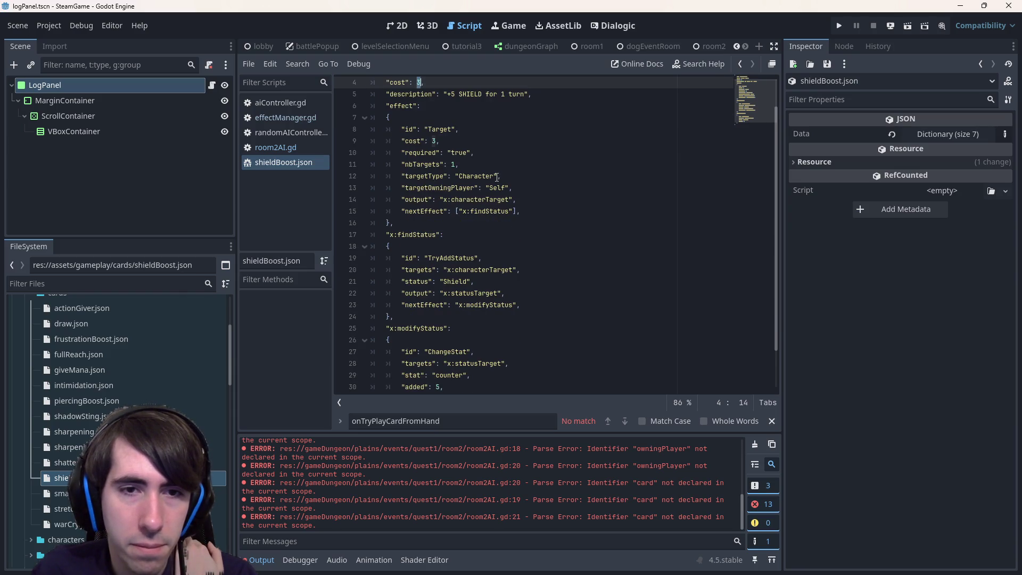
{"action": "scroll", "coordinate": [496, 177], "scroll_direction": "down", "scroll_amount": 1}
{"action": "double_click", "coordinate": [460, 223]}
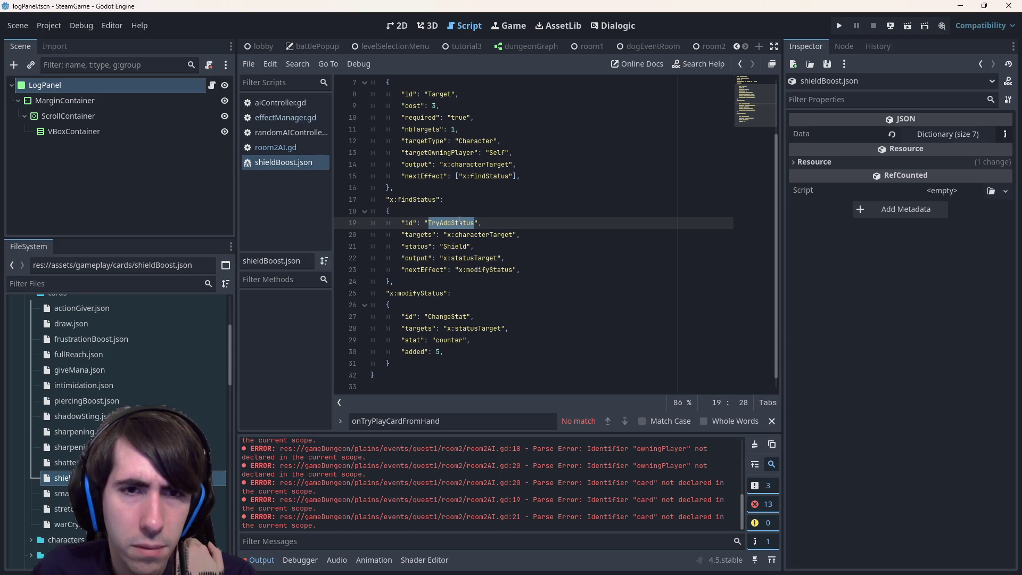
- Inspect the ChangeStat effect's statusTarget and Shield values, adding a comma after the amount 5 on line 30
{"action": "left_click", "coordinate": [449, 316]}
{"action": "left_click", "coordinate": [449, 340]}
{"action": "double_click", "coordinate": [465, 328]}
{"action": "left_click", "coordinate": [447, 247]}
{"action": "scroll", "coordinate": [445, 252], "scroll_direction": "up", "scroll_amount": 2}
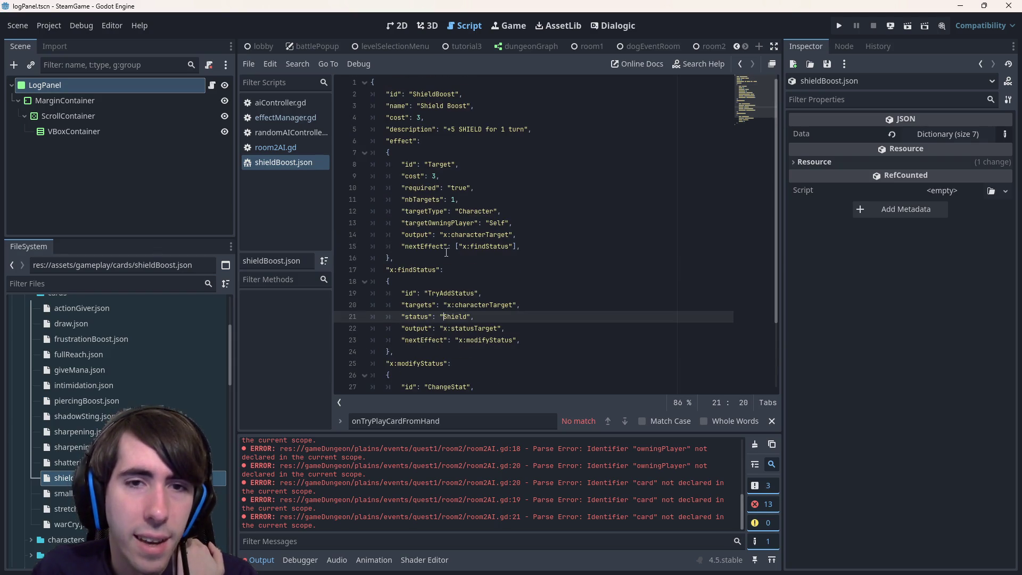
{"action": "scroll", "coordinate": [446, 252], "scroll_direction": "down", "scroll_amount": 3}
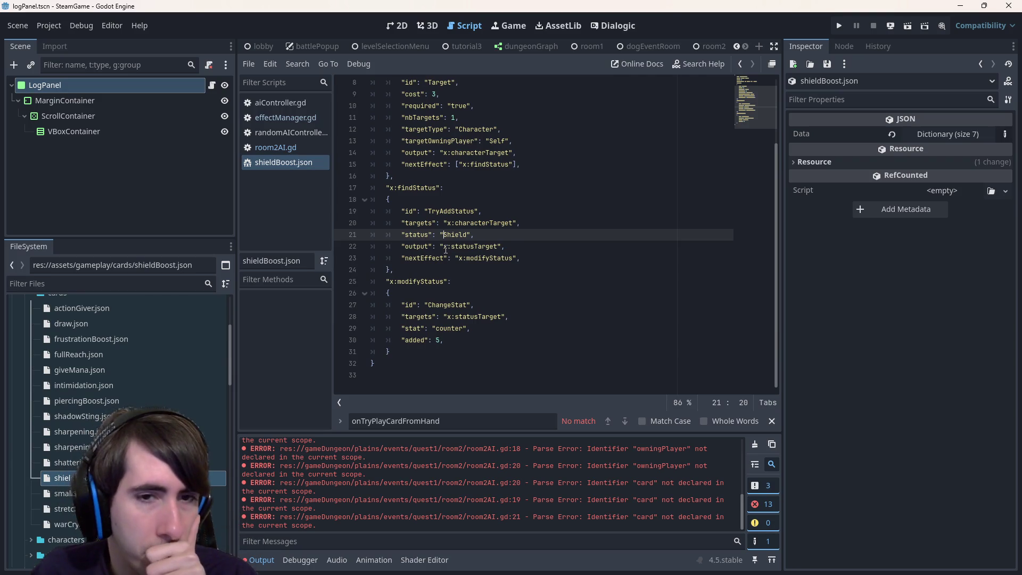
{"action": "left_click", "coordinate": [443, 340]}
{"action": "type", "text": ","}
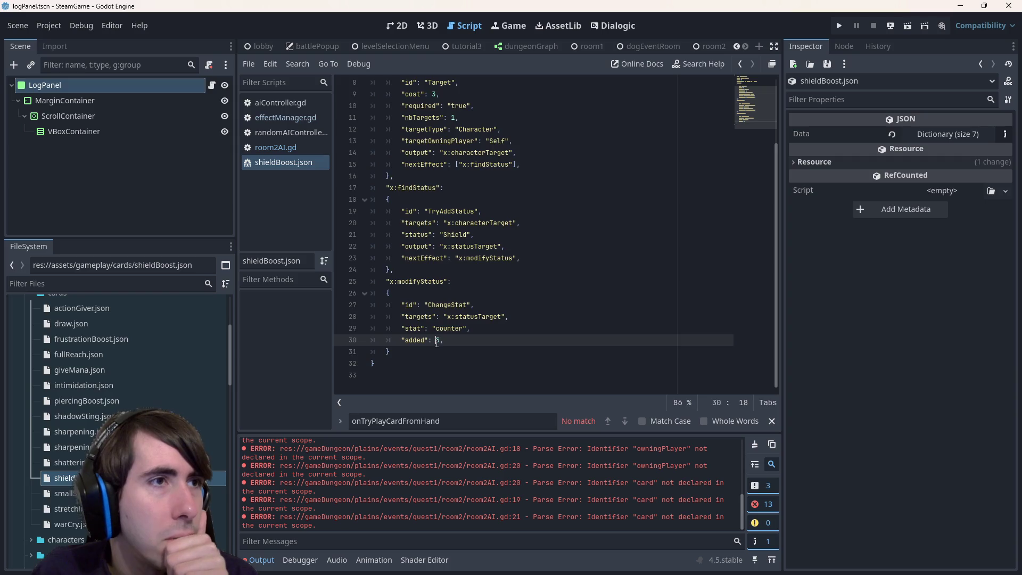
{"action": "scroll", "coordinate": [437, 342], "scroll_direction": "up", "scroll_amount": 3}
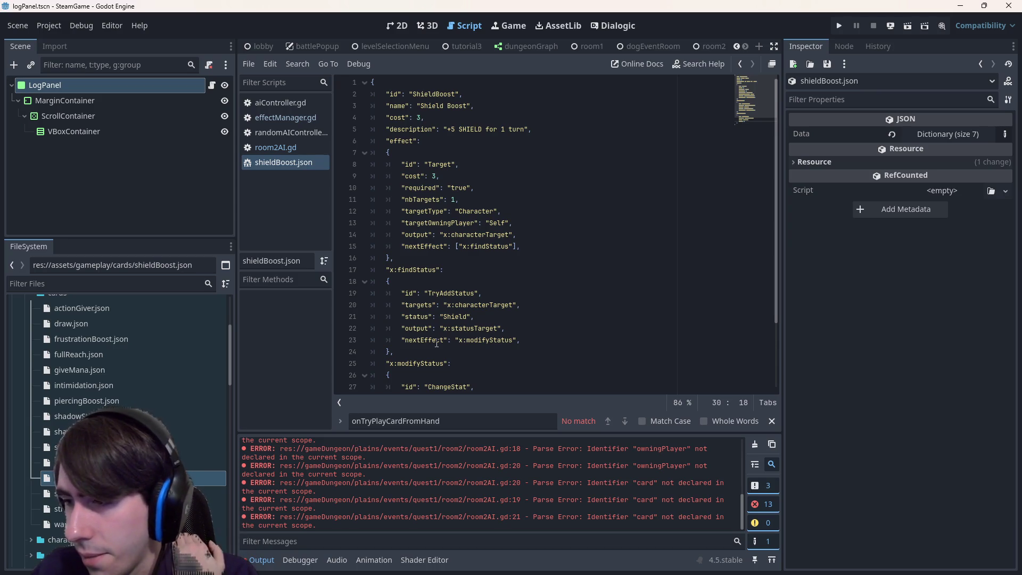
{"action": "scroll", "coordinate": [436, 344], "scroll_direction": "down", "scroll_amount": 3}
{"action": "double_click", "coordinate": [436, 340]}
{"action": "left_click", "coordinate": [436, 341]}
- Return to room2AI.gd with the caret below the shouldAddShield export line
{"action": "scroll", "coordinate": [439, 340], "scroll_direction": "up", "scroll_amount": 3}
{"action": "left_click", "coordinate": [133, 477]}
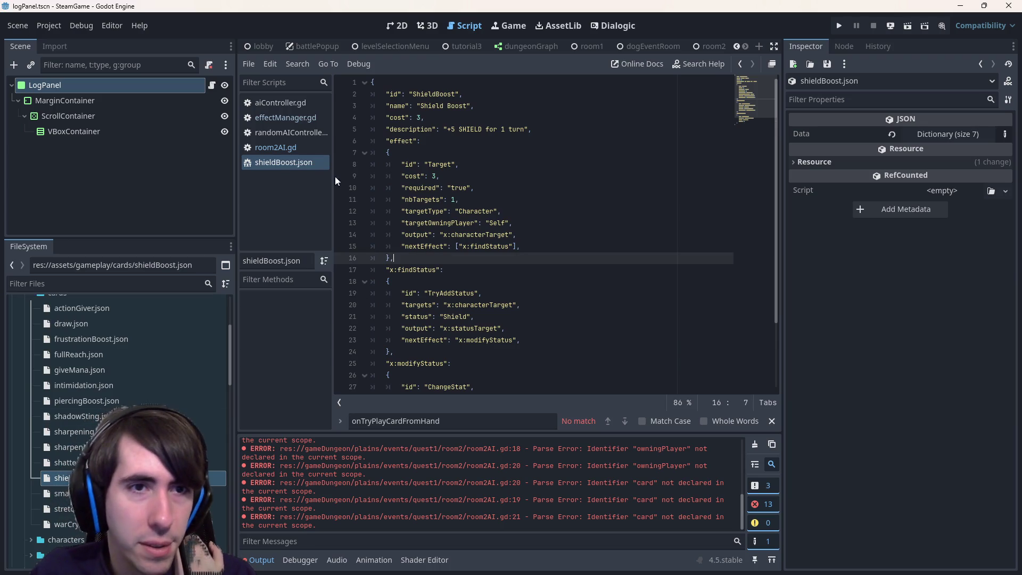
{"action": "left_click", "coordinate": [271, 145]}
{"action": "left_click", "coordinate": [585, 93]}
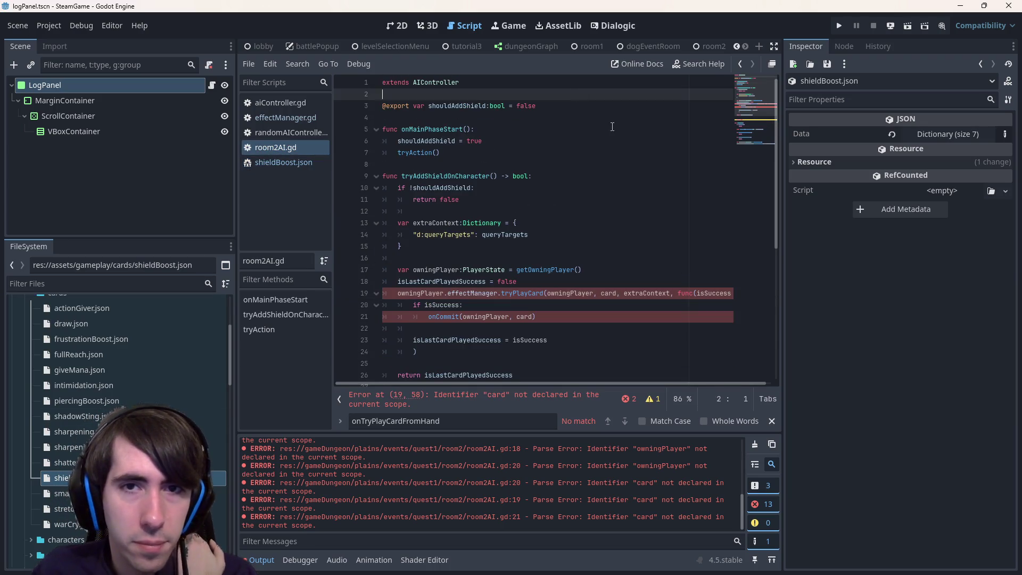
{"action": "left_click", "coordinate": [596, 129]}
{"action": "left_click", "coordinate": [601, 106]}
{"action": "key", "text": "Return"}
{"action": "key", "text": "Return"}
{"action": "type", "text": "@export var shield"}
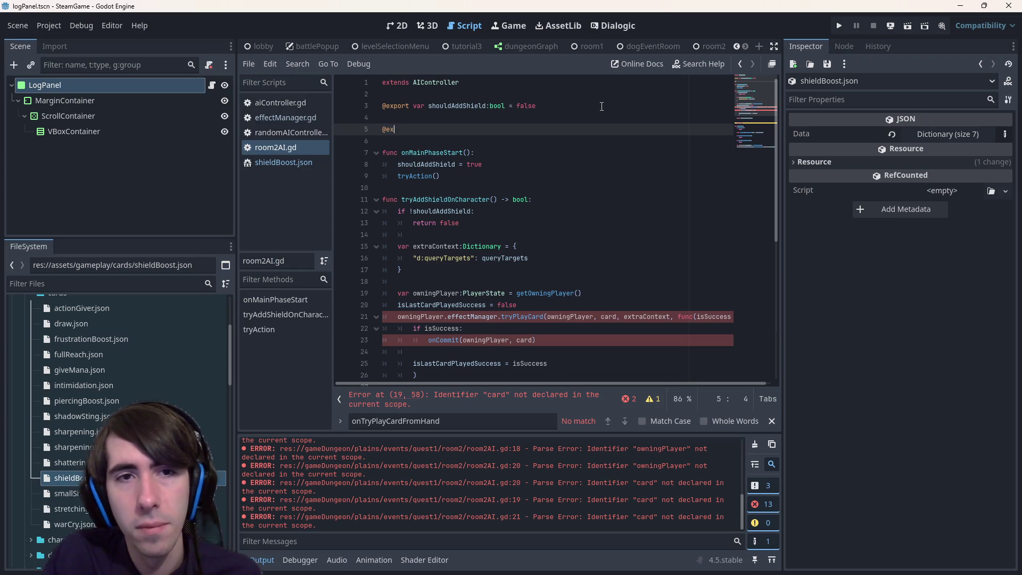
{"action": "type", "text": "Boost"}
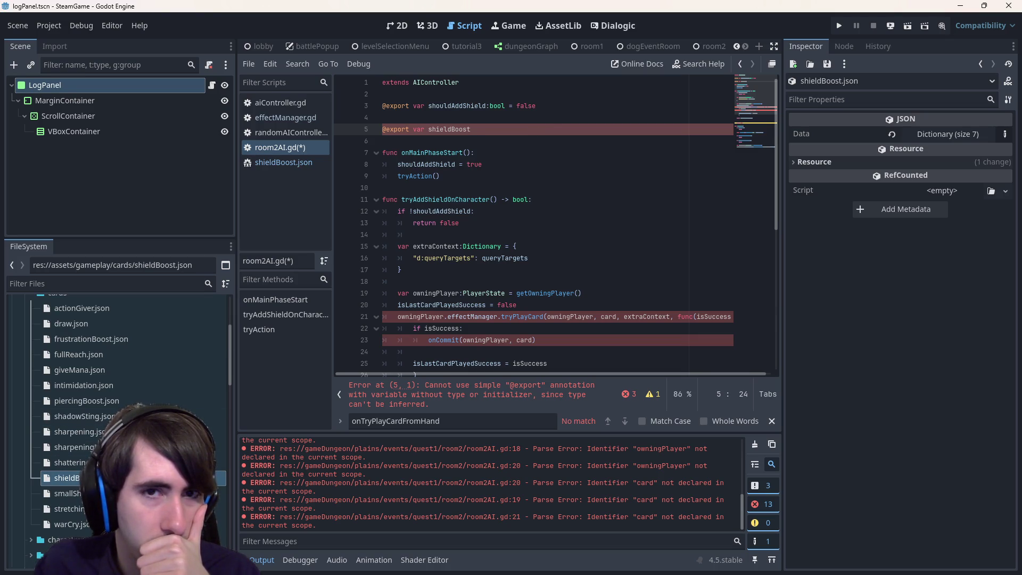
{"action": "type", "text": "rd:string"}
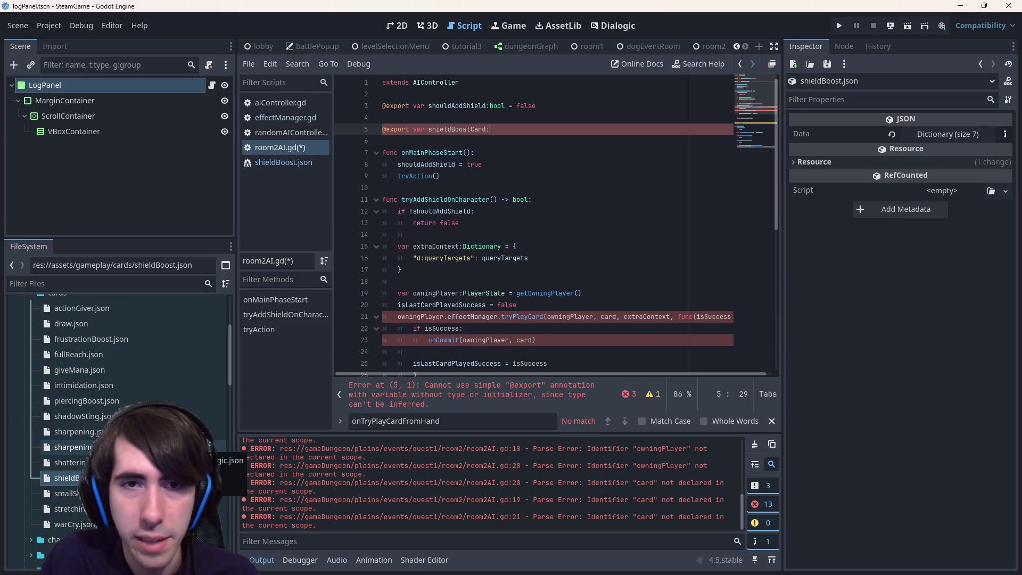
{"action": "key", "text": "Left"}
{"action": "key", "text": "Left"}
{"action": "key", "text": "Left"}
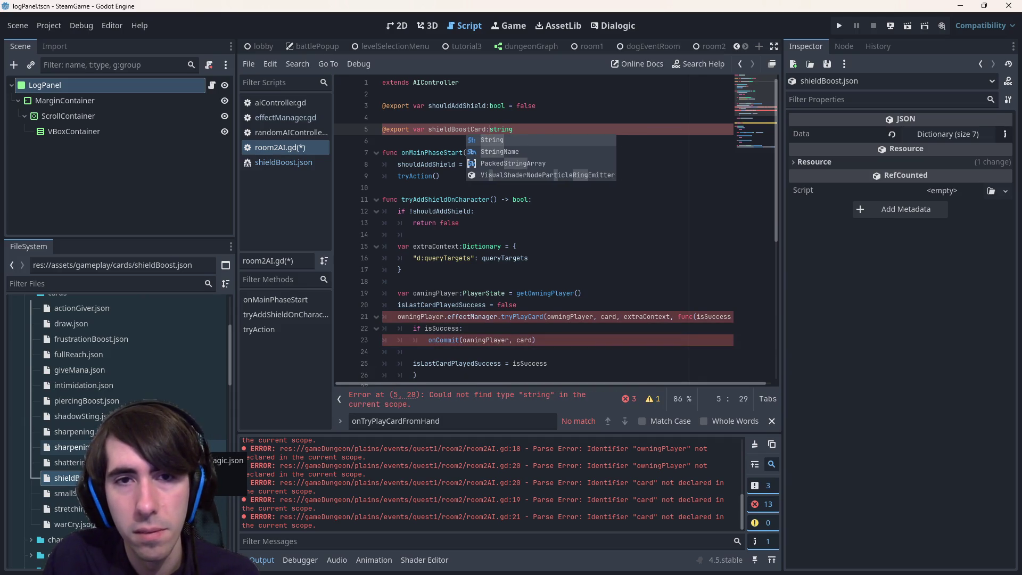
{"action": "key", "text": "BackSpace"}
{"action": "key", "text": "BackSpace"}
{"action": "key", "text": "BackSpace"}
{"action": "type", "text": "ardPath"}
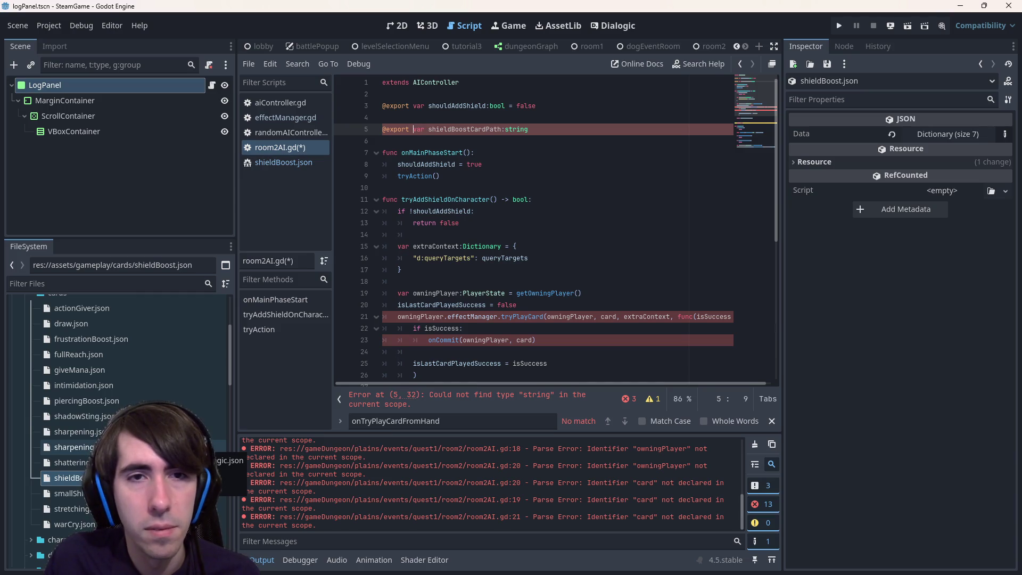
{"action": "type", "text": "_fil"}
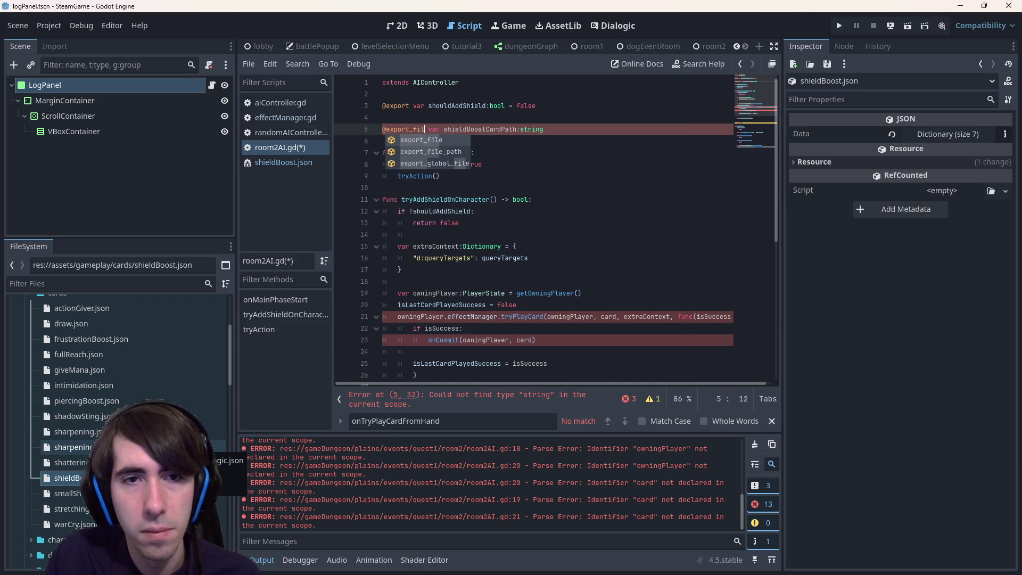
{"action": "key", "text": "Return"}
{"action": "type", "text": "\"*.js"}
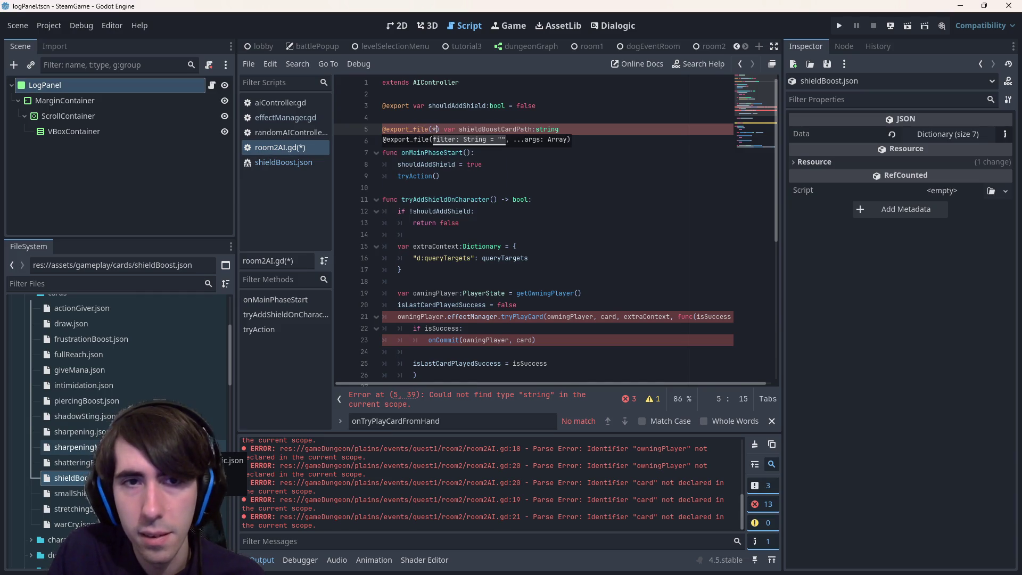
{"action": "type", "text": "on"}
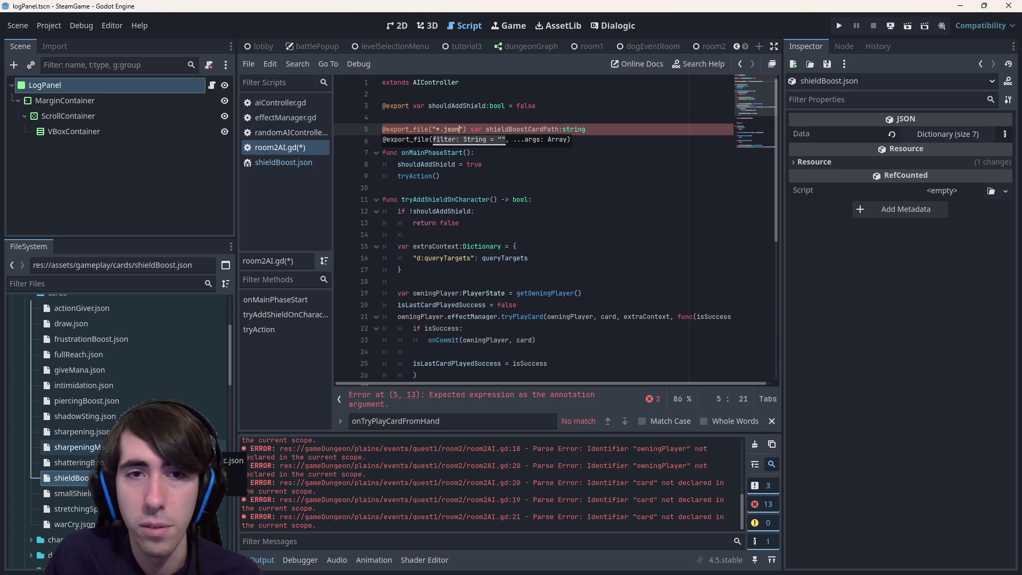
{"action": "key", "text": "ctrl+s"}
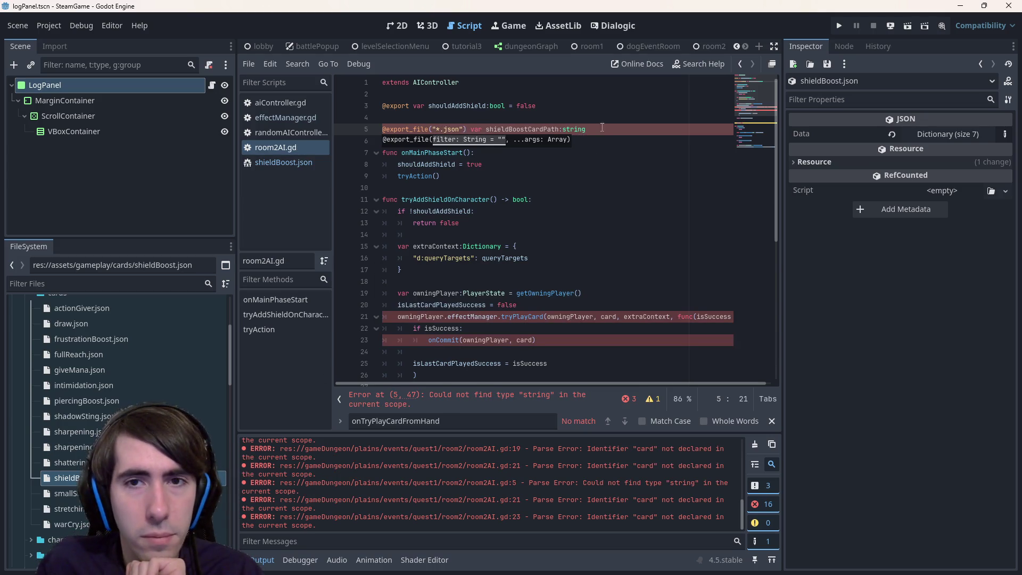
- Review the shieldBoostCardPath declaration and the isLastCardPlayedSuccess line
{"action": "left_click", "coordinate": [602, 129]}
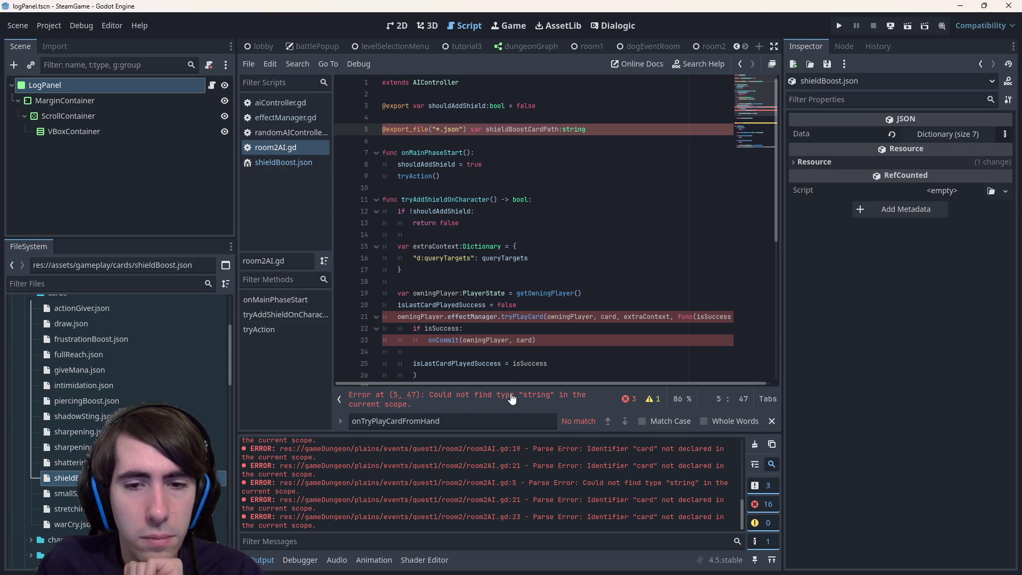
{"action": "double_click", "coordinate": [530, 130]}
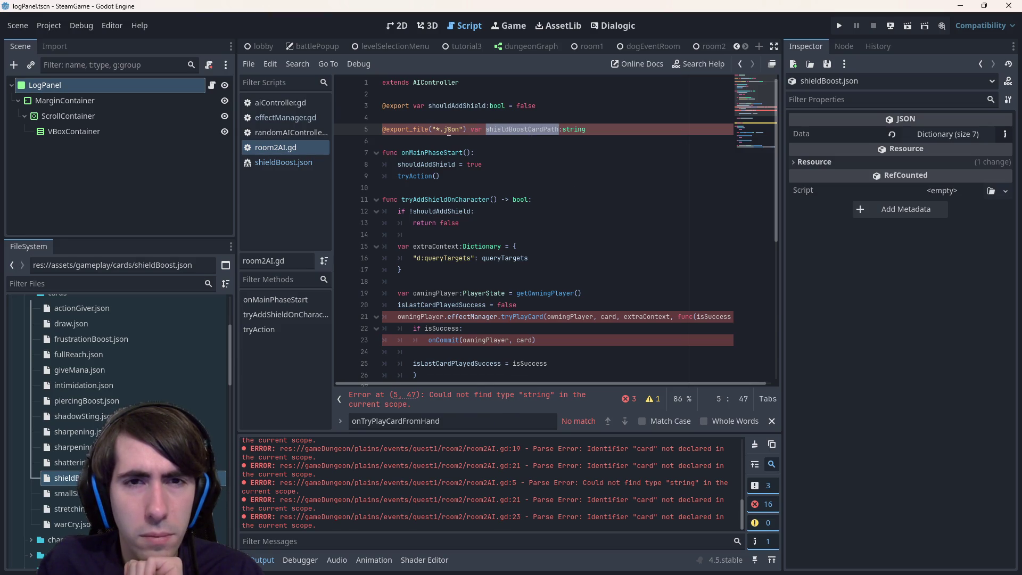
{"action": "key", "text": "End"}
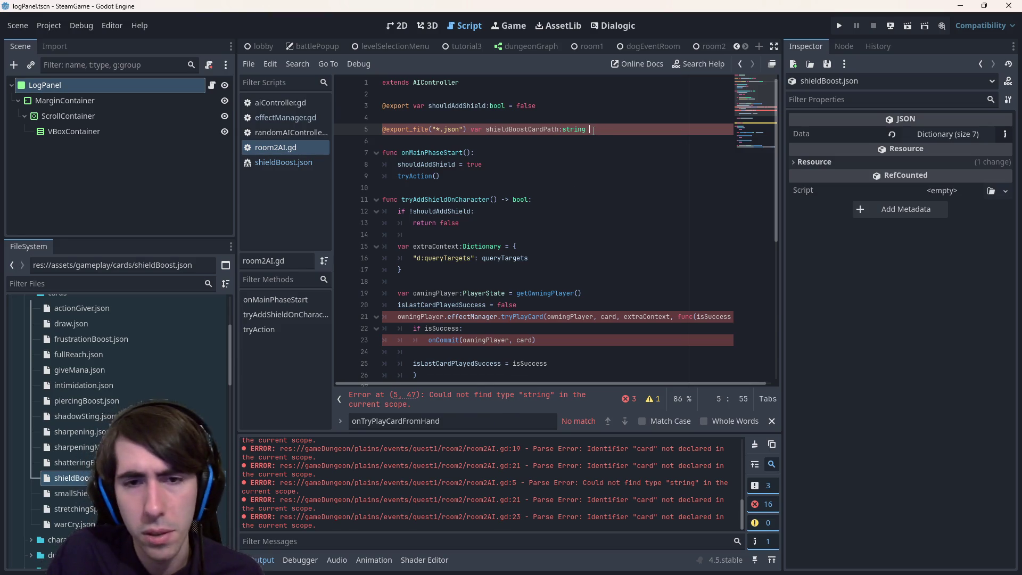
{"action": "double_click", "coordinate": [545, 130]}
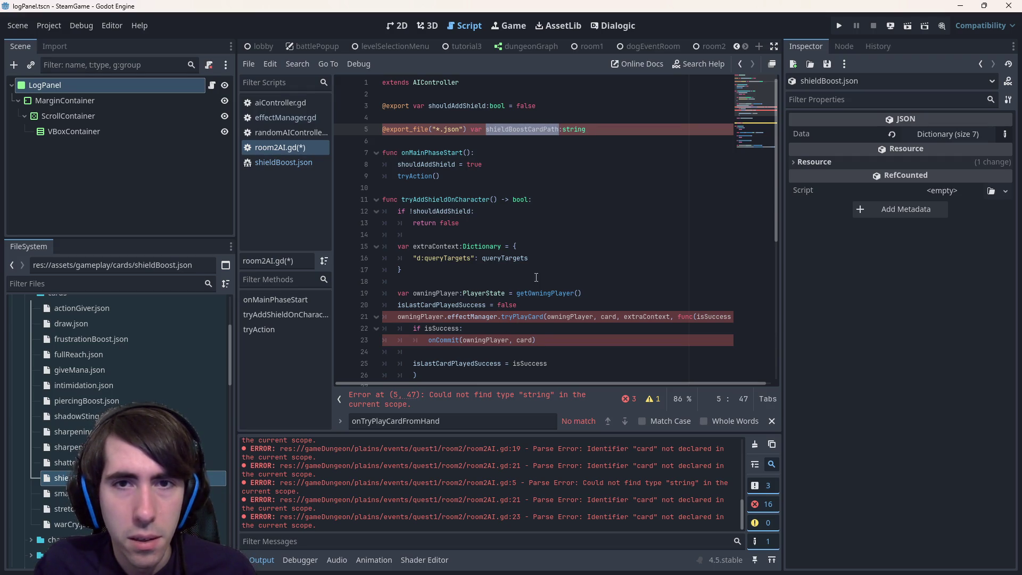
{"action": "left_click", "coordinate": [598, 301]}
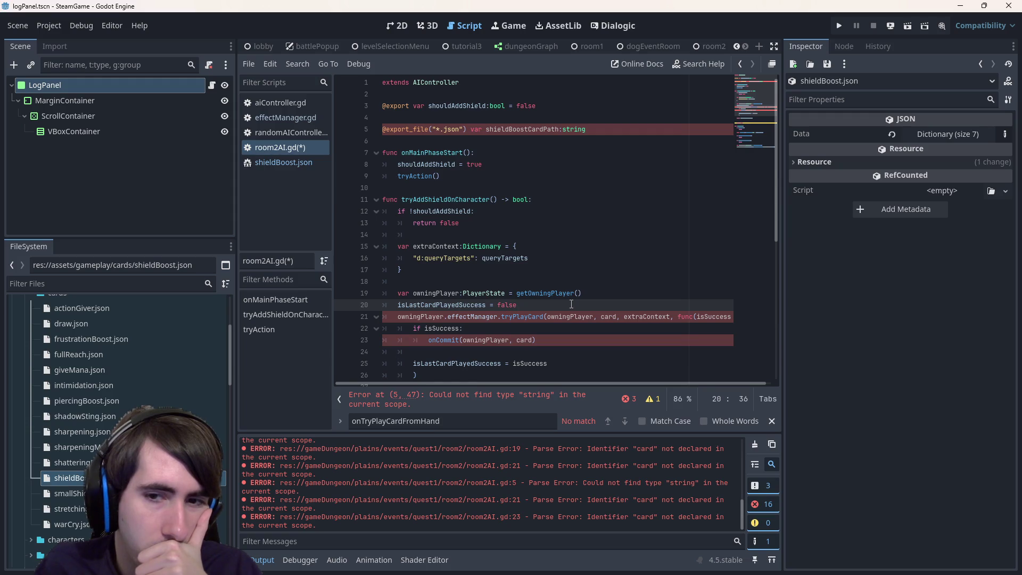
{"action": "mouse_move", "coordinate": [530, 320]}
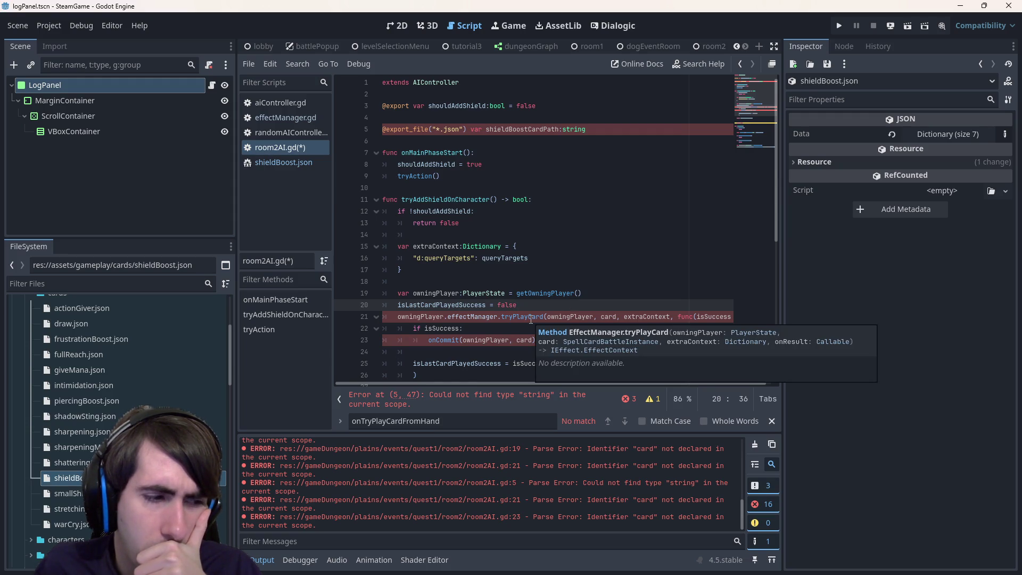
{"action": "key", "text": "alt+shift+o"}
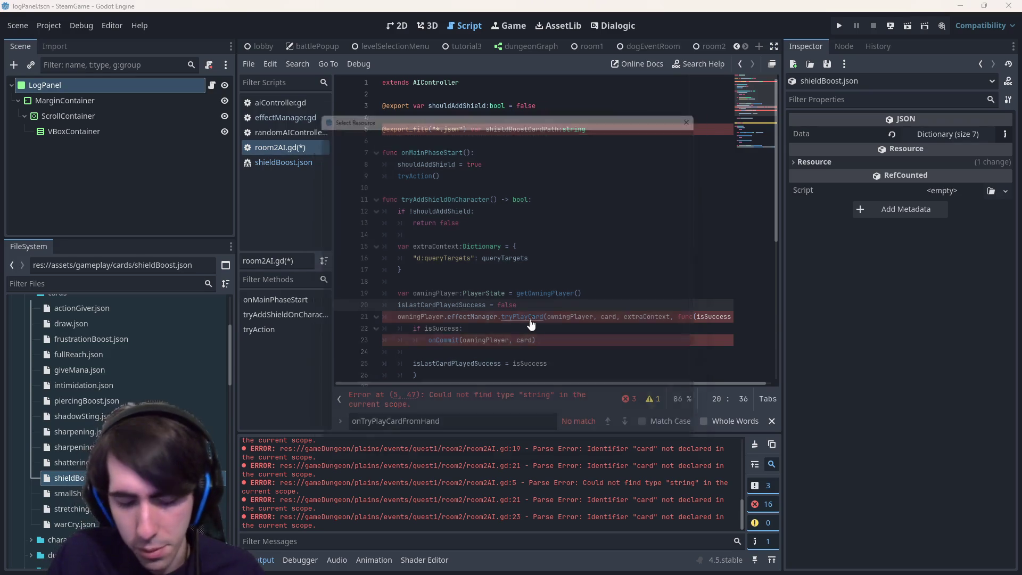
{"action": "type", "text": "gamelo"}
{"action": "type", "text": "ad"}
{"action": "key", "text": "BackSpace"}
{"action": "key", "text": "BackSpace"}
{"action": "key", "text": "BackSpace"}
{"action": "type", "text": "card loade"}
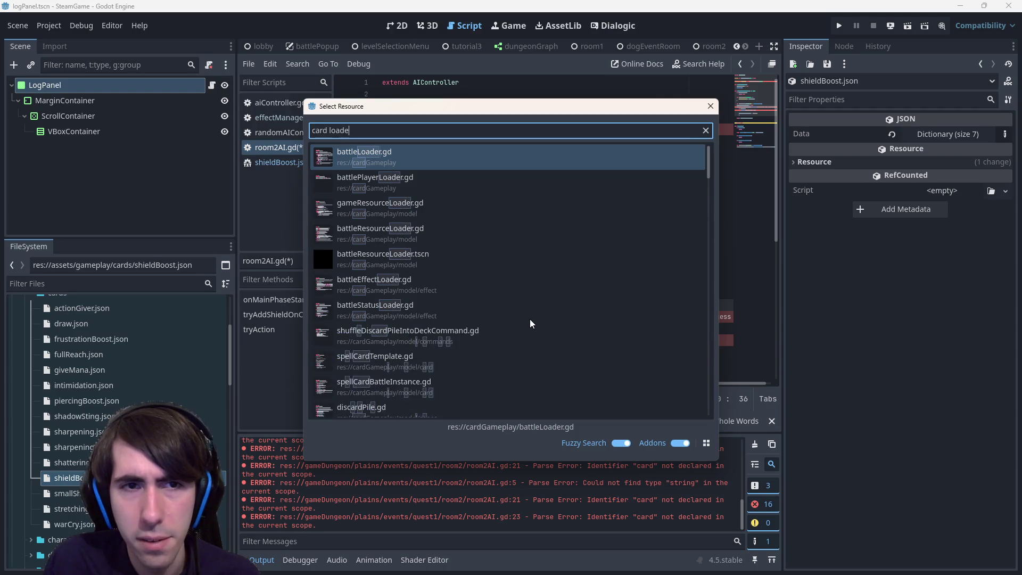
{"action": "type", "text": "r"}
{"action": "key", "text": "Return"}
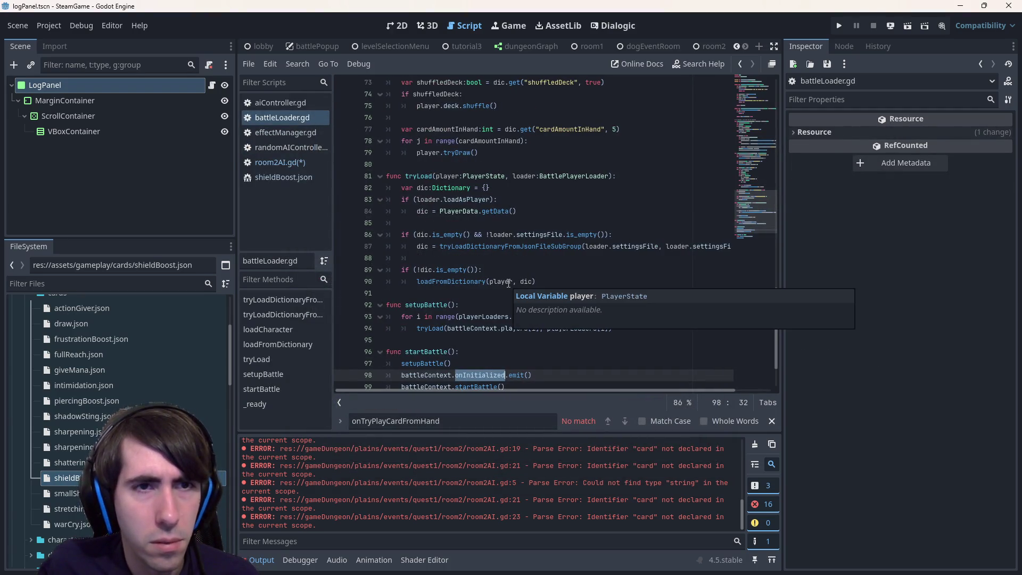
{"action": "scroll", "coordinate": [509, 282], "scroll_direction": "up", "scroll_amount": 20}
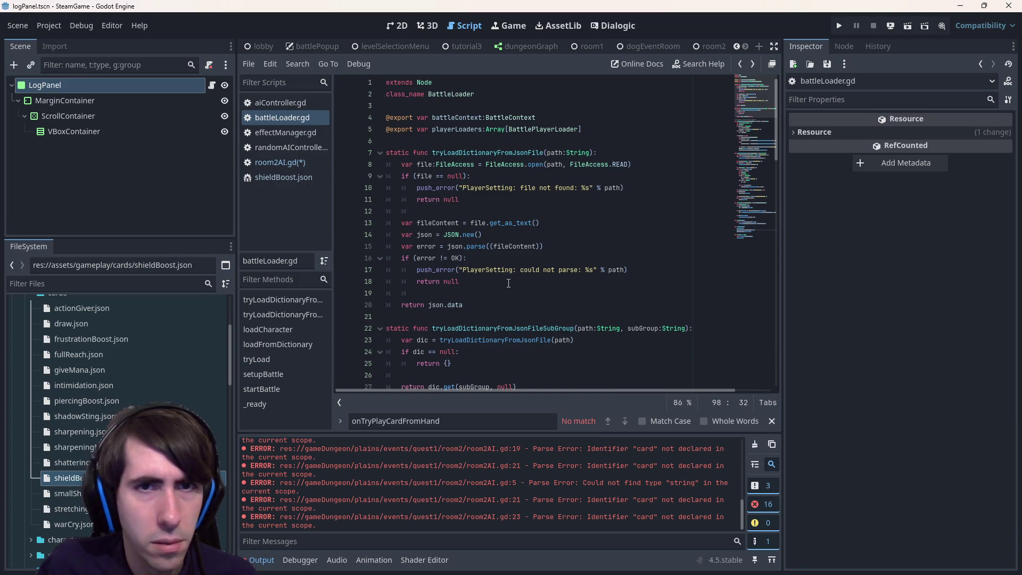
{"action": "key", "text": "alt+Left"}
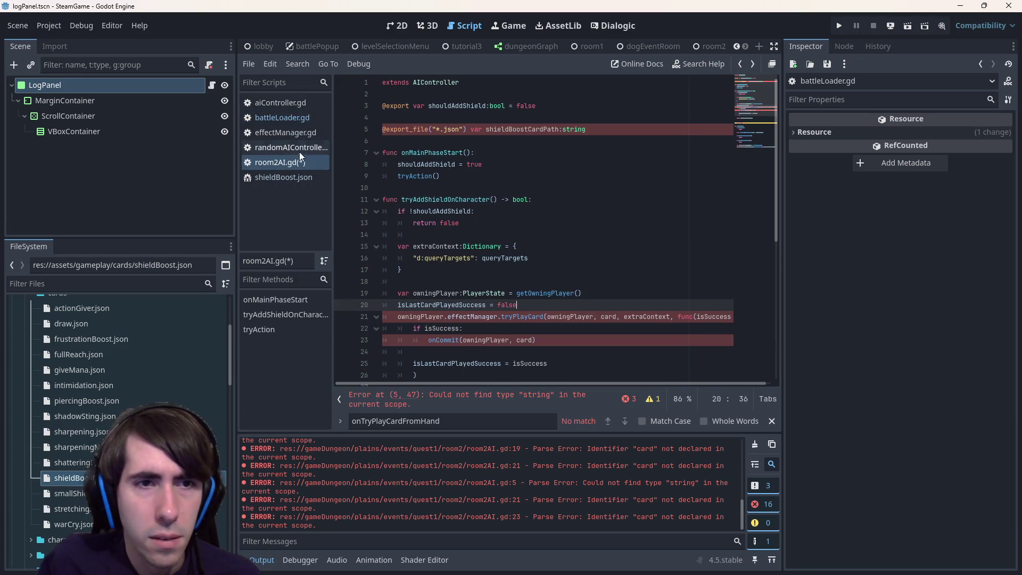
{"action": "middle_click", "coordinate": [275, 117]}
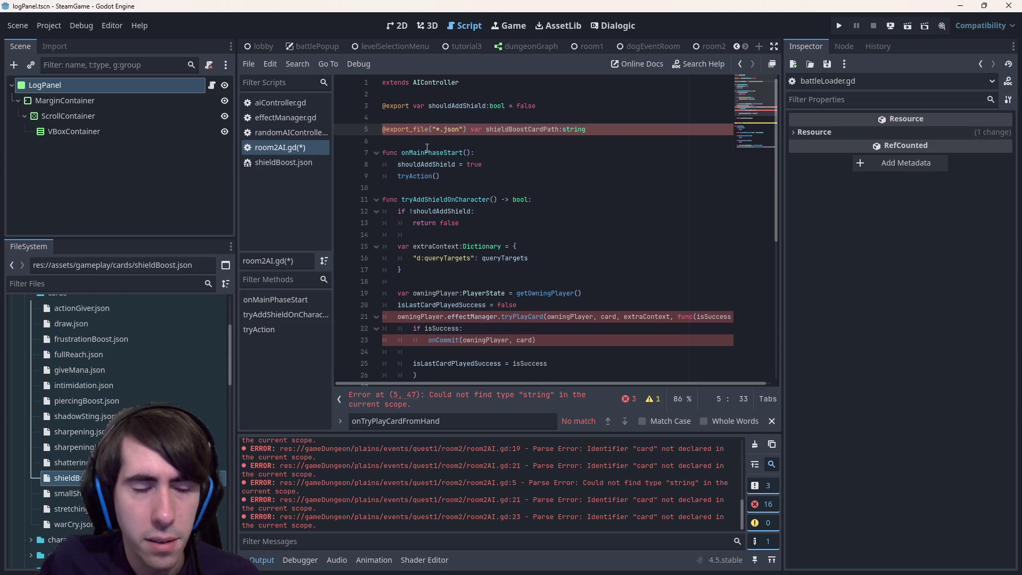
- Quick-open battleResourceLoader.gd by searching 'gameloader' in the file search
{"action": "key", "text": "shift+alt+o"}
{"action": "type", "text": "gameload"}
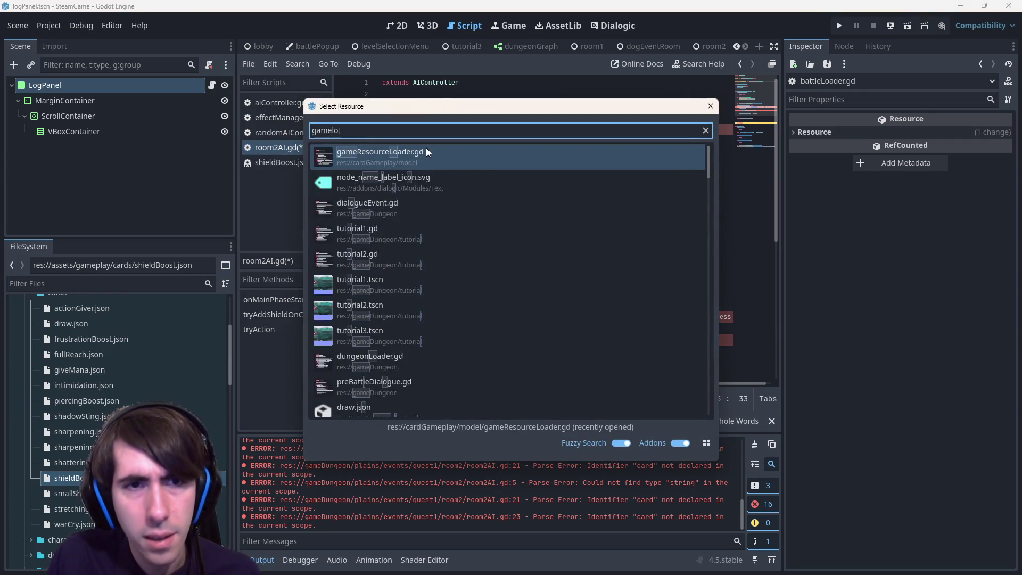
{"action": "type", "text": "er"}
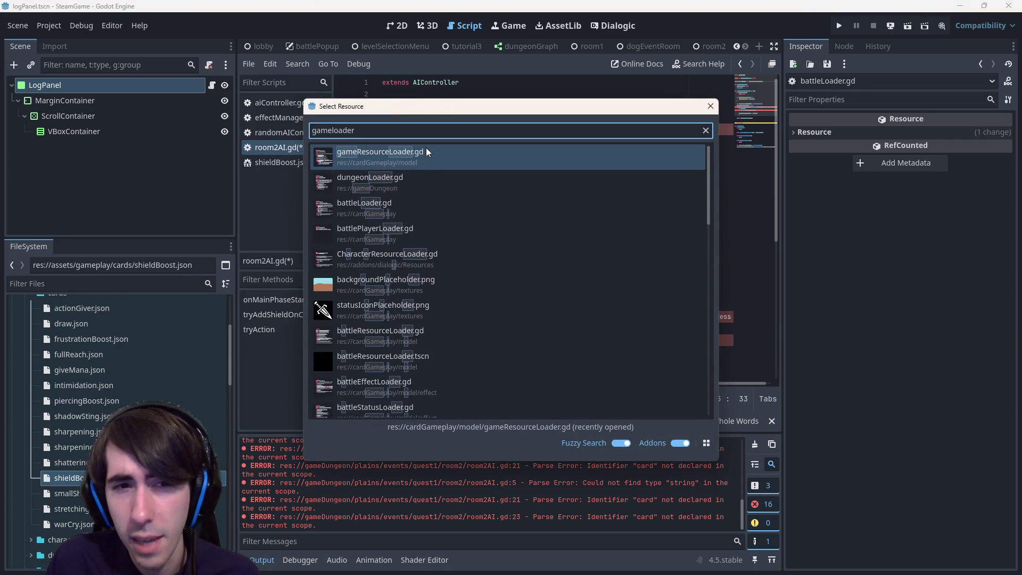
{"action": "key", "text": "Down"}
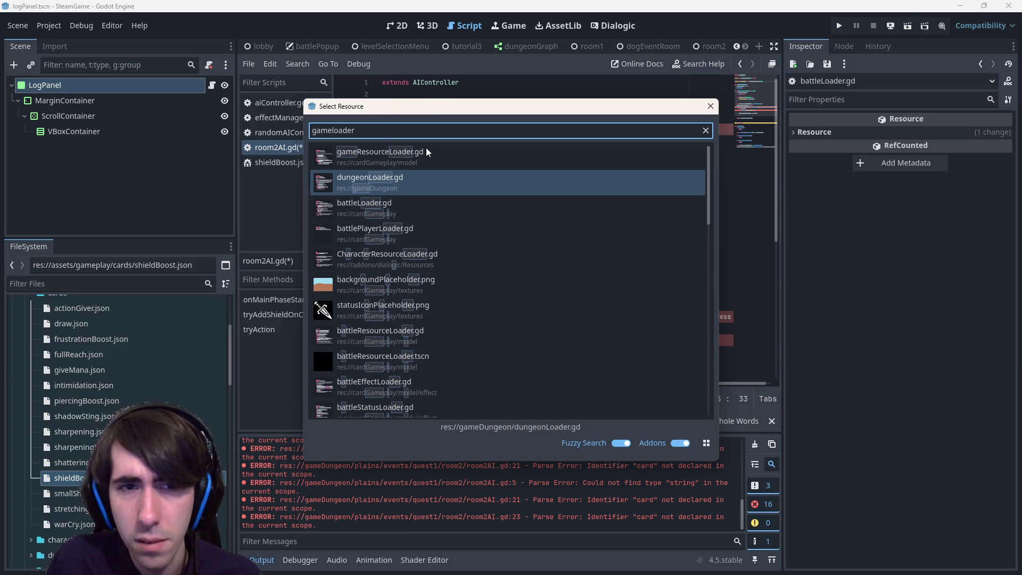
{"action": "key", "text": "Down"}
{"action": "key", "text": "Down"}
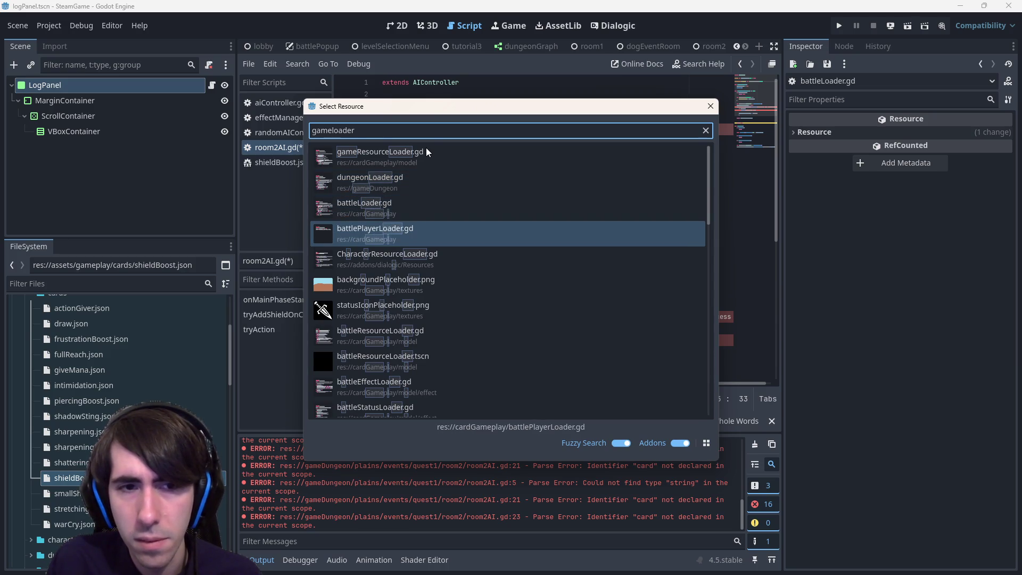
{"action": "key", "text": "Down"}
{"action": "key", "text": "Down"}
{"action": "key", "text": "Down"}
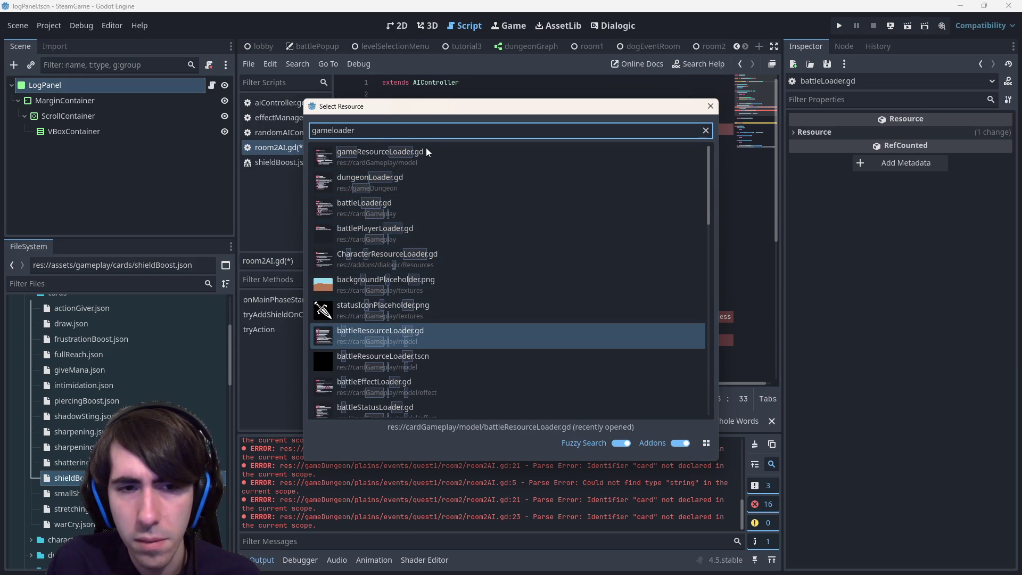
{"action": "key", "text": "Return"}
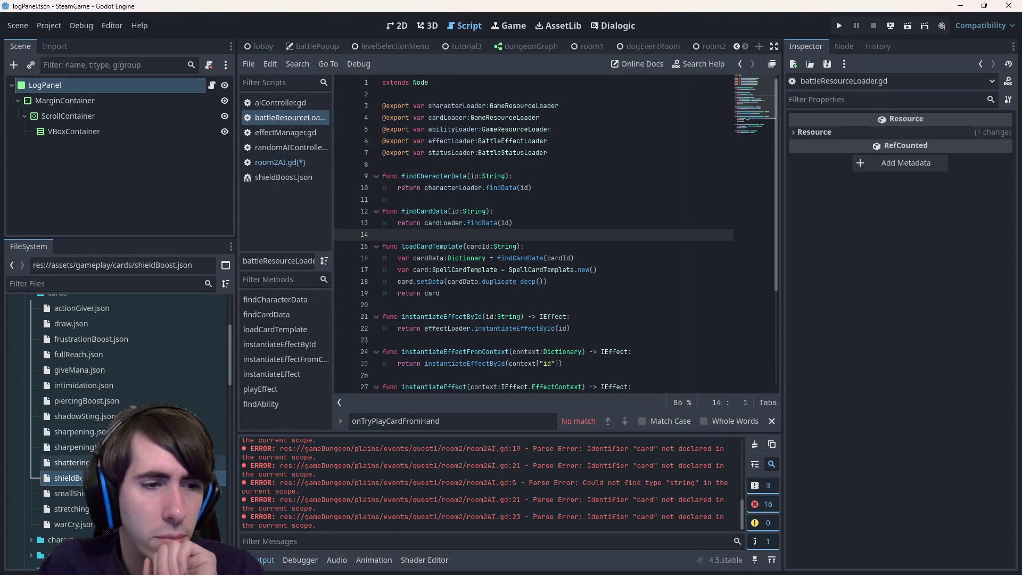
- Inspect the cardLoader GameResourceLoader variable and the resourceFolder argument in gameResourceLoader.gd
{"action": "left_click", "coordinate": [534, 188]}
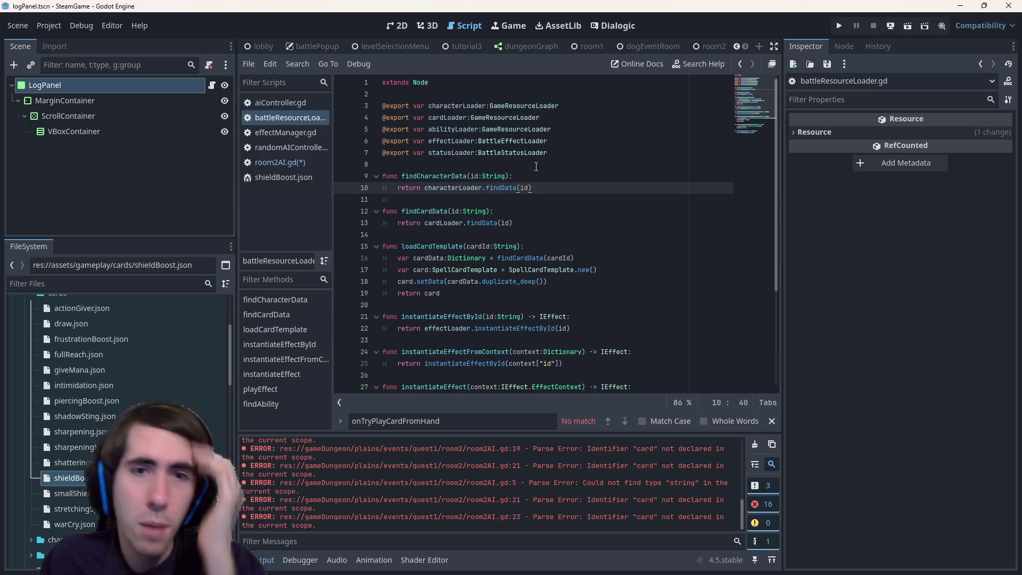
{"action": "double_click", "coordinate": [495, 118]}
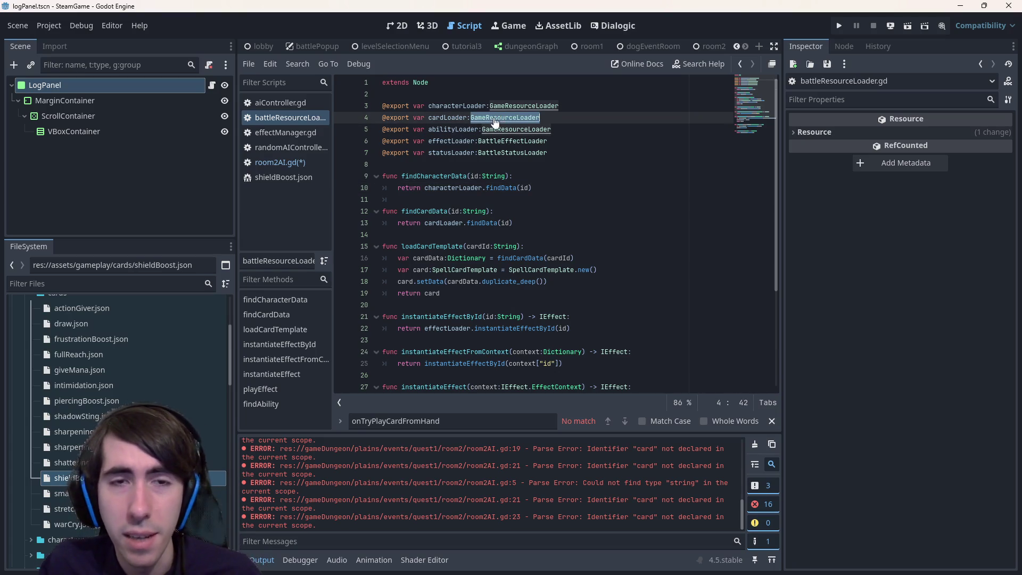
{"action": "double_click", "coordinate": [453, 118]}
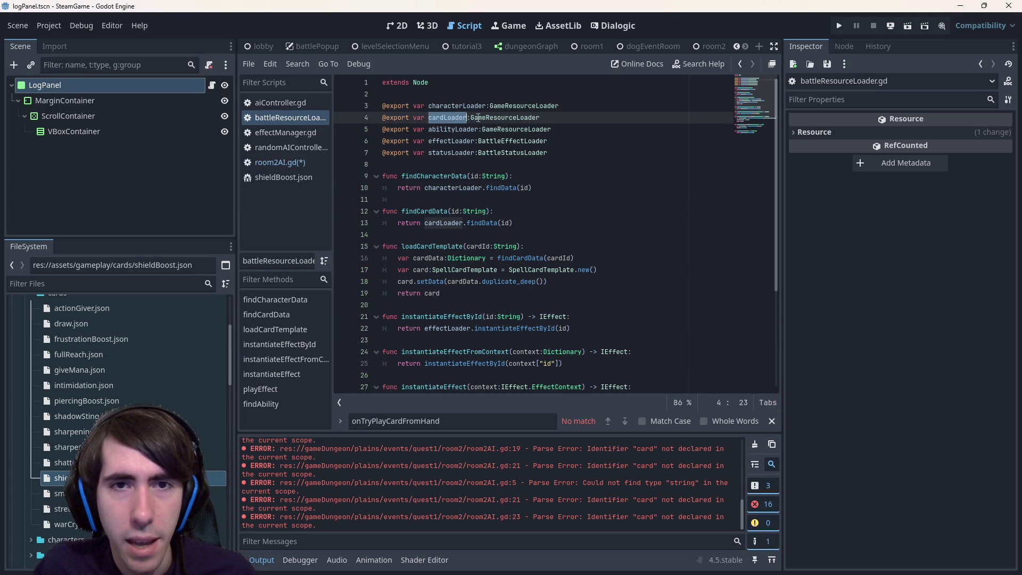
{"action": "left_click", "coordinate": [505, 118], "text": "ctrl"}
{"action": "left_click", "coordinate": [498, 353]}
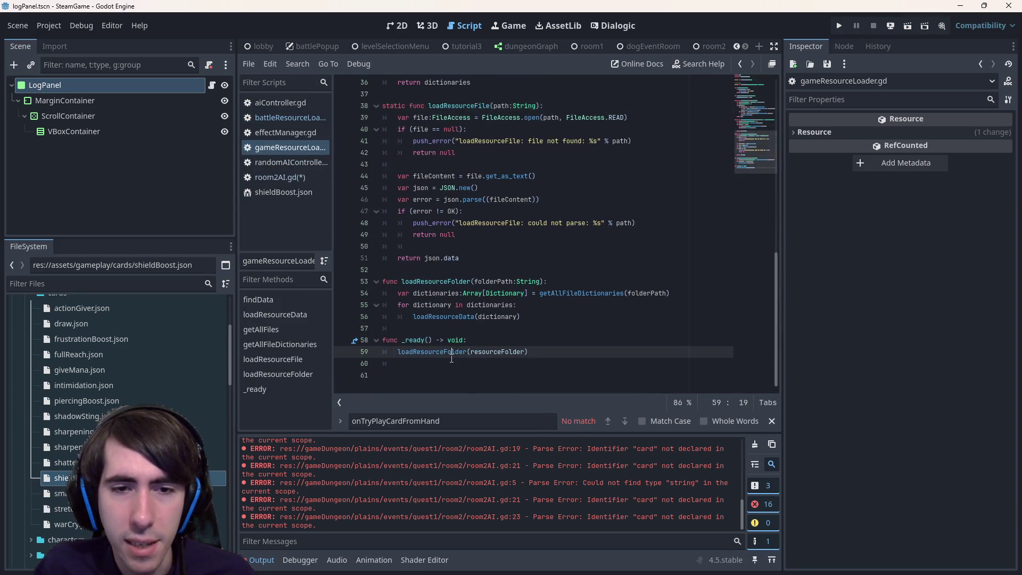
{"action": "mouse_move", "coordinate": [514, 352]}
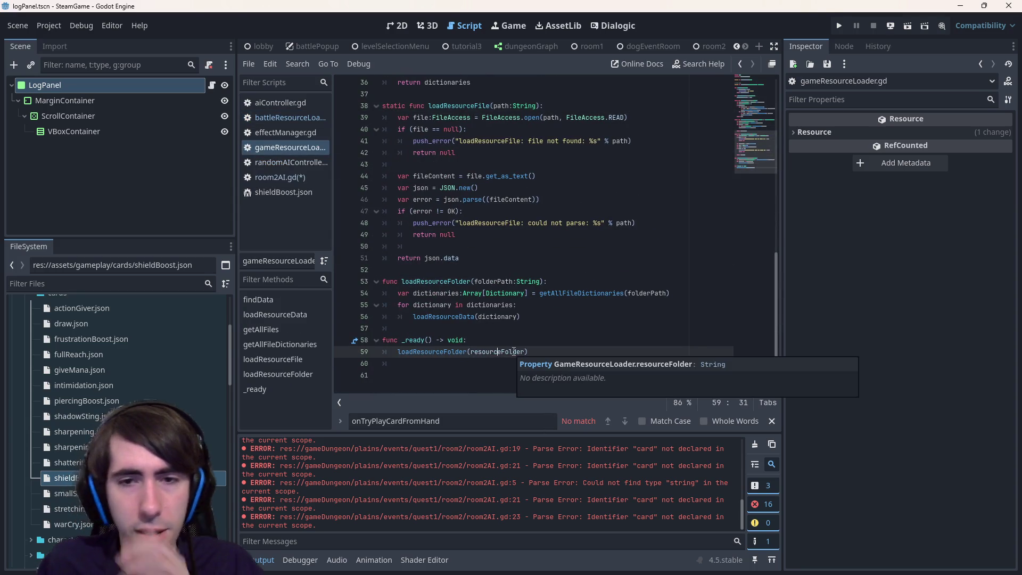
{"action": "left_click", "coordinate": [556, 318]}
- Skim gameResourceLoader.gd from the top, then go back via battleResourceLoader.gd to room2AI.gd
{"action": "scroll", "coordinate": [558, 323], "scroll_direction": "up", "scroll_amount": 2}
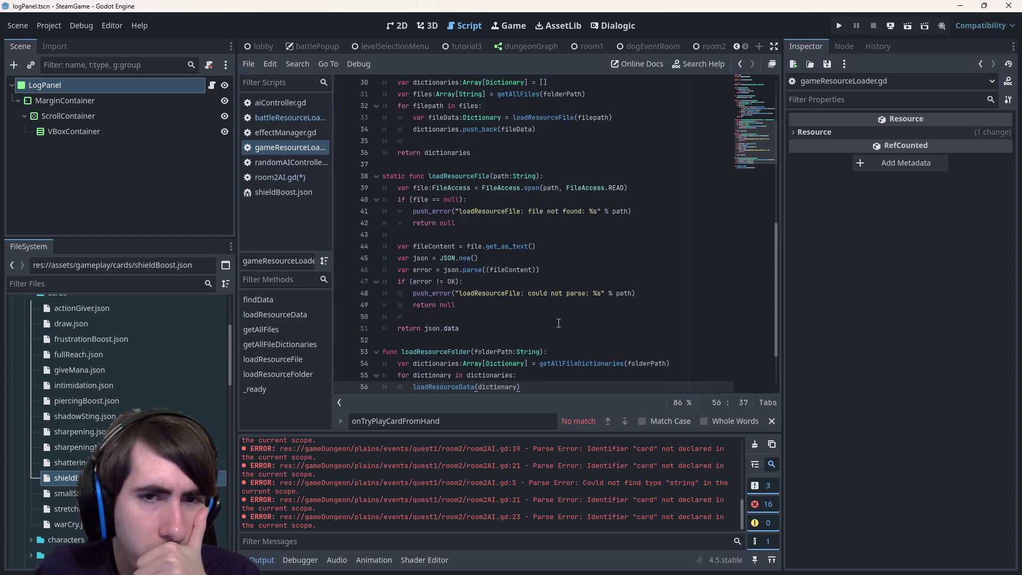
{"action": "scroll", "coordinate": [560, 323], "scroll_direction": "up", "scroll_amount": 2}
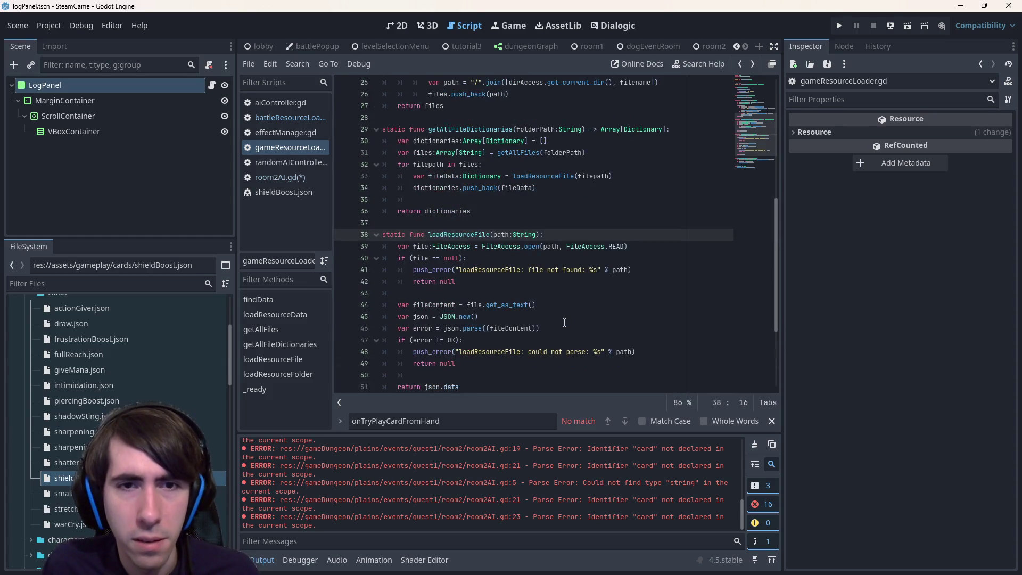
{"action": "scroll", "coordinate": [564, 323], "scroll_direction": "down", "scroll_amount": 2}
{"action": "key", "text": "ctrl+Home"}
{"action": "key", "text": "alt+Left"}
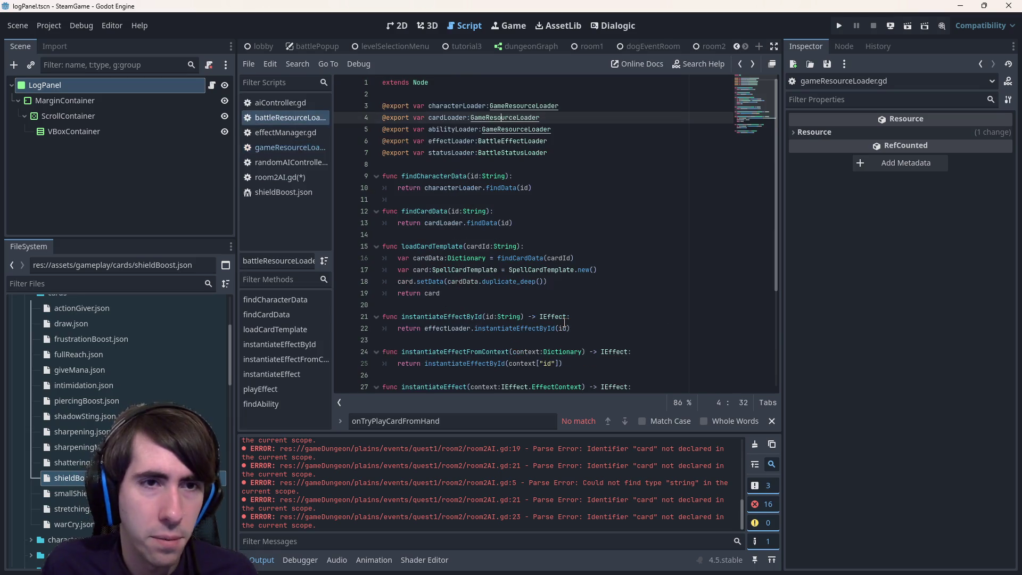
{"action": "key", "text": "alt+Left"}
{"action": "key", "text": "alt+Left"}
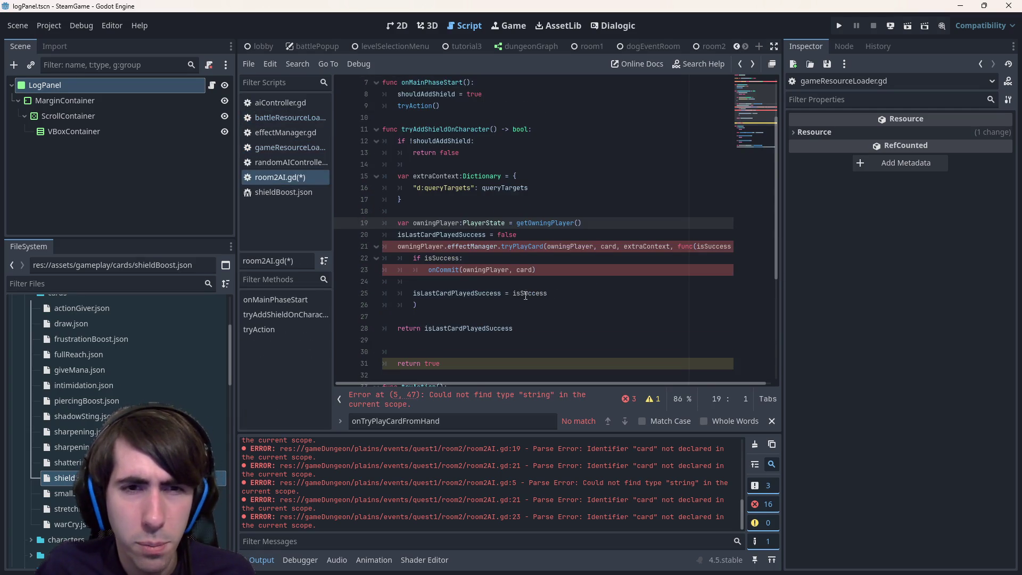
- Start line 18 with BattleResourceLoader., briefly viewing the BattleResourceLoader script
{"action": "left_click", "coordinate": [498, 213]}
{"action": "type", "text": "BattleRe"}
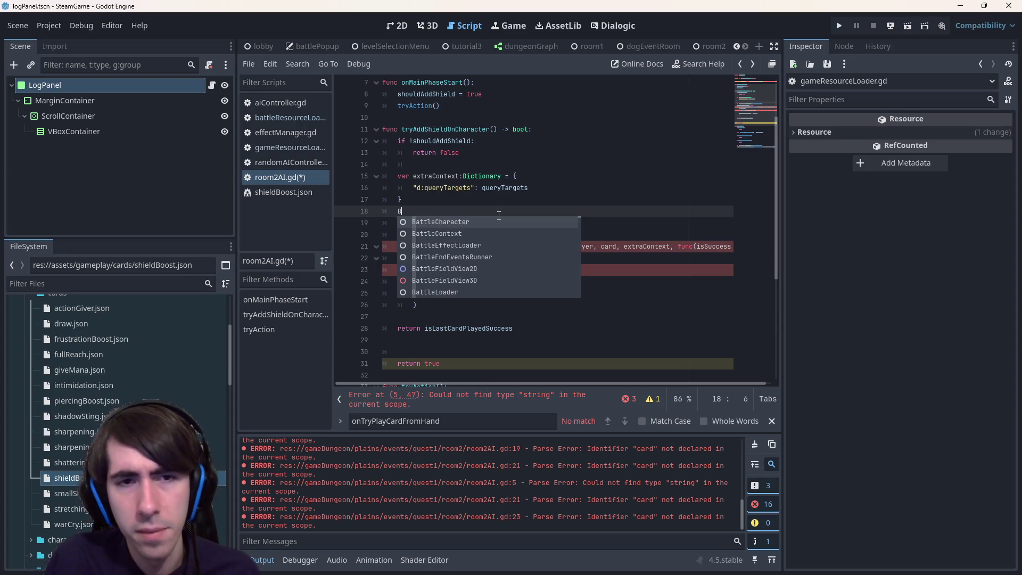
{"action": "type", "text": "sour"}
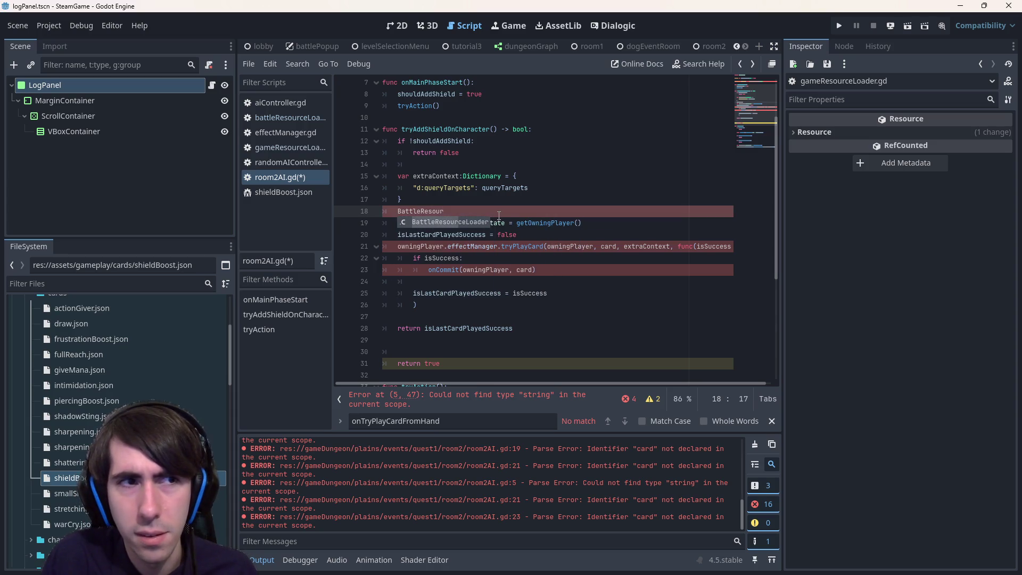
{"action": "key", "text": "Return"}
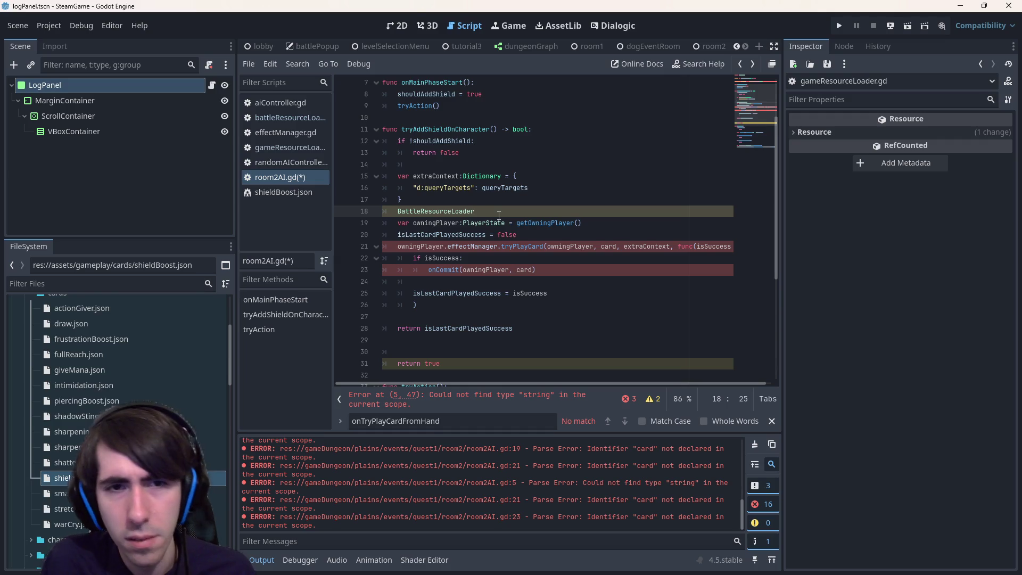
{"action": "type", "text": "."}
{"action": "left_click", "coordinate": [433, 216], "text": "ctrl"}
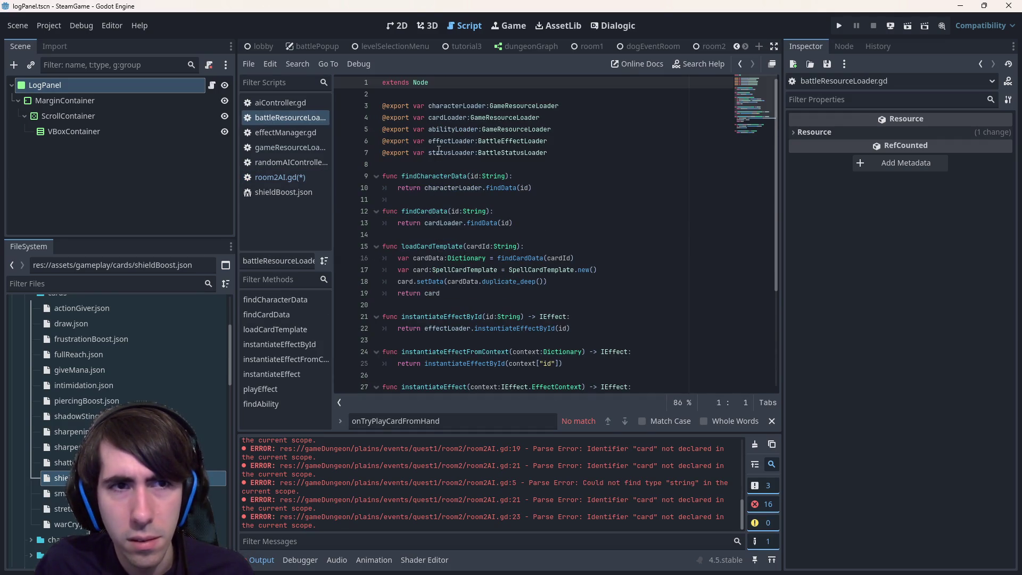
{"action": "left_click", "coordinate": [471, 91]}
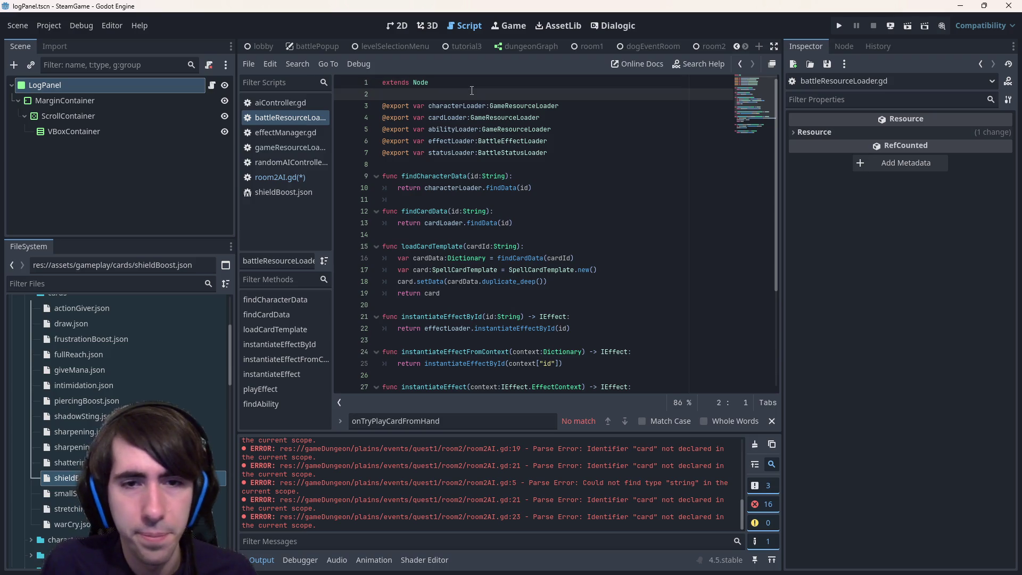
{"action": "key", "text": "alt+Left"}
- Complete the call as BattleResourceLoader.cardLoader.findData() and open findData's definition
{"action": "key", "text": "End"}
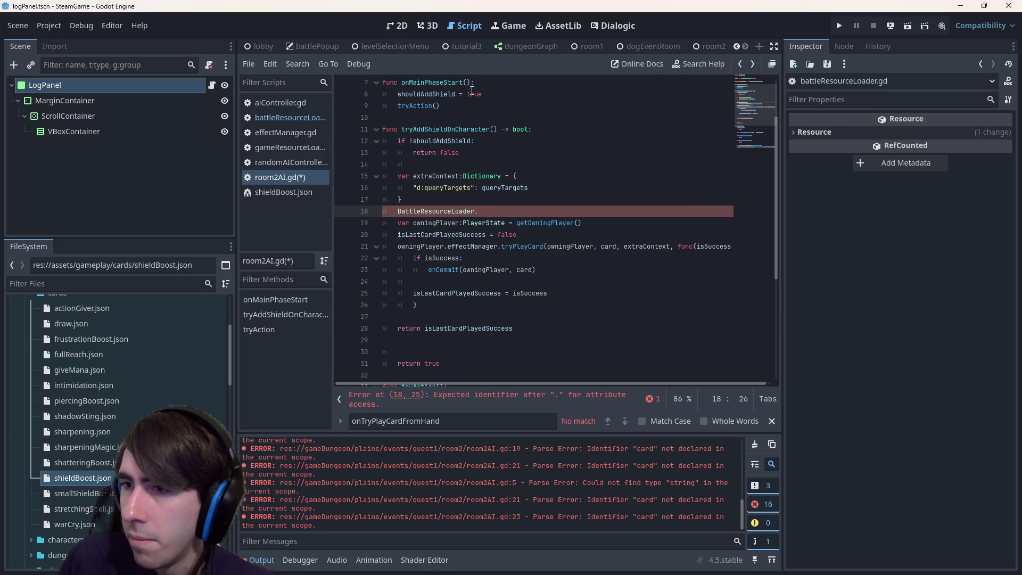
{"action": "type", "text": "card"}
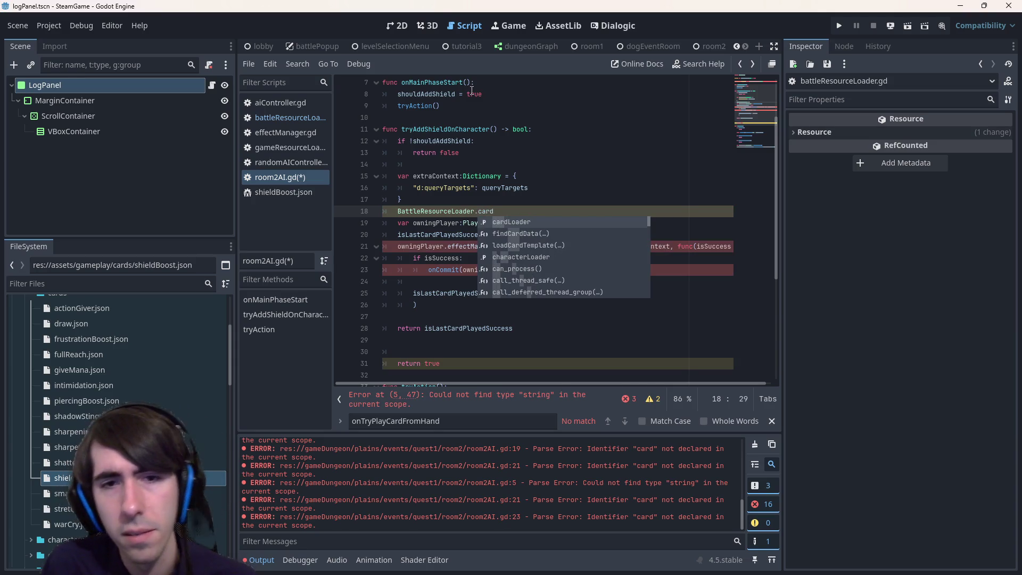
{"action": "key", "text": "Down"}
{"action": "key", "text": "Down"}
{"action": "key", "text": "Down"}
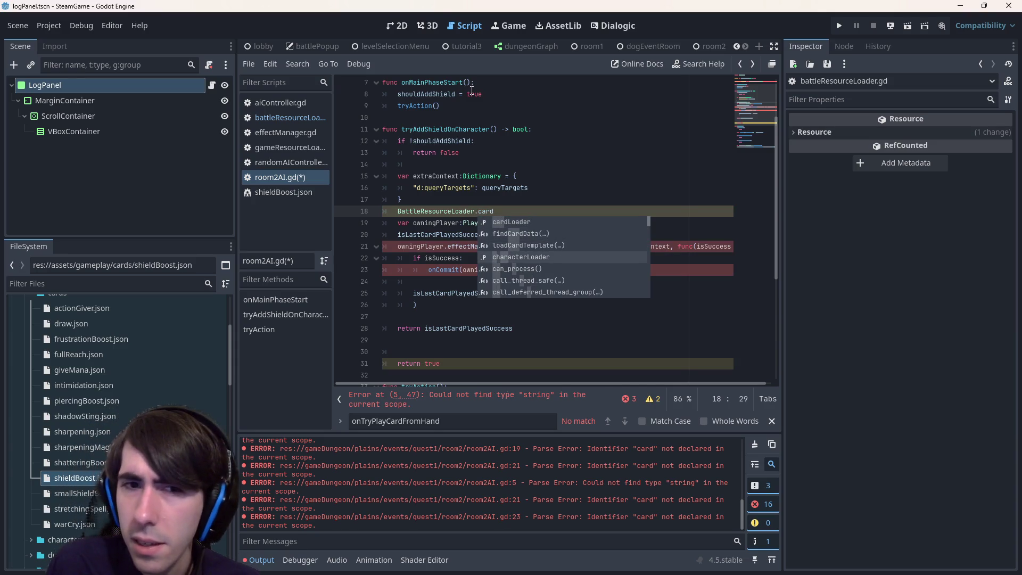
{"action": "key", "text": "Up"}
{"action": "key", "text": "Up"}
{"action": "key", "text": "Up"}
{"action": "key", "text": "Return"}
{"action": "type", "text": "."}
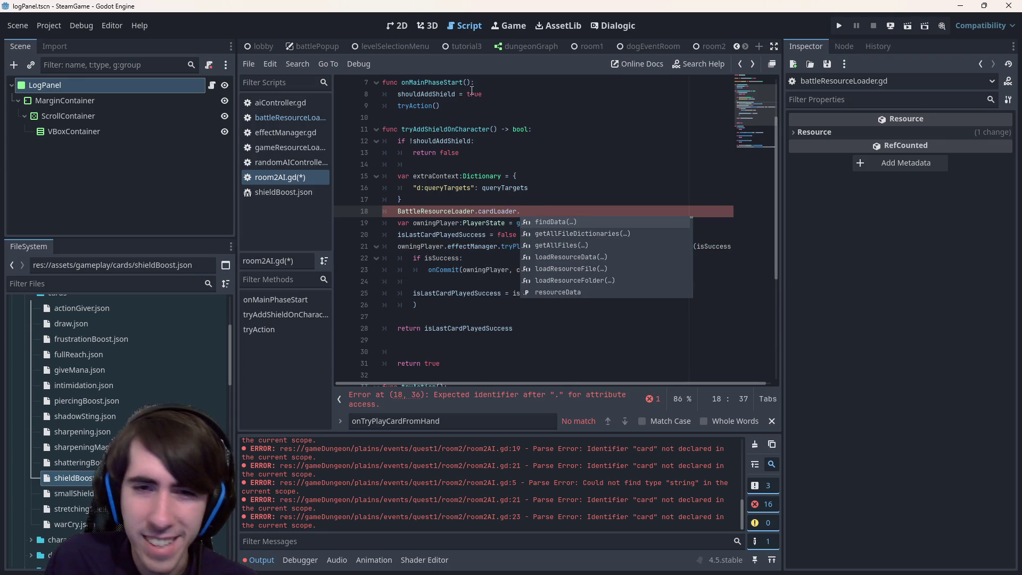
{"action": "key", "text": "Return"}
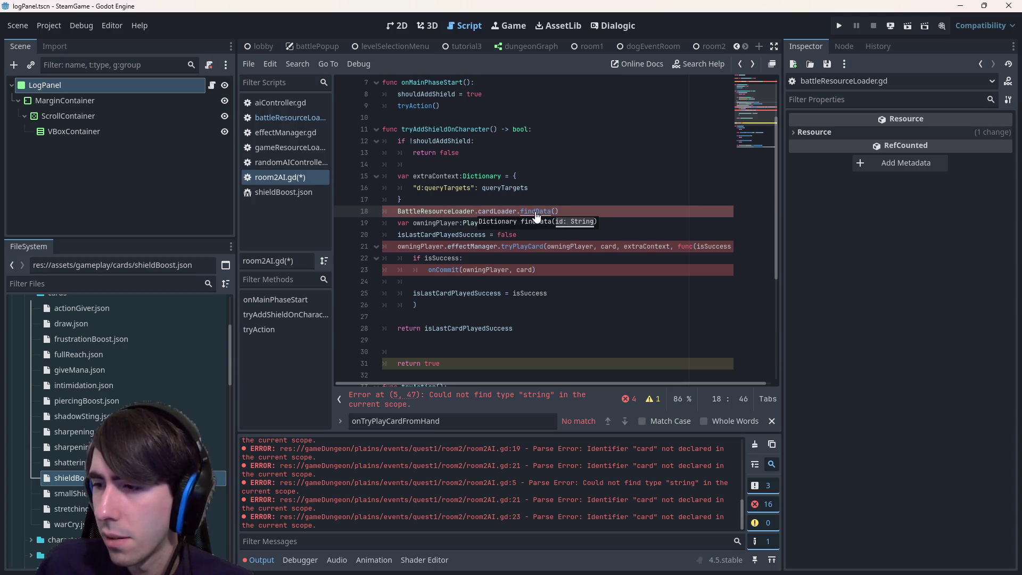
{"action": "left_click", "coordinate": [536, 215], "text": "ctrl"}
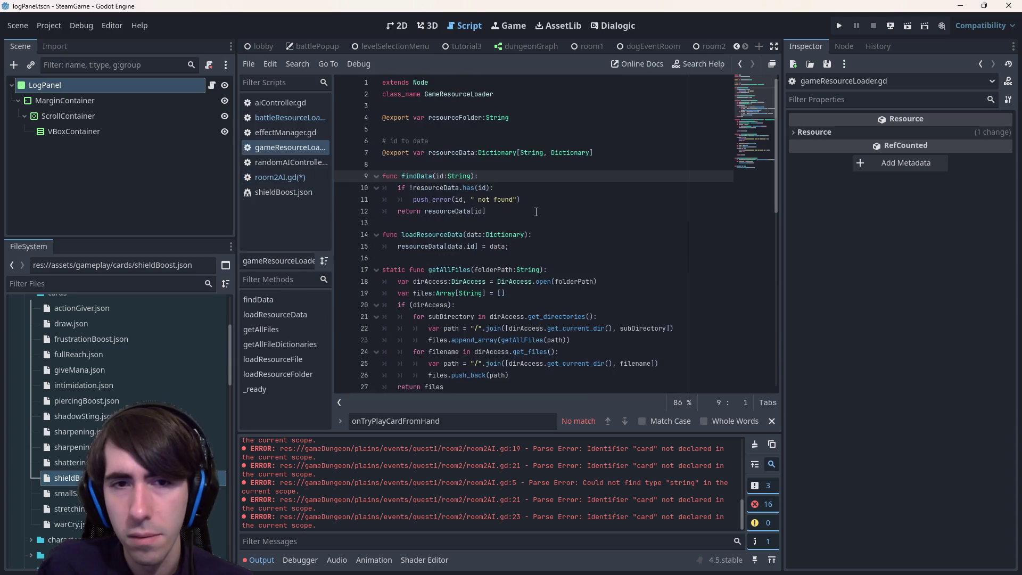
- Return to room2AI.gd and jump from line 18's findData call to its definition
{"action": "key", "text": "alt+Left"}
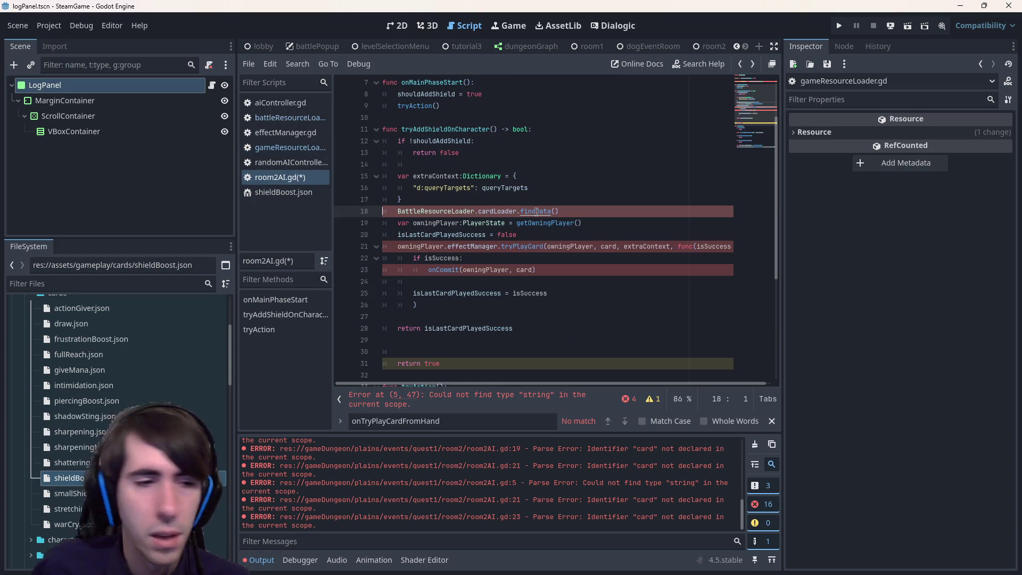
{"action": "scroll", "coordinate": [231, 309], "scroll_direction": "up", "scroll_amount": 5}
{"action": "scroll", "coordinate": [117, 426], "scroll_direction": "down", "scroll_amount": 5}
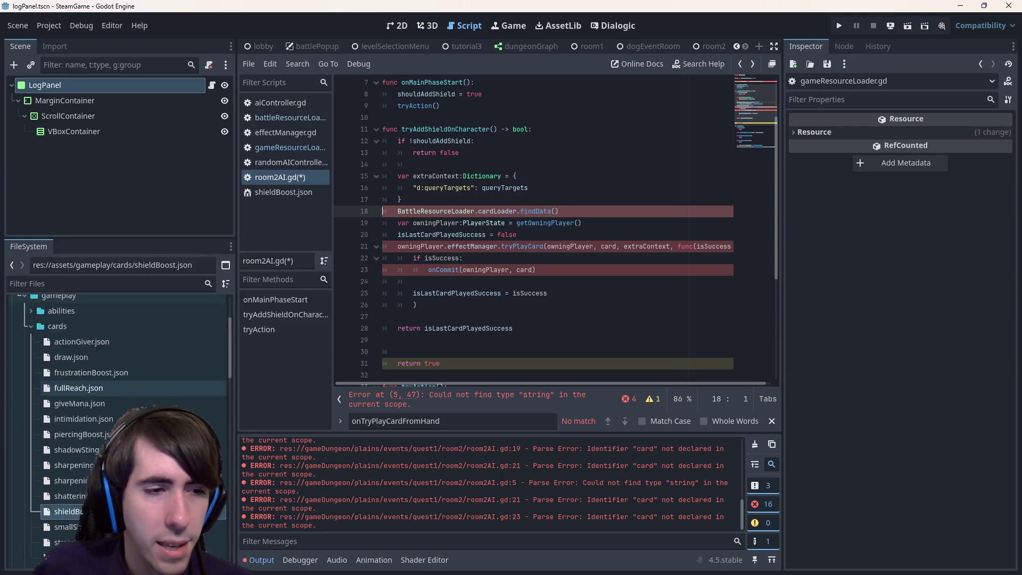
{"action": "scroll", "coordinate": [117, 372], "scroll_direction": "down", "scroll_amount": 2}
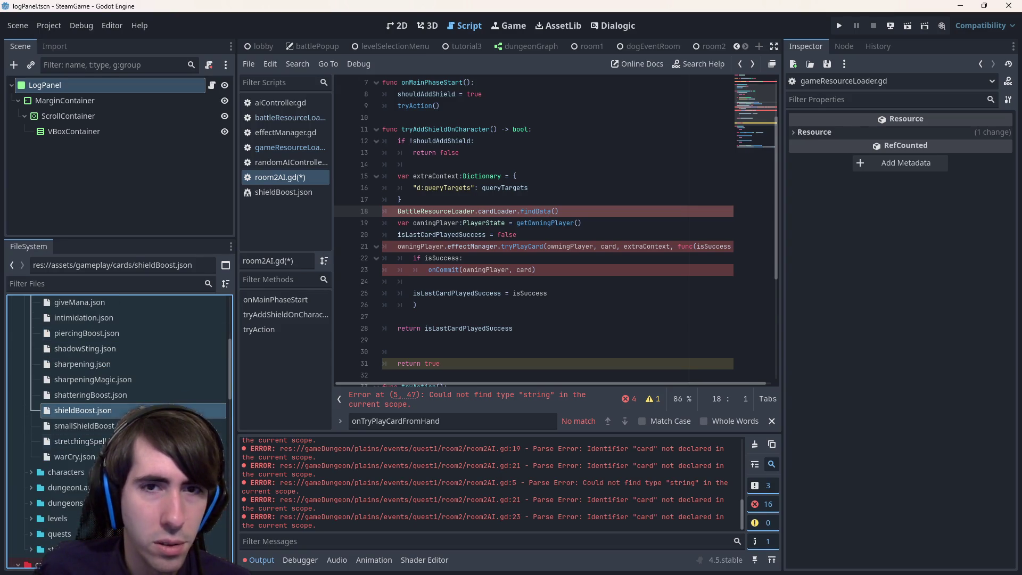
{"action": "left_click", "coordinate": [541, 211]}
{"action": "double_click", "coordinate": [541, 211]}
{"action": "mouse_move", "coordinate": [540, 212]}
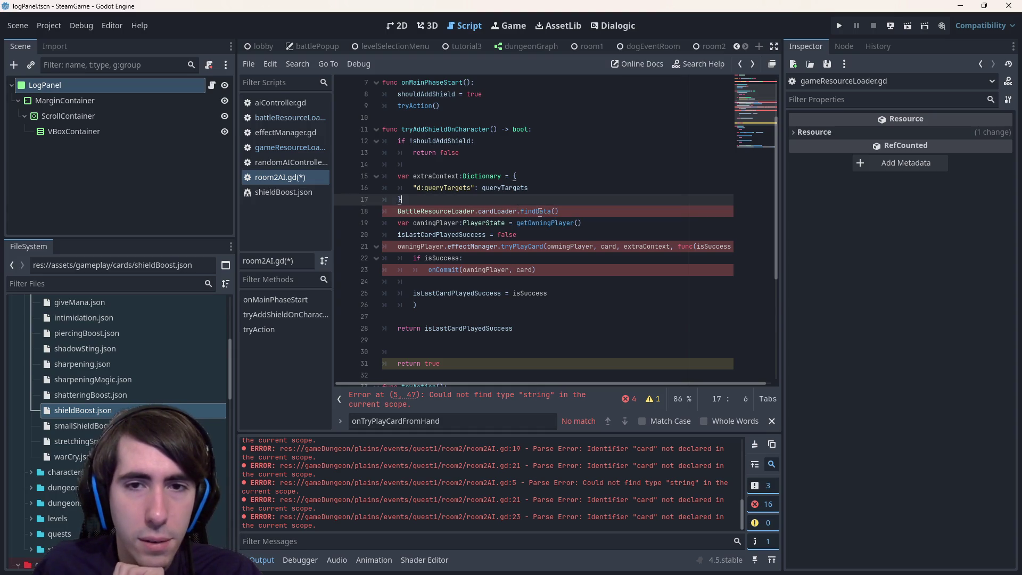
{"action": "left_click", "coordinate": [535, 211], "text": "ctrl"}
- Review findData and trace getAllFiles, loadResourceFolder and loadResourceData in gameResourceLoader.gd
{"action": "left_click_drag", "start_coordinate": [535, 211], "coordinate": [362, 180]}
{"action": "scroll", "coordinate": [479, 197], "scroll_direction": "down", "scroll_amount": 4}
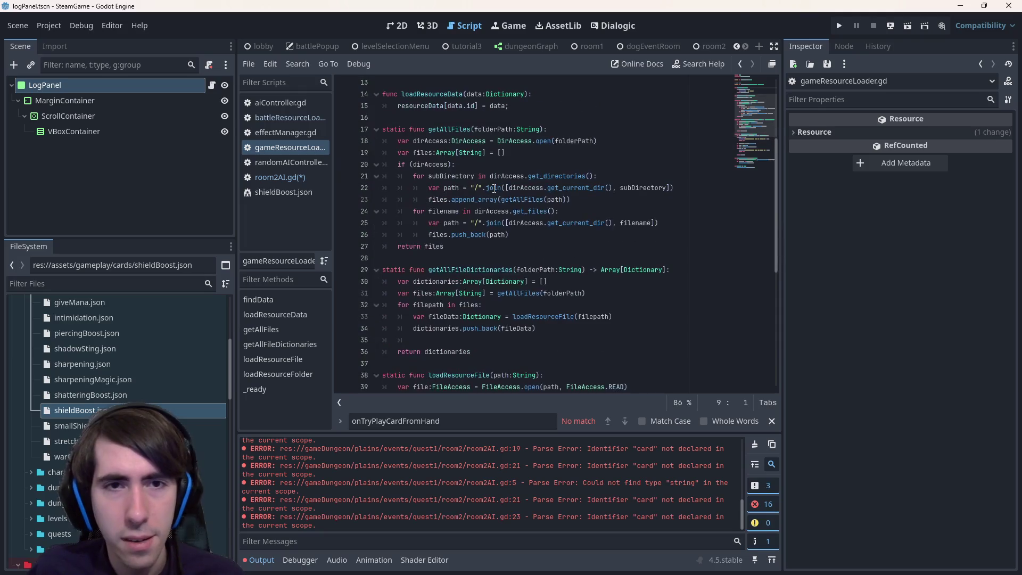
{"action": "scroll", "coordinate": [494, 188], "scroll_direction": "up", "scroll_amount": 3}
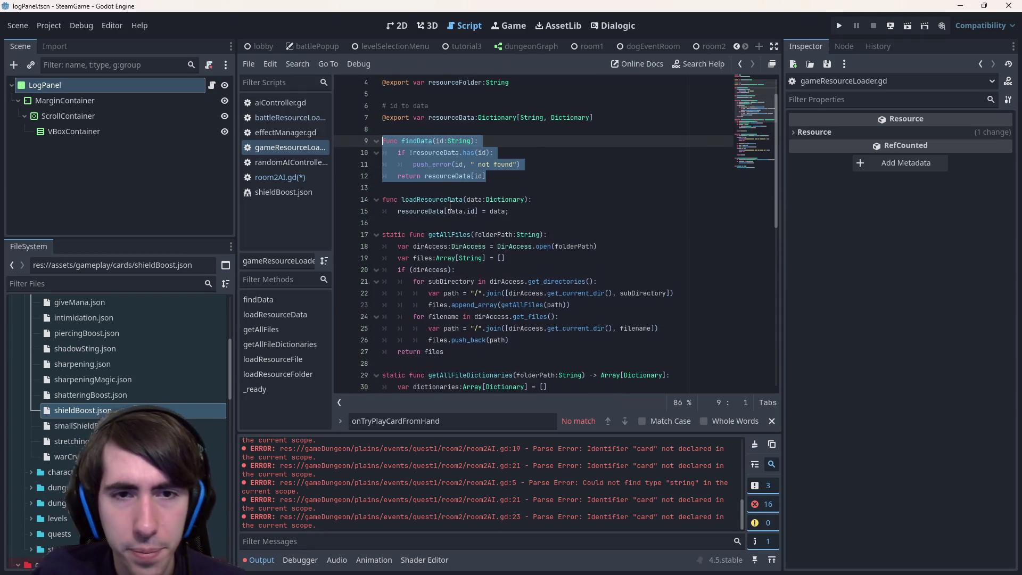
{"action": "scroll", "coordinate": [493, 188], "scroll_direction": "down", "scroll_amount": 2}
{"action": "double_click", "coordinate": [445, 165]}
{"action": "scroll", "coordinate": [445, 164], "scroll_direction": "down", "scroll_amount": 8}
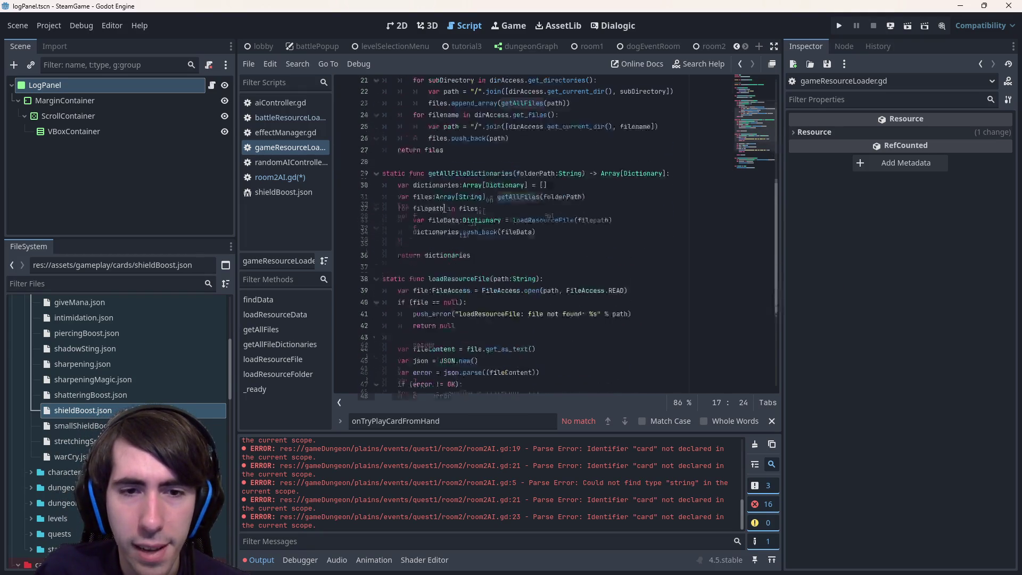
{"action": "scroll", "coordinate": [444, 209], "scroll_direction": "down", "scroll_amount": 1}
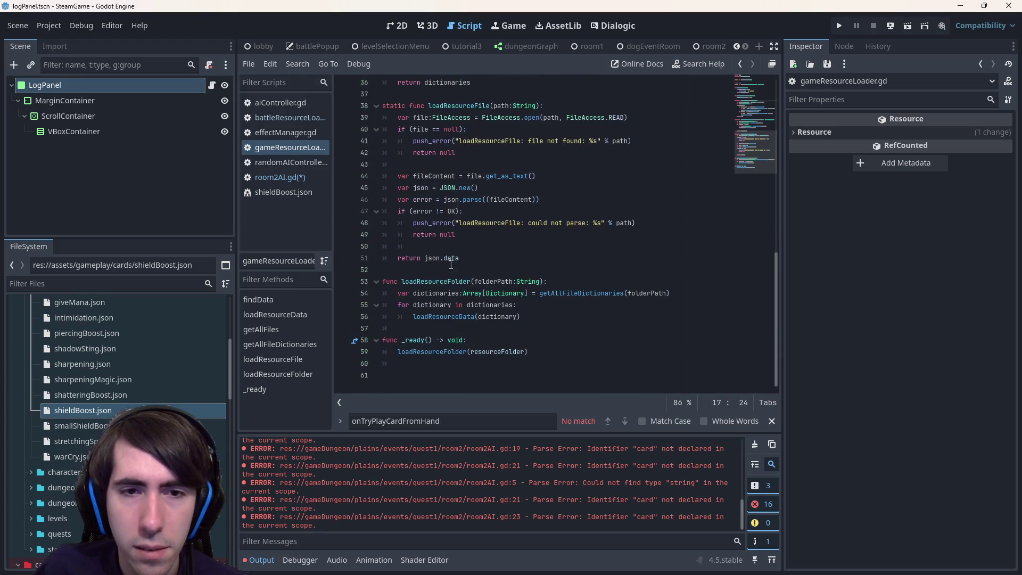
{"action": "double_click", "coordinate": [459, 281]}
{"action": "double_click", "coordinate": [449, 317]}
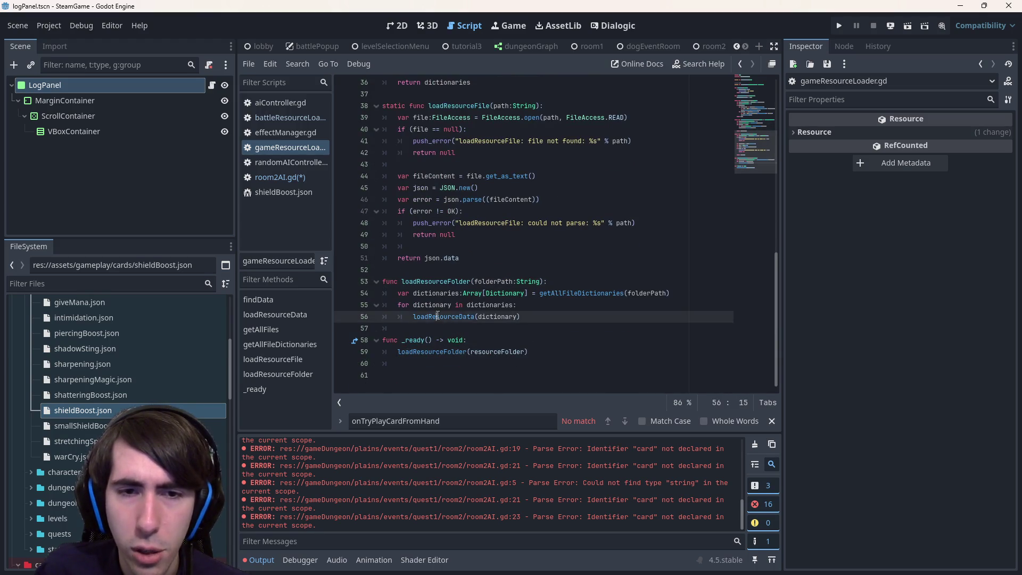
{"action": "scroll", "coordinate": [437, 315], "scroll_direction": "up", "scroll_amount": 6}
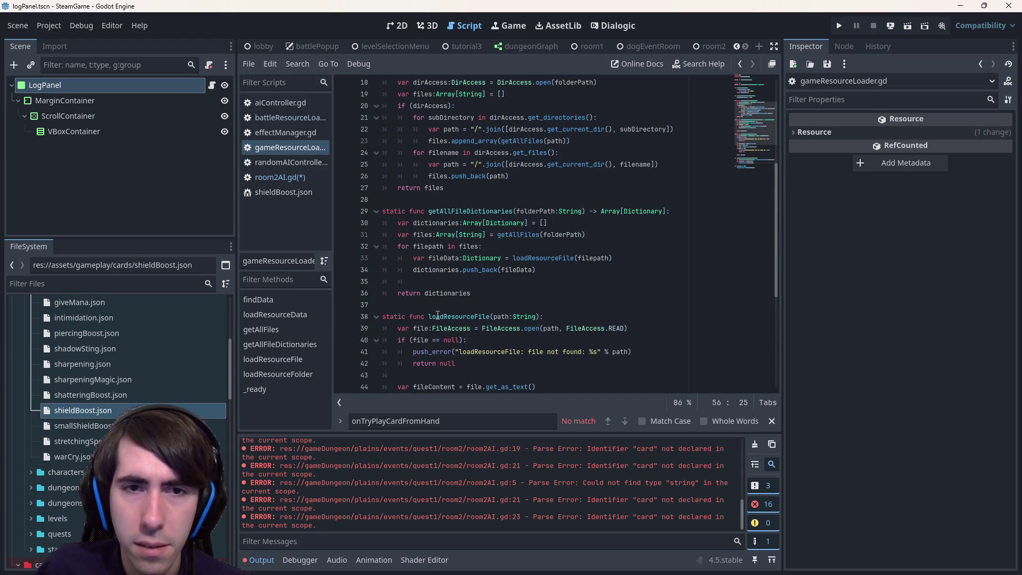
{"action": "scroll", "coordinate": [438, 316], "scroll_direction": "up", "scroll_amount": 6}
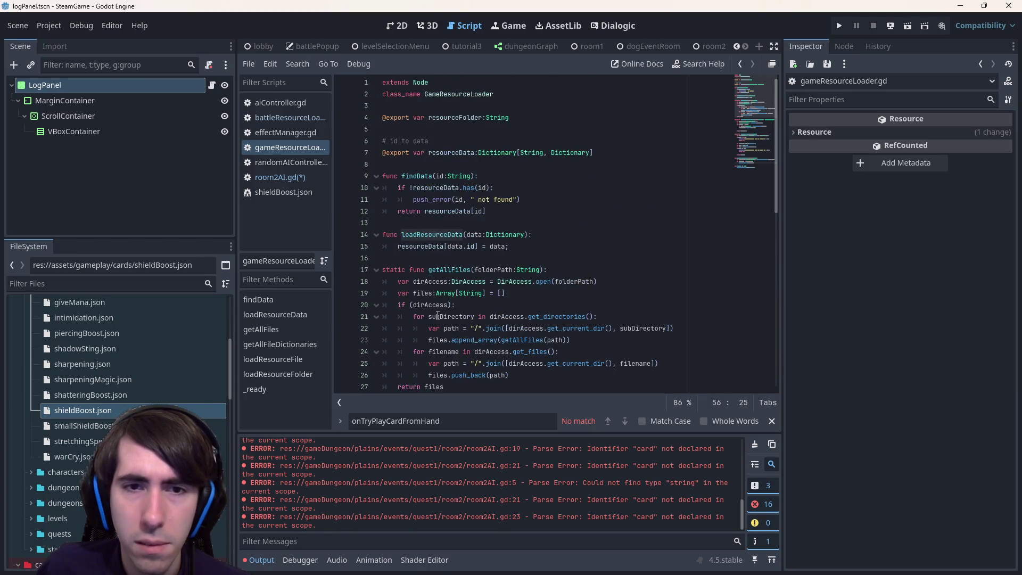
{"action": "scroll", "coordinate": [437, 316], "scroll_direction": "down", "scroll_amount": 5}
{"action": "scroll", "coordinate": [437, 316], "scroll_direction": "up", "scroll_amount": 2}
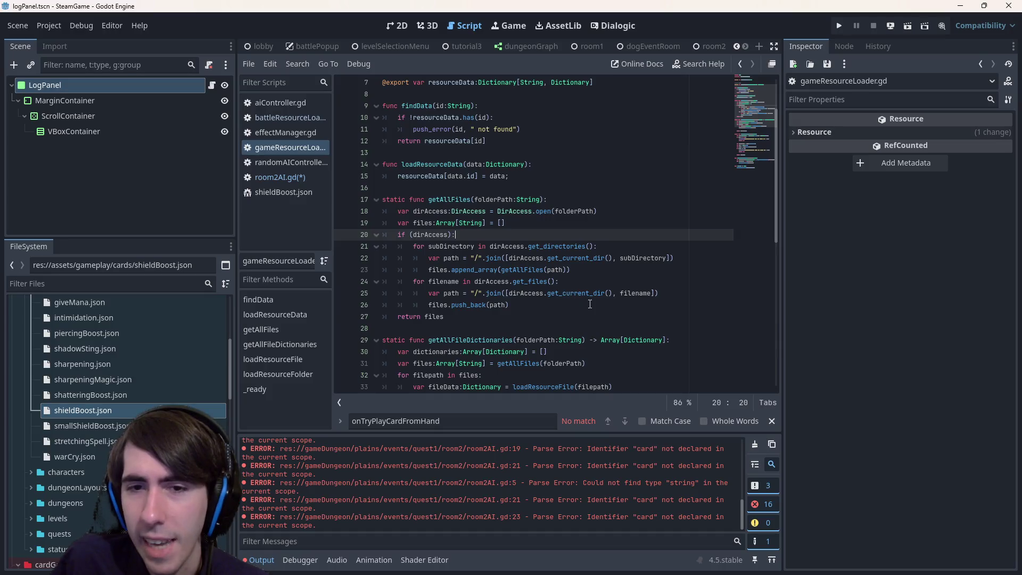
- Trace how filename and getAllFiles are used around lines 17–26
{"action": "left_click_drag", "start_coordinate": [509, 305], "coordinate": [339, 292]}
{"action": "left_click", "coordinate": [500, 304]}
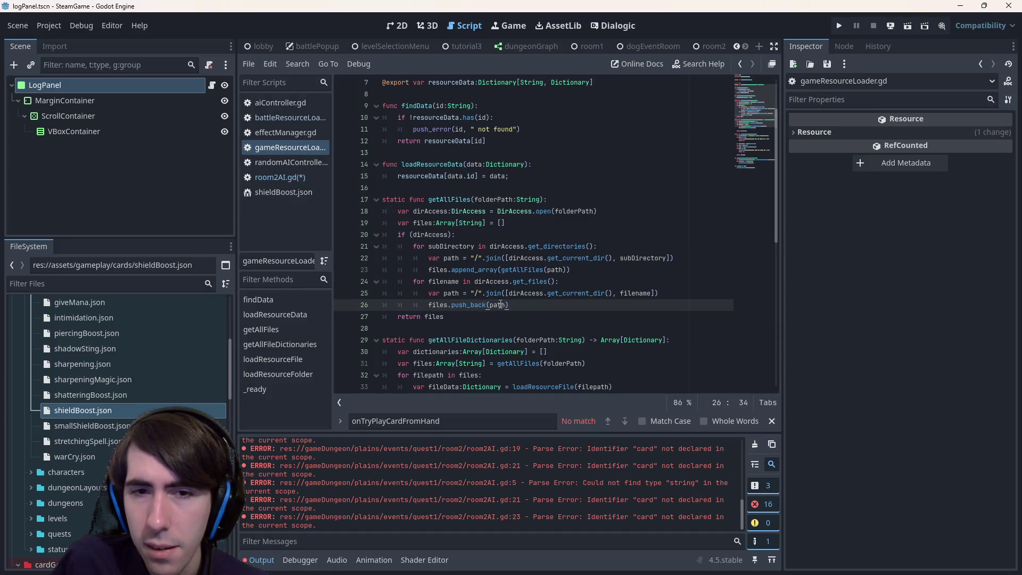
{"action": "mouse_move", "coordinate": [498, 294]}
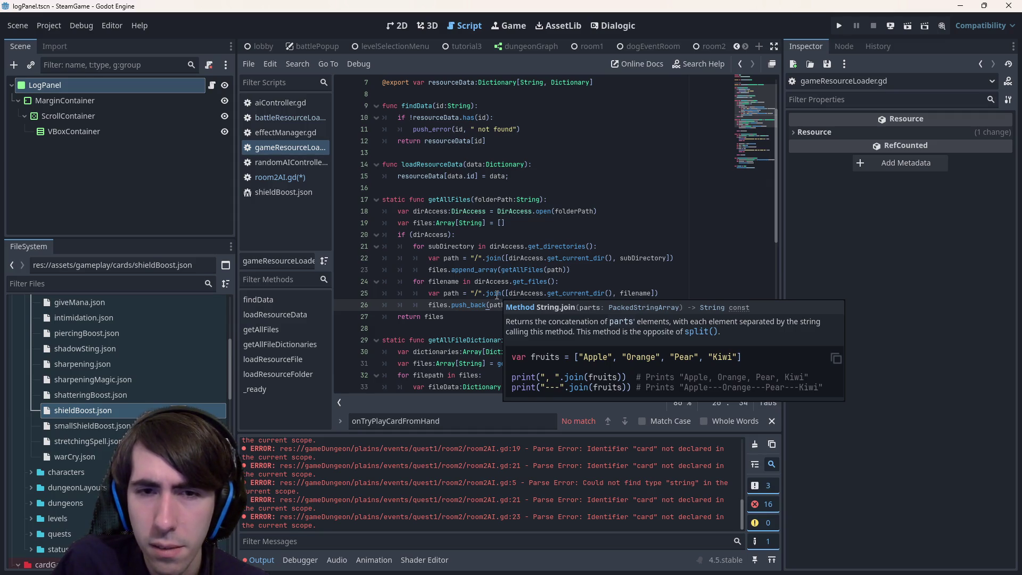
{"action": "double_click", "coordinate": [446, 283]}
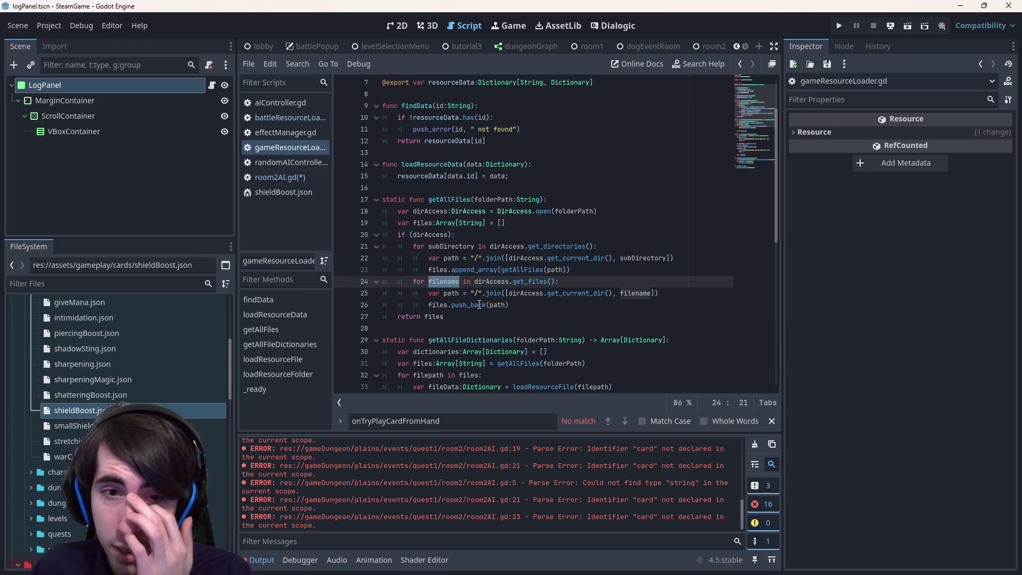
{"action": "left_click", "coordinate": [481, 305]}
{"action": "double_click", "coordinate": [449, 199]}
{"action": "scroll", "coordinate": [463, 278], "scroll_direction": "down", "scroll_amount": 4}
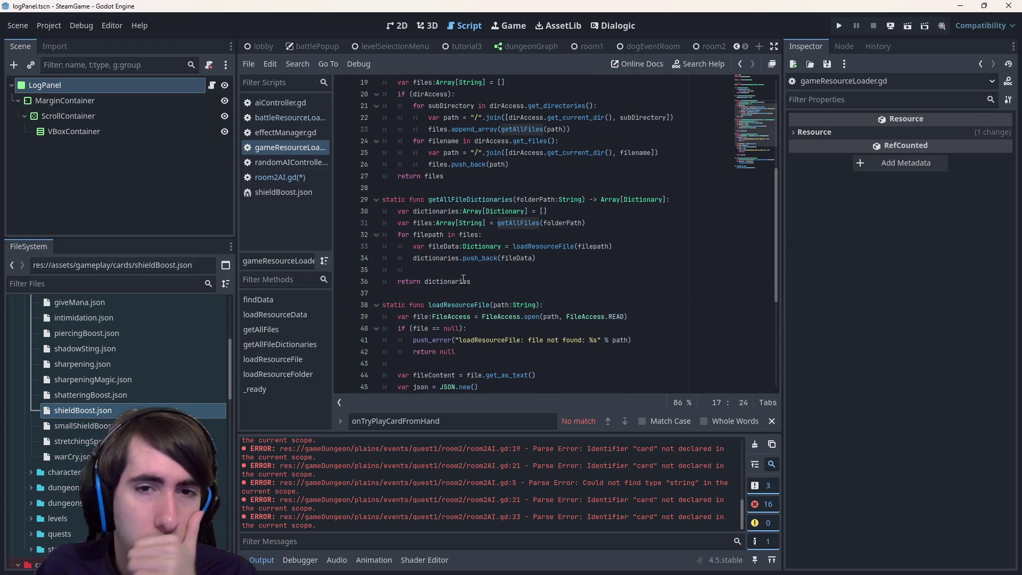
{"action": "scroll", "coordinate": [463, 279], "scroll_direction": "down", "scroll_amount": 2}
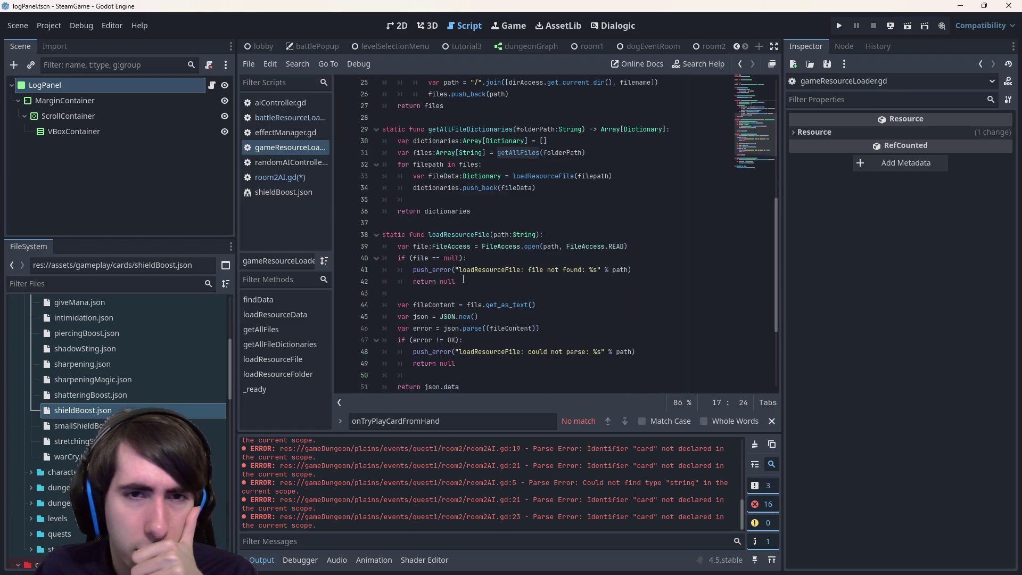
{"action": "scroll", "coordinate": [463, 278], "scroll_direction": "up", "scroll_amount": 1}
- Select the loadResourceFile line that loads a card file into a dictionary, then return to room2AI.gd
{"action": "triple_click", "coordinate": [525, 212]}
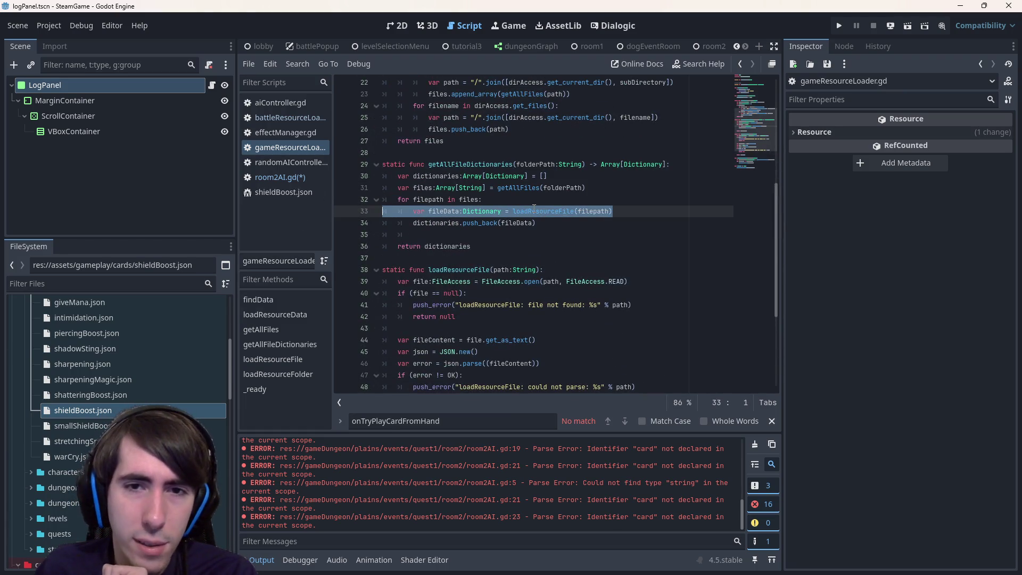
{"action": "double_click", "coordinate": [533, 210]}
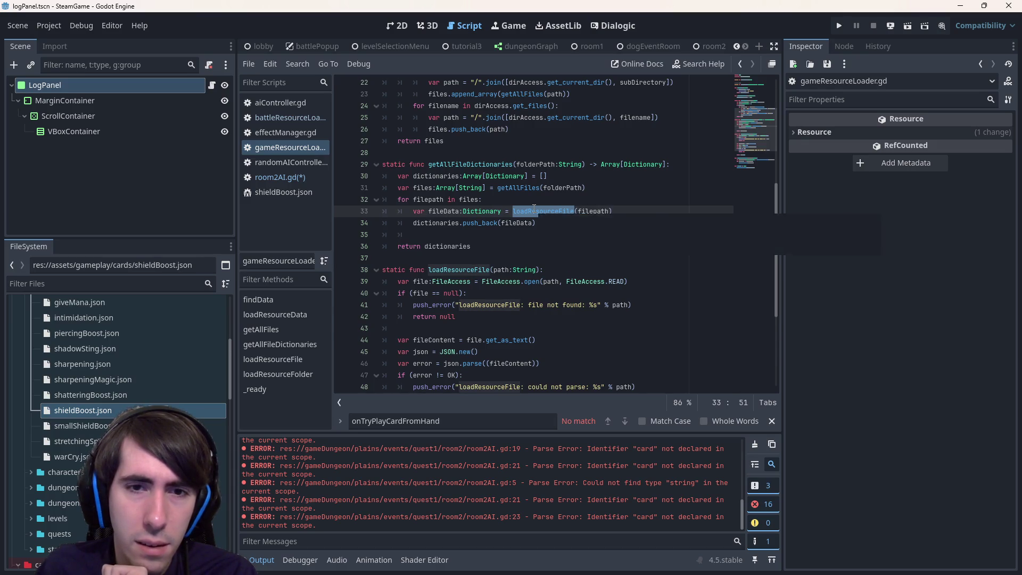
{"action": "scroll", "coordinate": [533, 209], "scroll_direction": "down", "scroll_amount": 5}
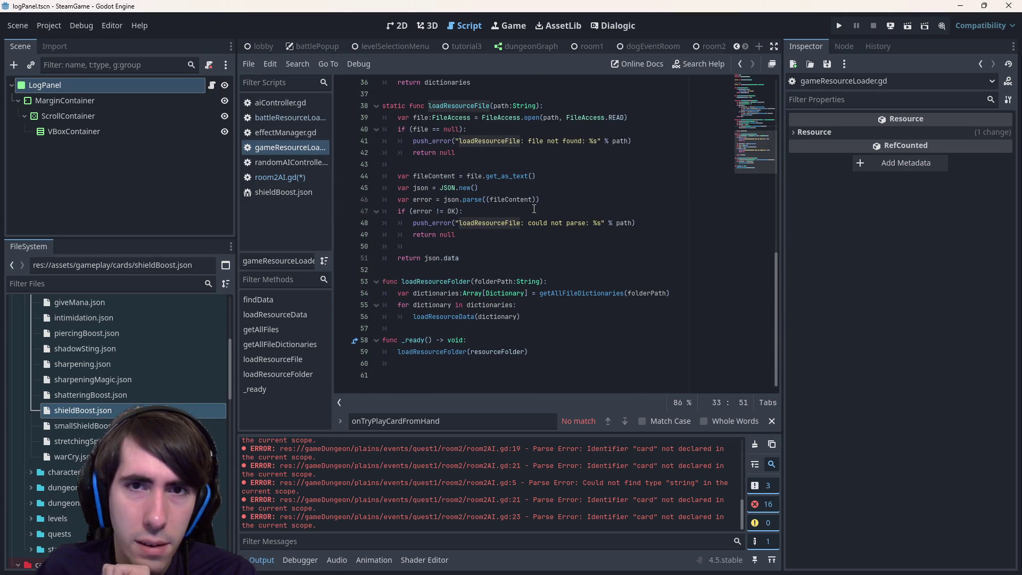
{"action": "scroll", "coordinate": [534, 209], "scroll_direction": "up", "scroll_amount": 3}
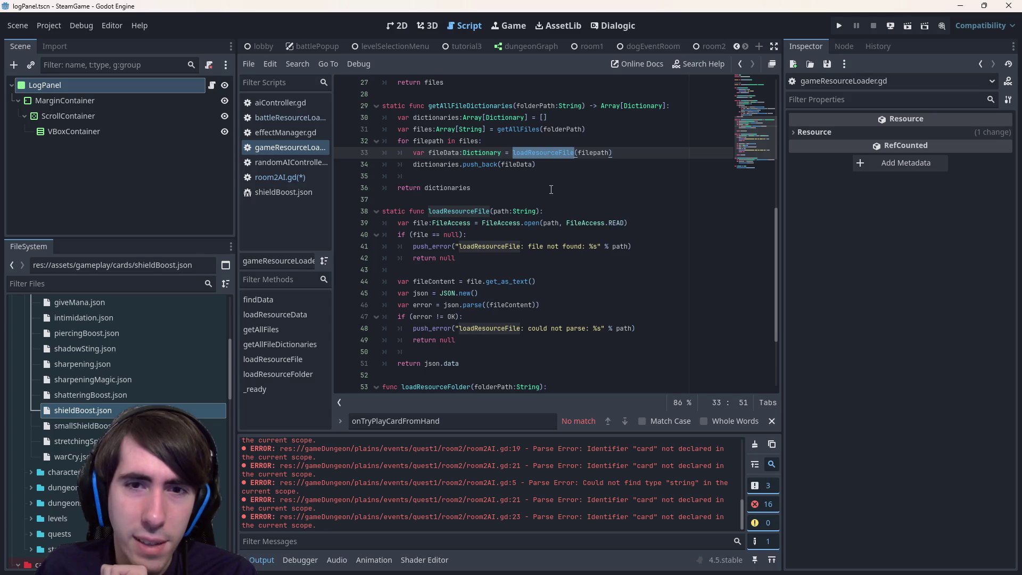
{"action": "scroll", "coordinate": [540, 192], "scroll_direction": "down", "scroll_amount": 3}
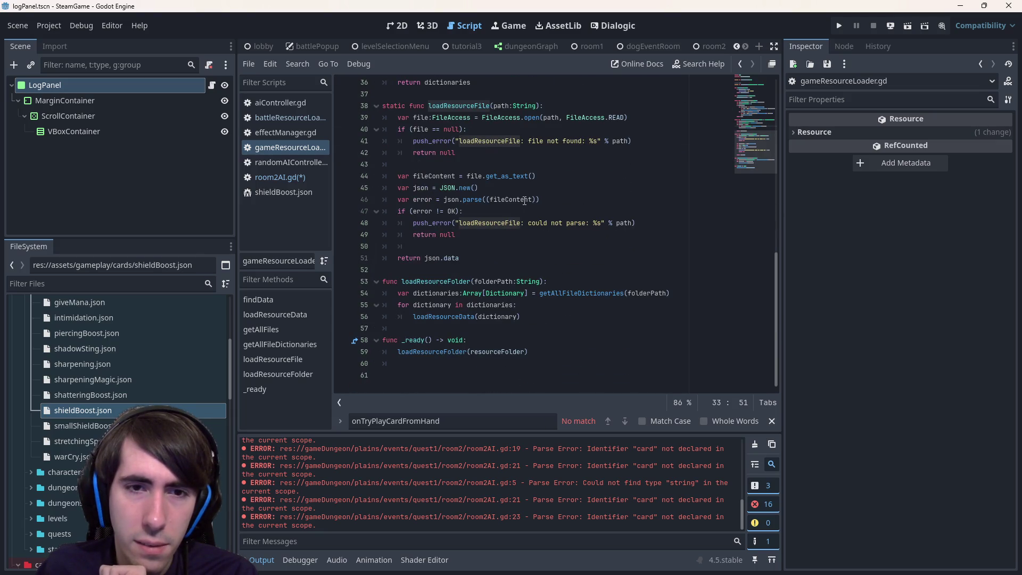
{"action": "scroll", "coordinate": [521, 202], "scroll_direction": "up", "scroll_amount": 5}
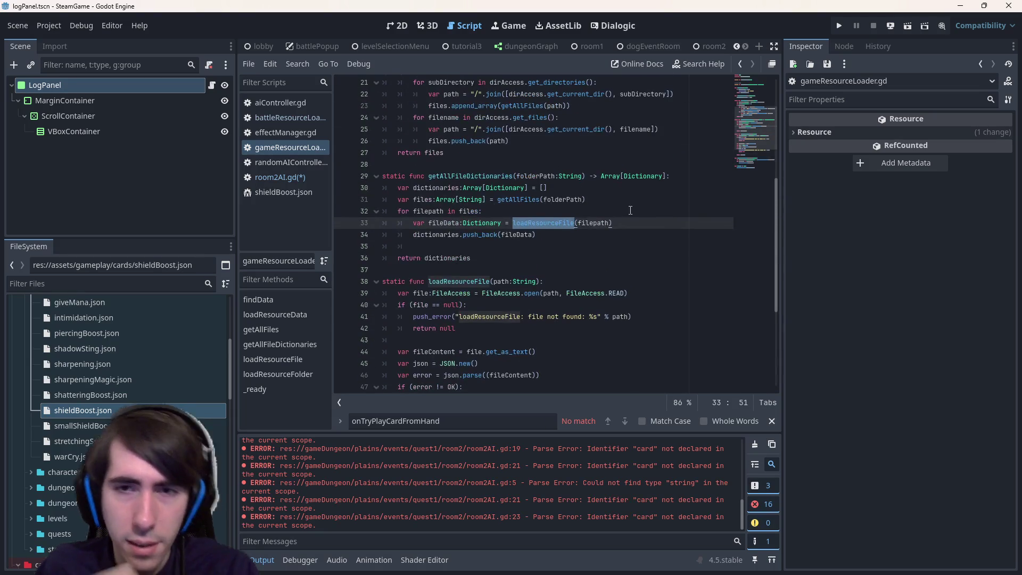
{"action": "left_click_drag", "start_coordinate": [644, 230], "coordinate": [267, 229]}
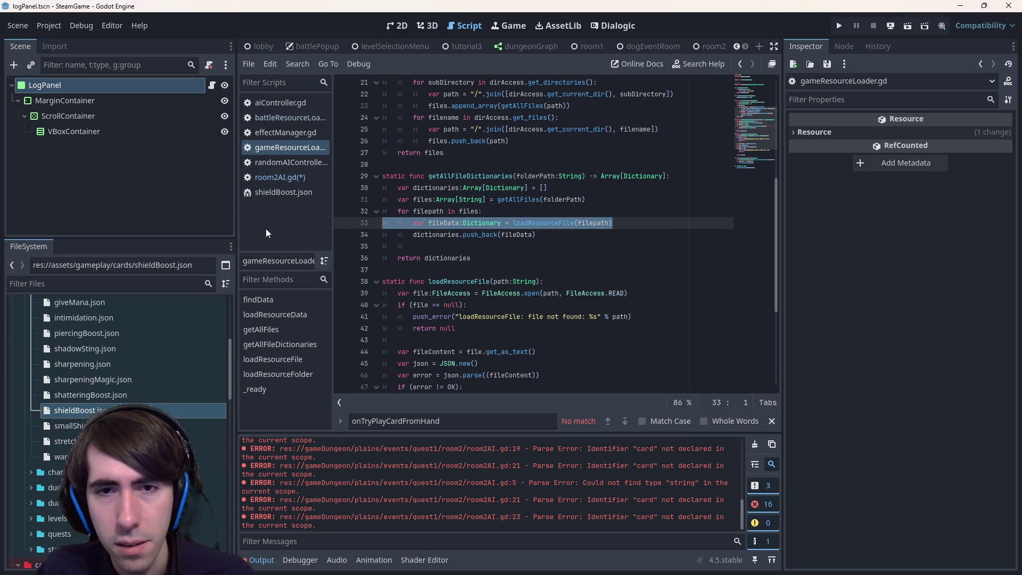
{"action": "left_click", "coordinate": [295, 176]}
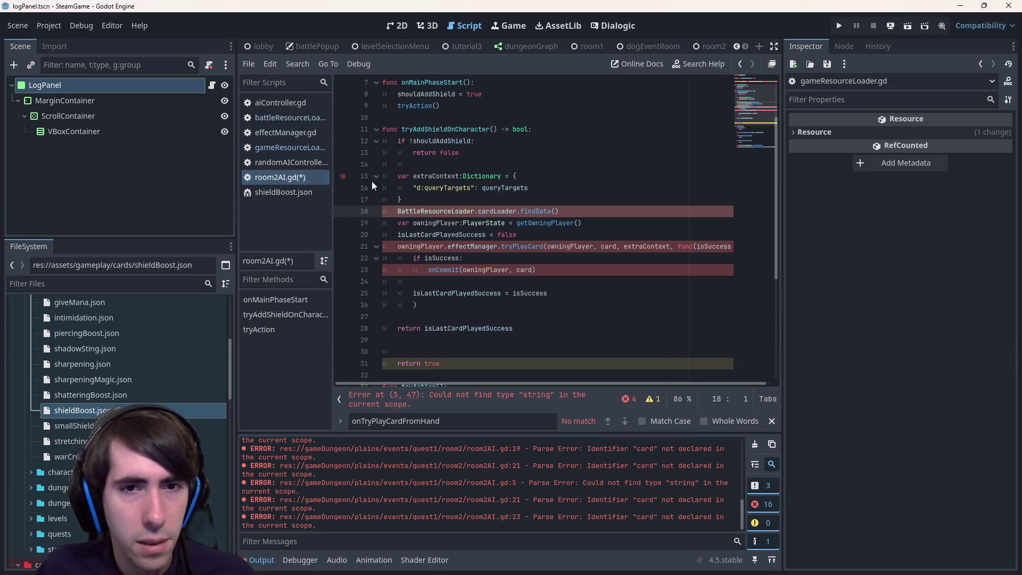
- Add a _ready() function with 'var fileData:Dictionary = loadResourceFile(filepath)' and save the script
{"action": "left_click", "coordinate": [523, 203]}
{"action": "scroll", "coordinate": [495, 181], "scroll_direction": "up", "scroll_amount": 2}
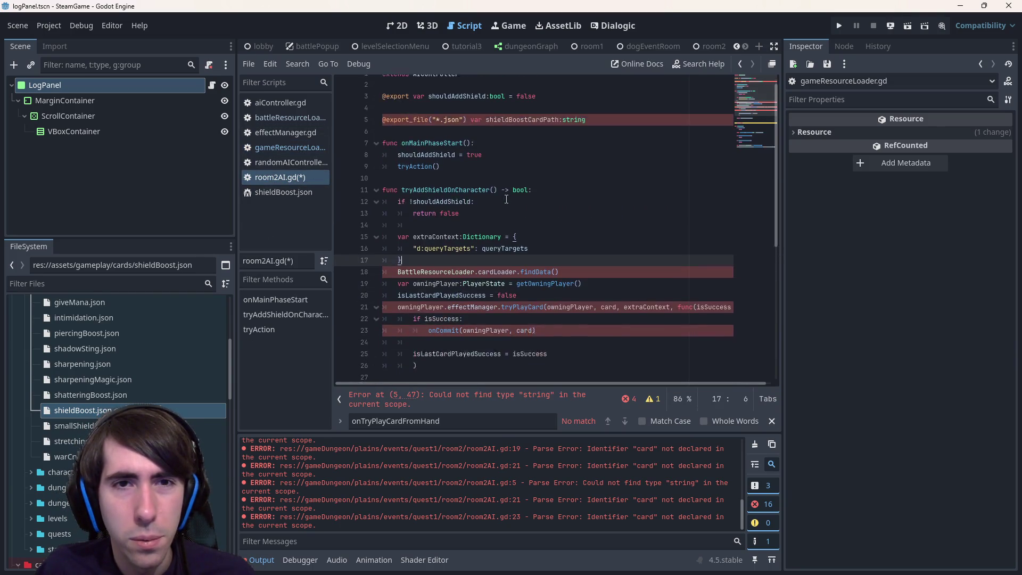
{"action": "scroll", "coordinate": [466, 153], "scroll_direction": "down", "scroll_amount": 5}
{"action": "scroll", "coordinate": [458, 149], "scroll_direction": "up", "scroll_amount": 5}
{"action": "left_click", "coordinate": [448, 142]}
{"action": "key", "text": "Return"}
{"action": "key", "text": "Return"}
{"action": "key", "text": "Up"}
{"action": "type", "text": "func _re"}
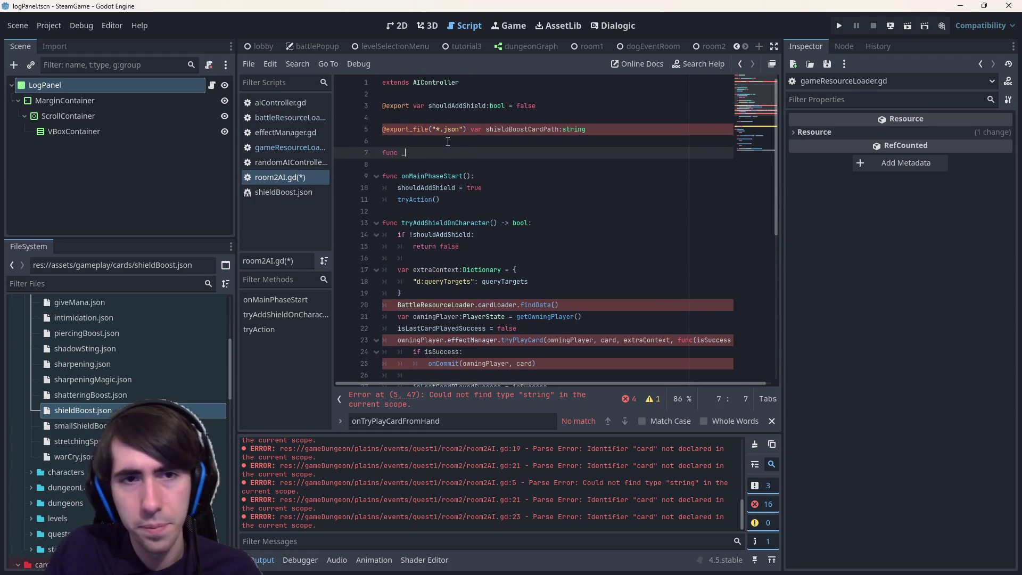
{"action": "key", "text": "Return"}
{"action": "key", "text": "Return"}
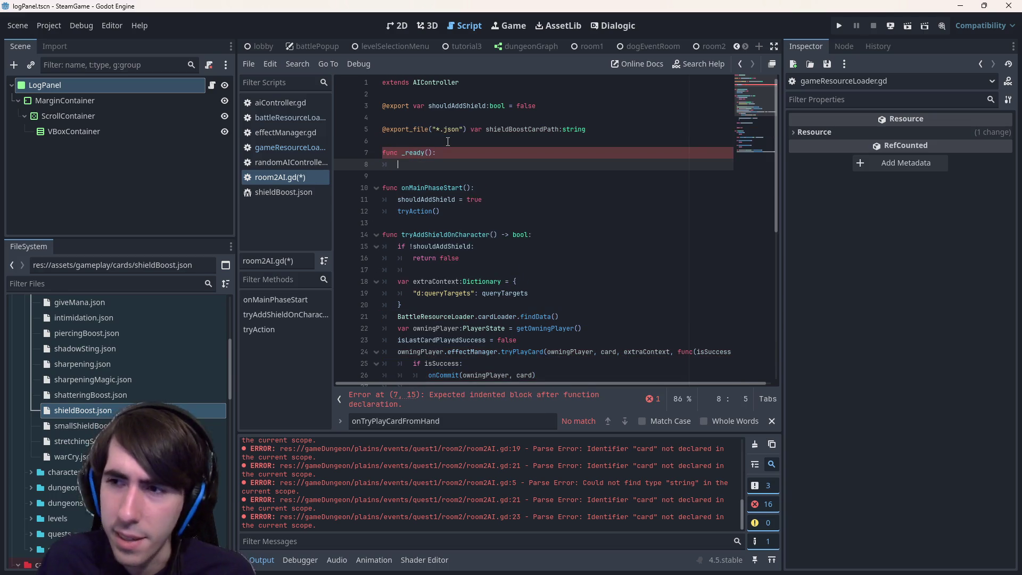
{"action": "type", "text": "var fileData:Dictionary = loadResourceFile(filepath)"}
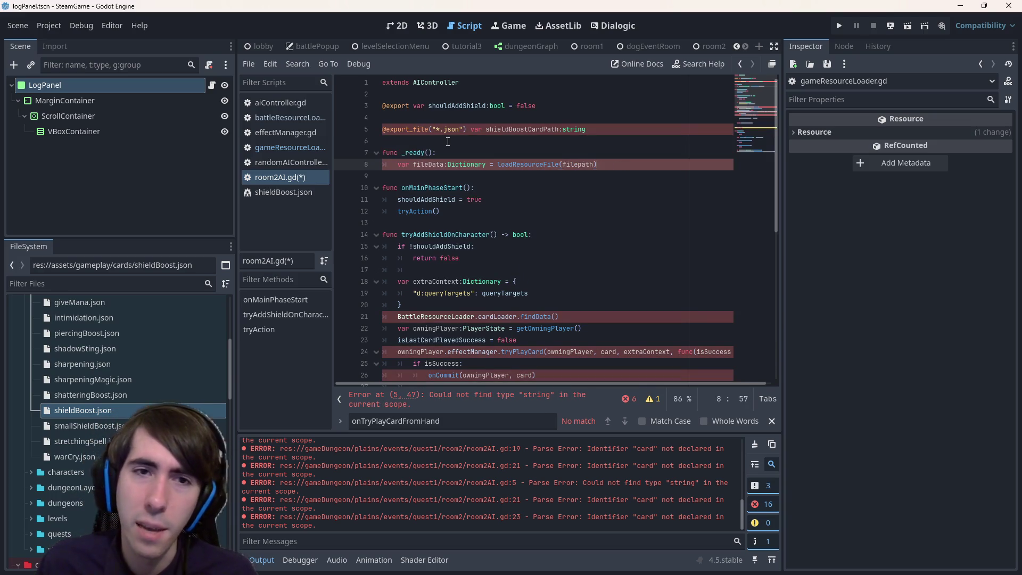
{"action": "key", "text": "ctrl+s"}
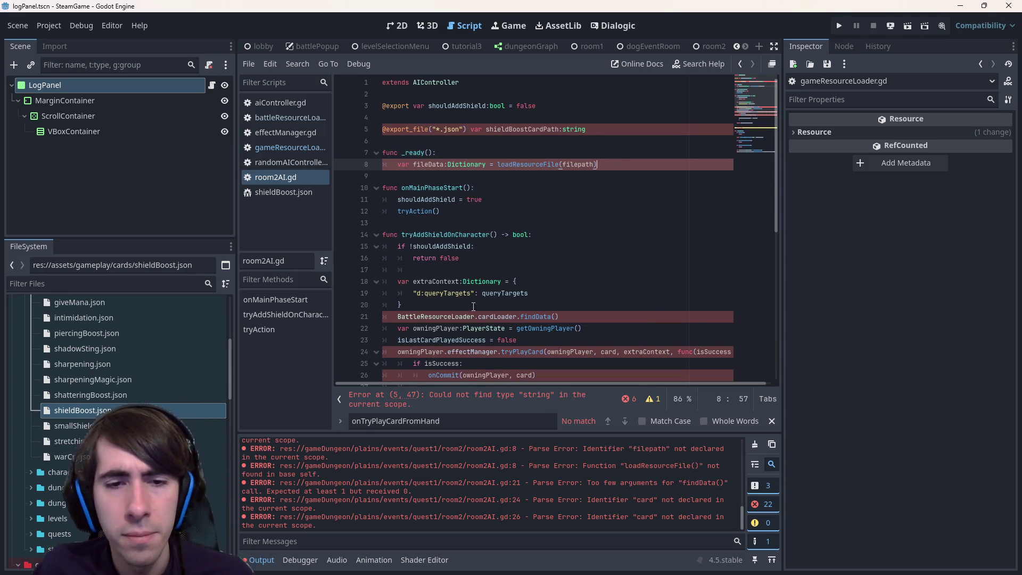
- Correct the exported path's type from string to String on line 5
{"action": "left_click", "coordinate": [483, 403]}
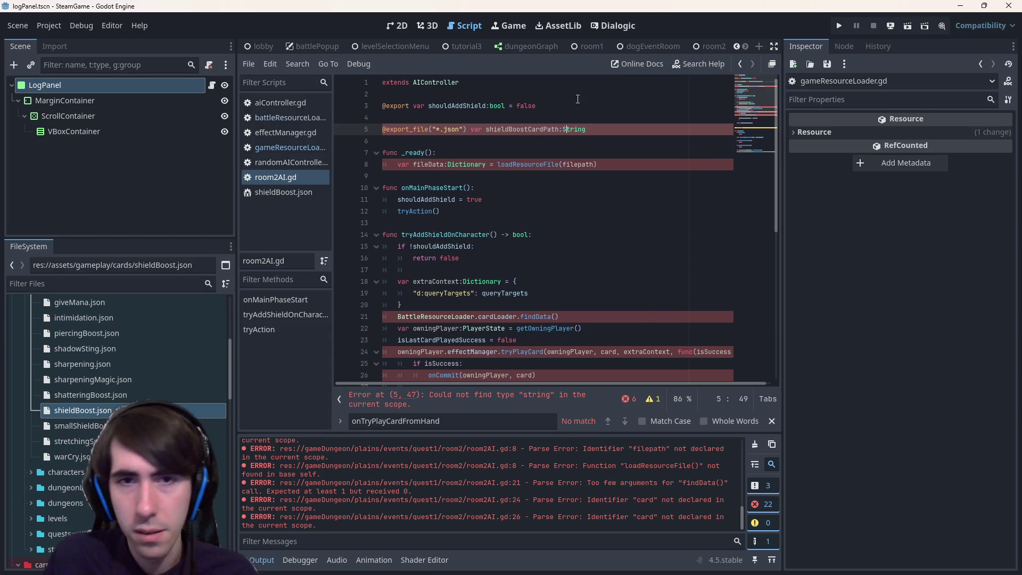
{"action": "left_click", "coordinate": [566, 130]}
{"action": "key", "text": "BackSpace"}
{"action": "type", "text": "S"}
- Pass shieldBoostCardPath instead of filepath to the loadResourceFile call
{"action": "left_click", "coordinate": [519, 152]}
{"action": "double_click", "coordinate": [430, 165]}
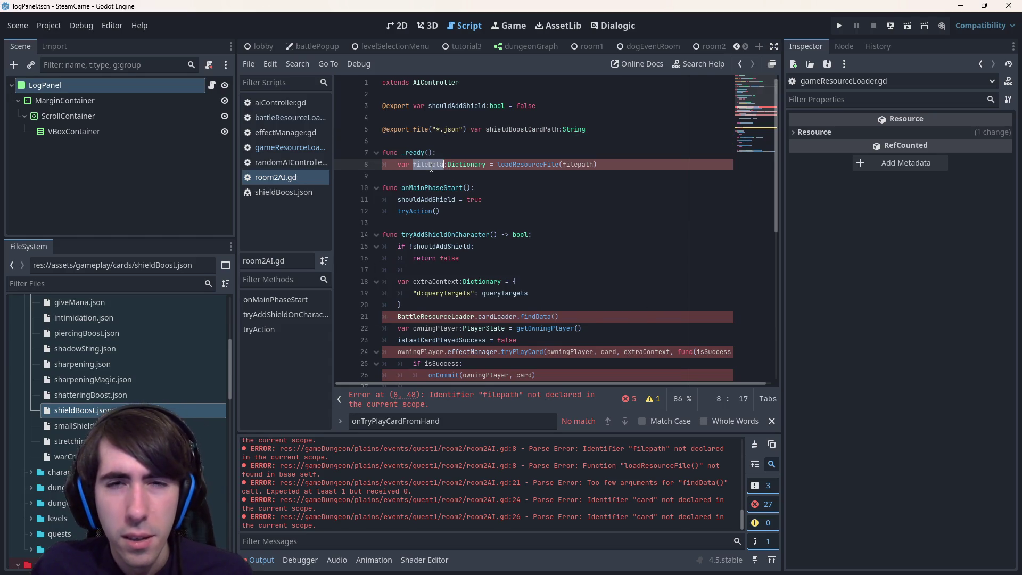
{"action": "double_click", "coordinate": [521, 130]}
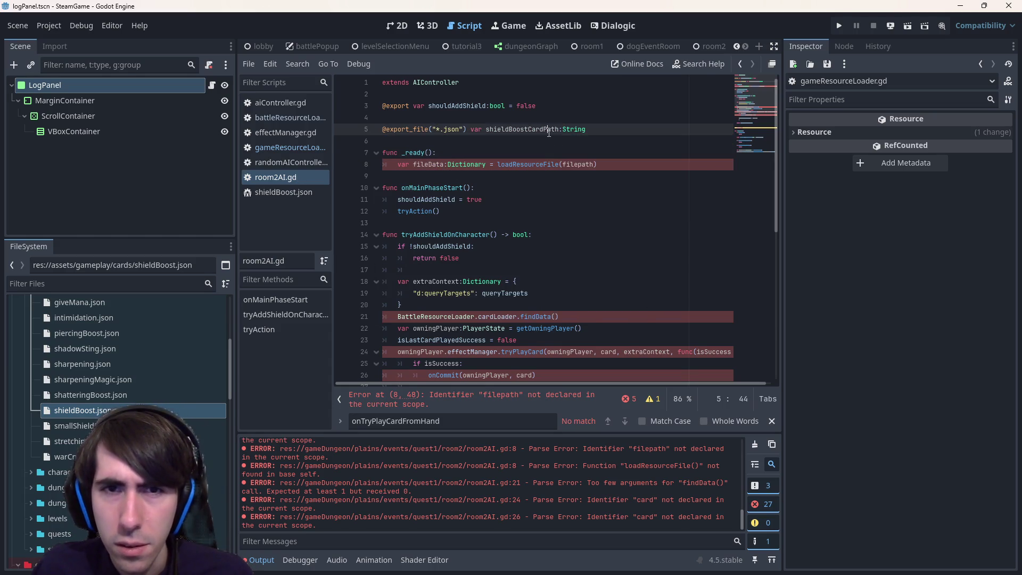
{"action": "key", "text": "ctrl+c"}
{"action": "double_click", "coordinate": [579, 165]}
{"action": "key", "text": "ctrl+v"}
- Call loadResourceFile through GameResourceLoader and save room2AI.gd
{"action": "left_click", "coordinate": [645, 164]}
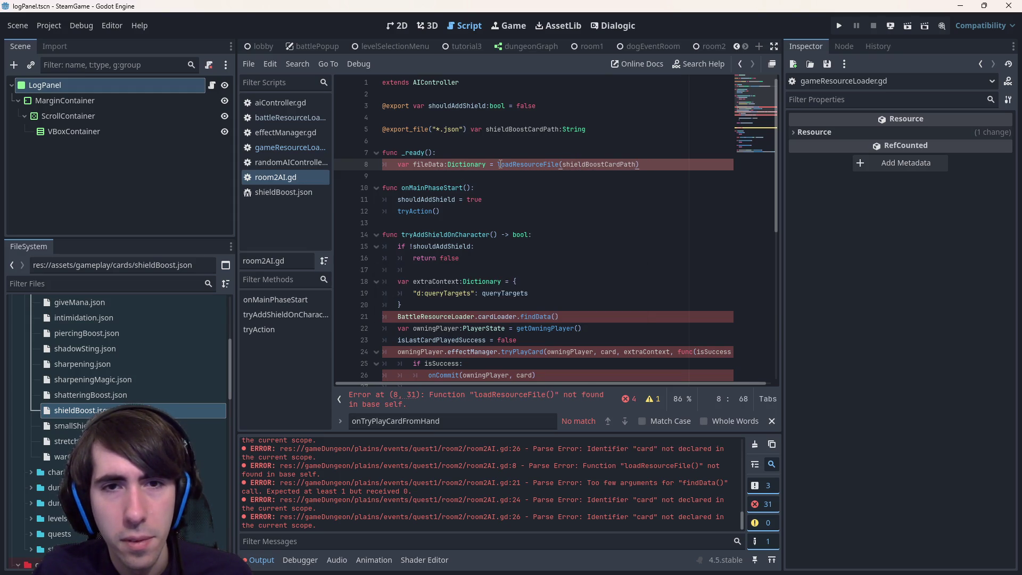
{"action": "type", "text": "GameR"}
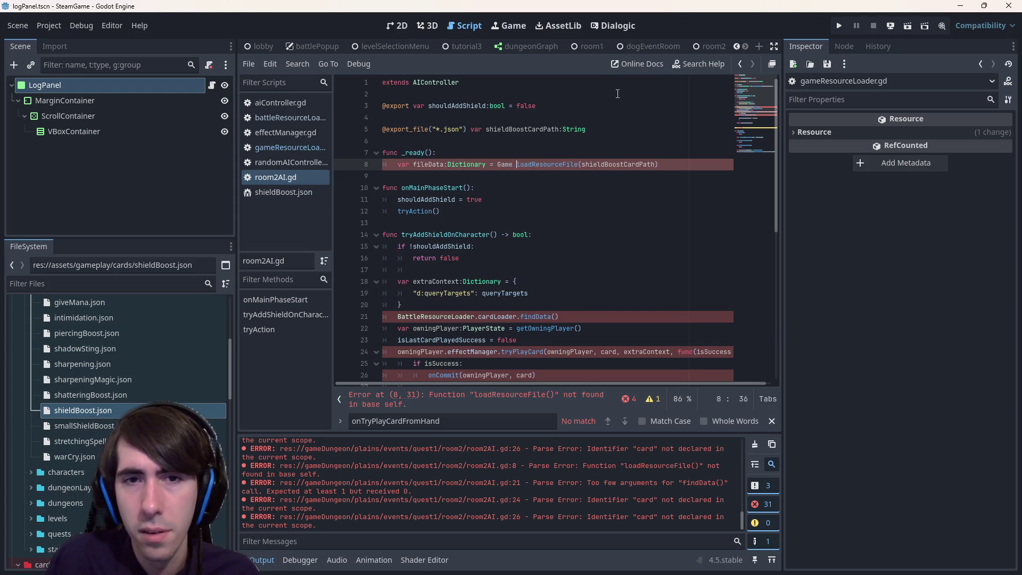
{"action": "key", "text": "Return"}
{"action": "type", "text": "."}
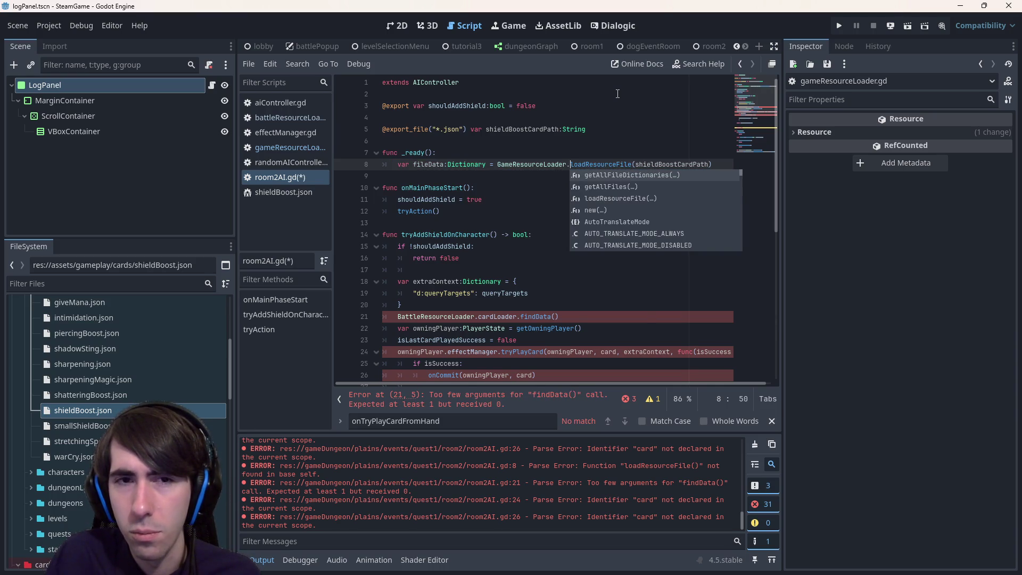
{"action": "left_click", "coordinate": [449, 175]}
{"action": "key", "text": "Return"}
{"action": "key", "text": "ctrl+s"}
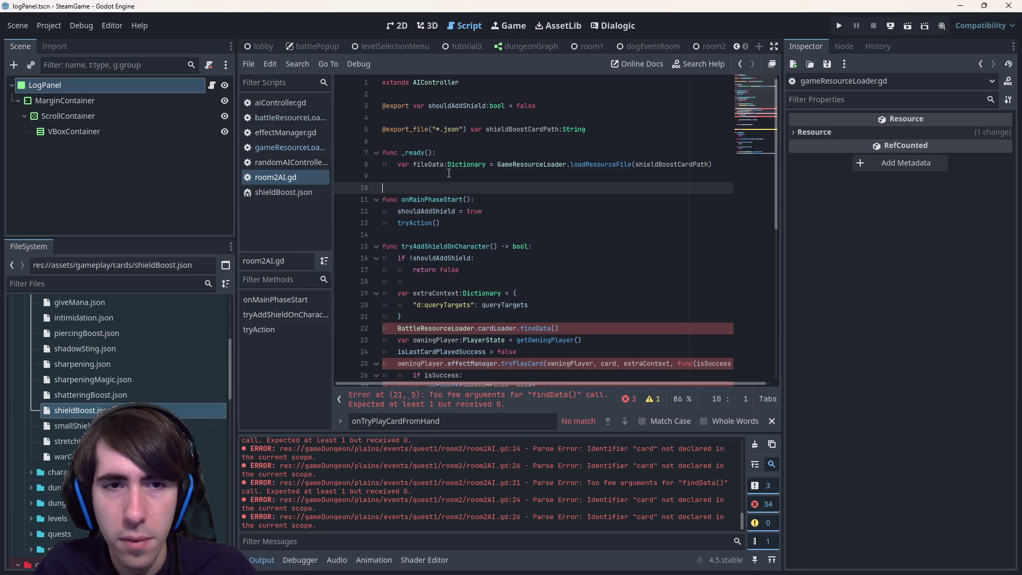
{"action": "key", "text": "ctrl+z"}
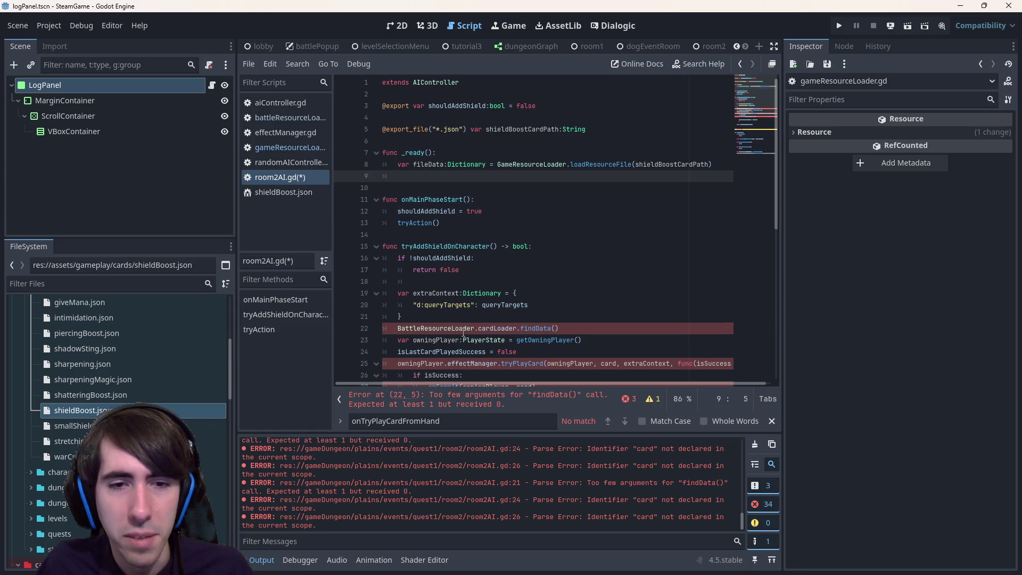
{"action": "double_click", "coordinate": [436, 163]}
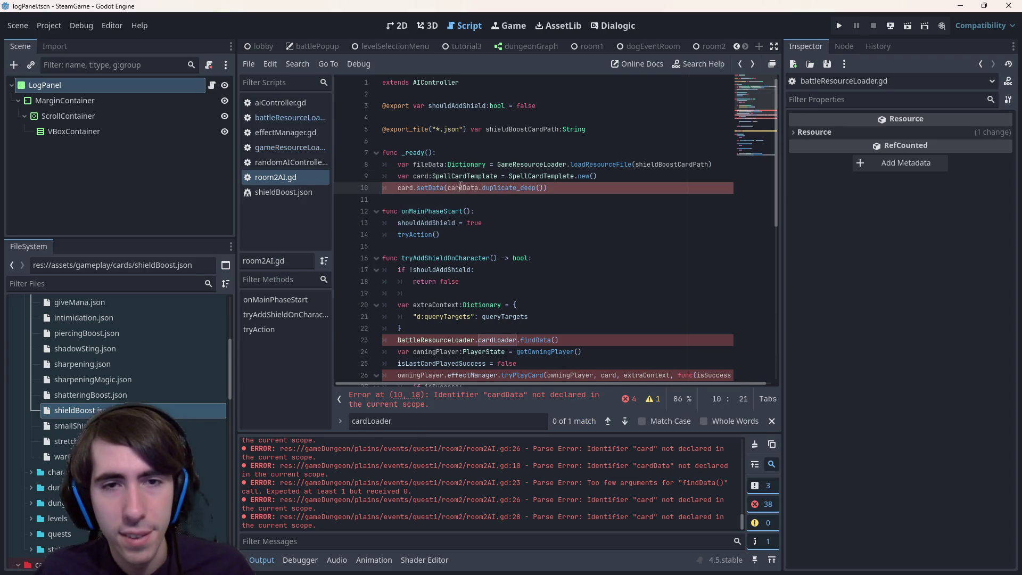
- Rename fileData to cardData, and rename the card variable to shieldCard in both places it appears
{"action": "type", "text": "cardData"}
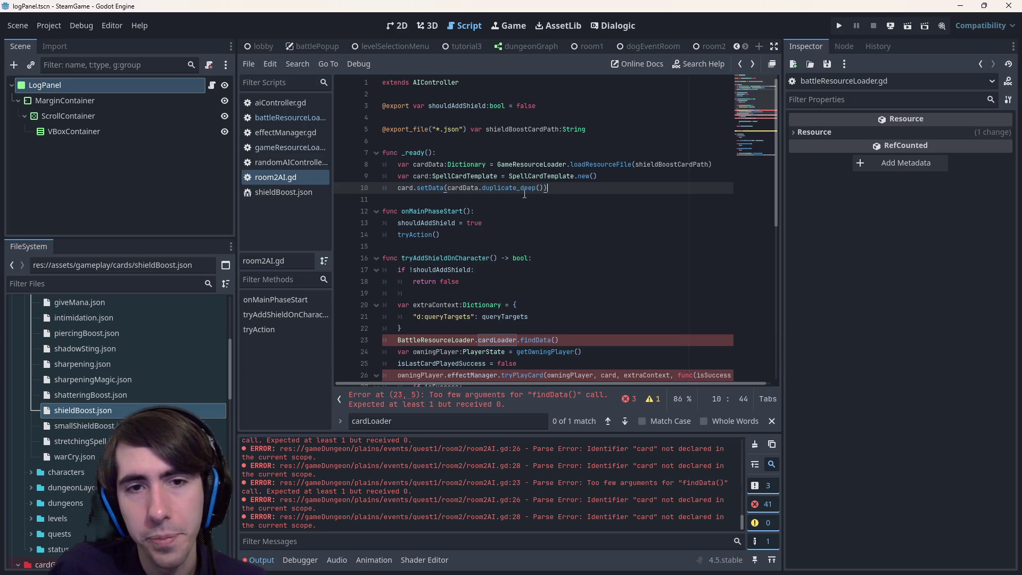
{"action": "double_click", "coordinate": [420, 176]}
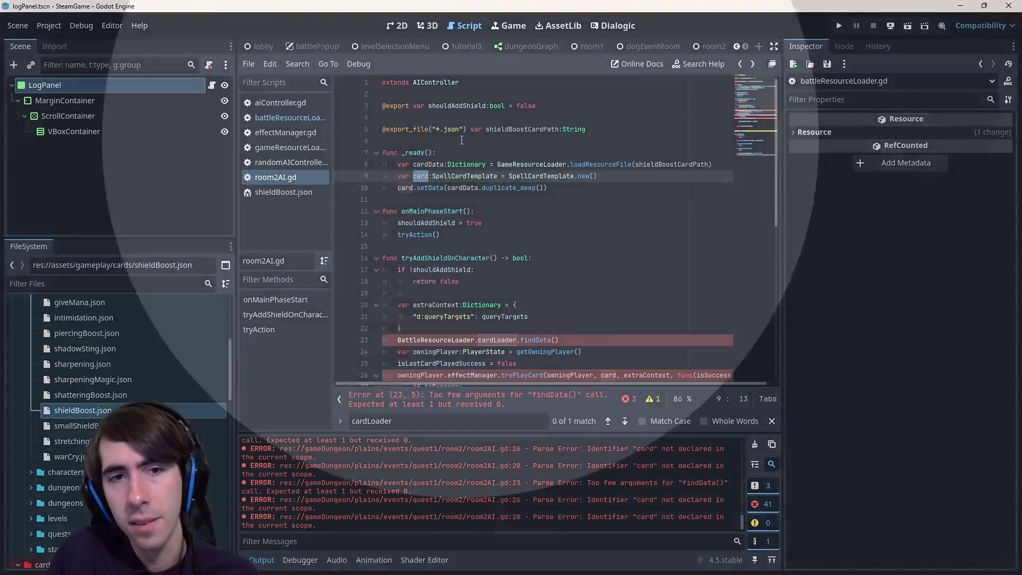
{"action": "key", "text": "ctrl+d"}
{"action": "type", "text": "shieldCard"}
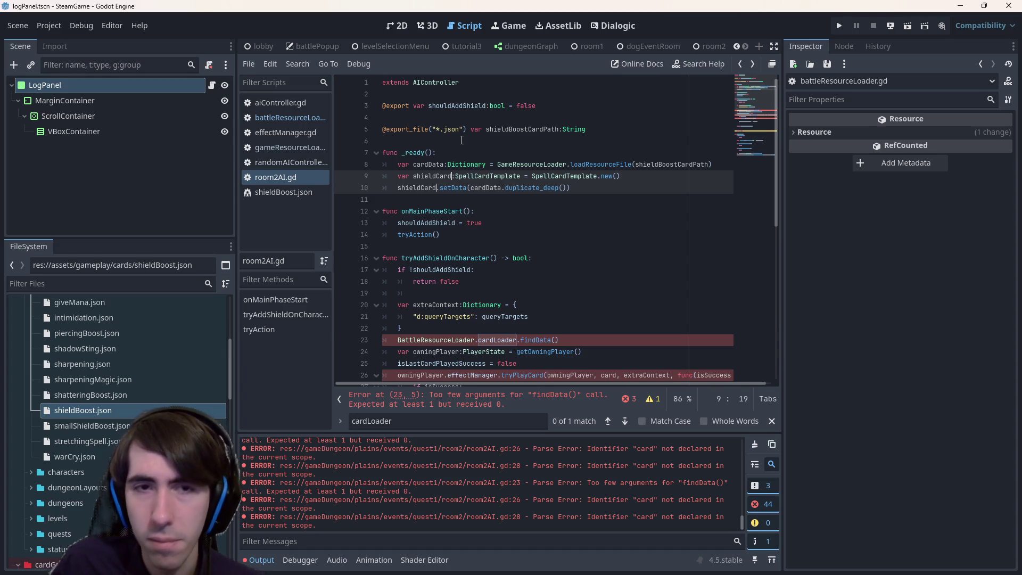
{"action": "scroll", "coordinate": [457, 149], "scroll_direction": "down", "scroll_amount": 5}
{"action": "scroll", "coordinate": [447, 164], "scroll_direction": "up", "scroll_amount": 5}
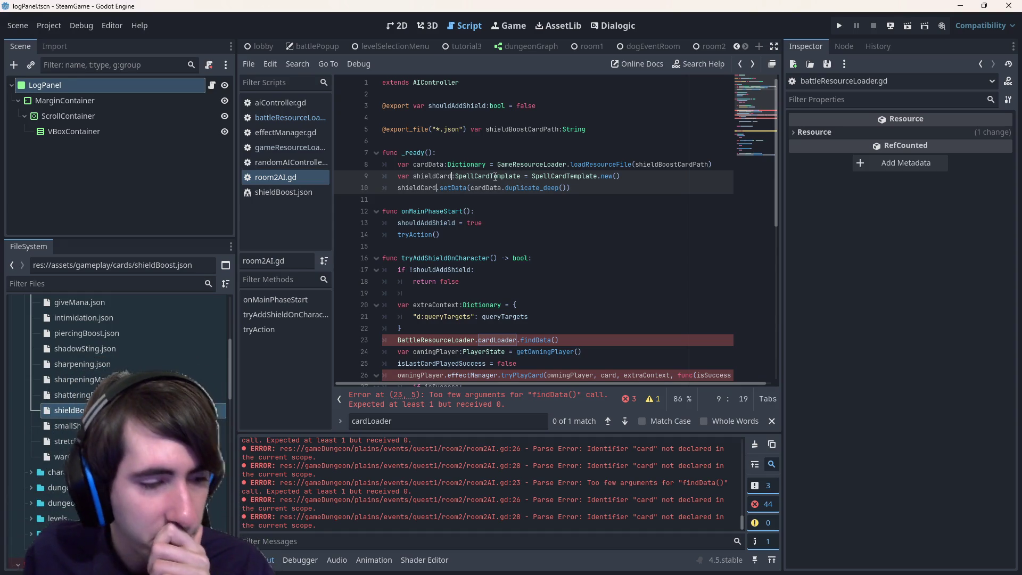
{"action": "scroll", "coordinate": [494, 176], "scroll_direction": "down", "scroll_amount": 2}
{"action": "scroll", "coordinate": [495, 176], "scroll_direction": "up", "scroll_amount": 2}
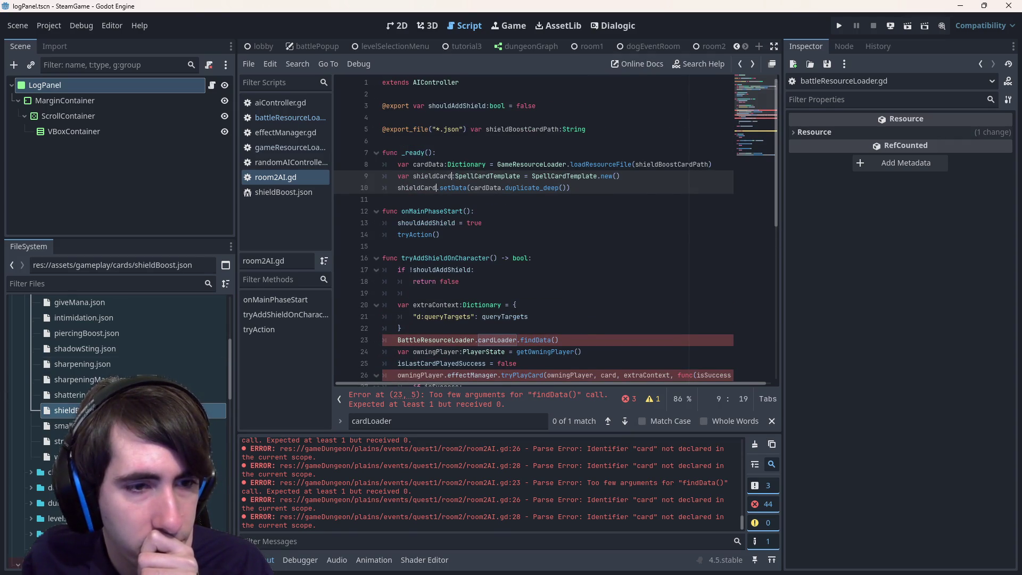
{"action": "scroll", "coordinate": [117, 345], "scroll_direction": "up", "scroll_amount": 5}
{"action": "left_click", "coordinate": [506, 179]}
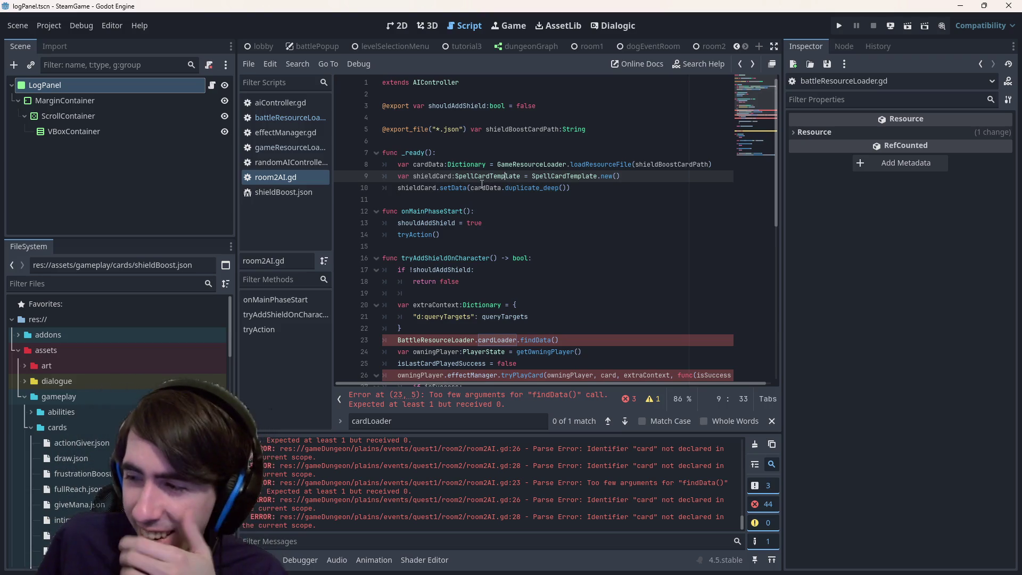
{"action": "mouse_move", "coordinate": [468, 192]}
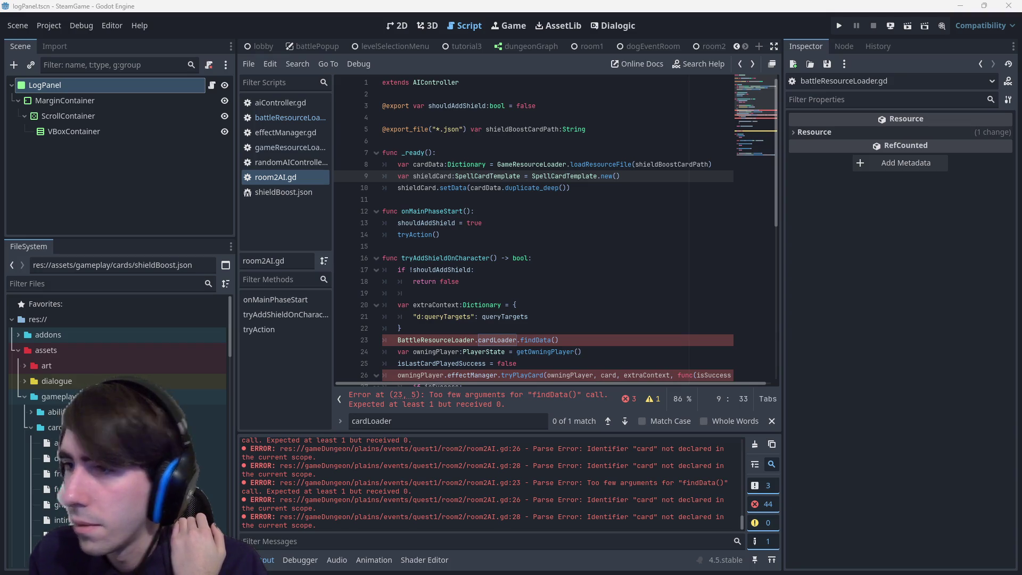
{"action": "scroll", "coordinate": [421, 163], "scroll_direction": "down", "scroll_amount": 1}
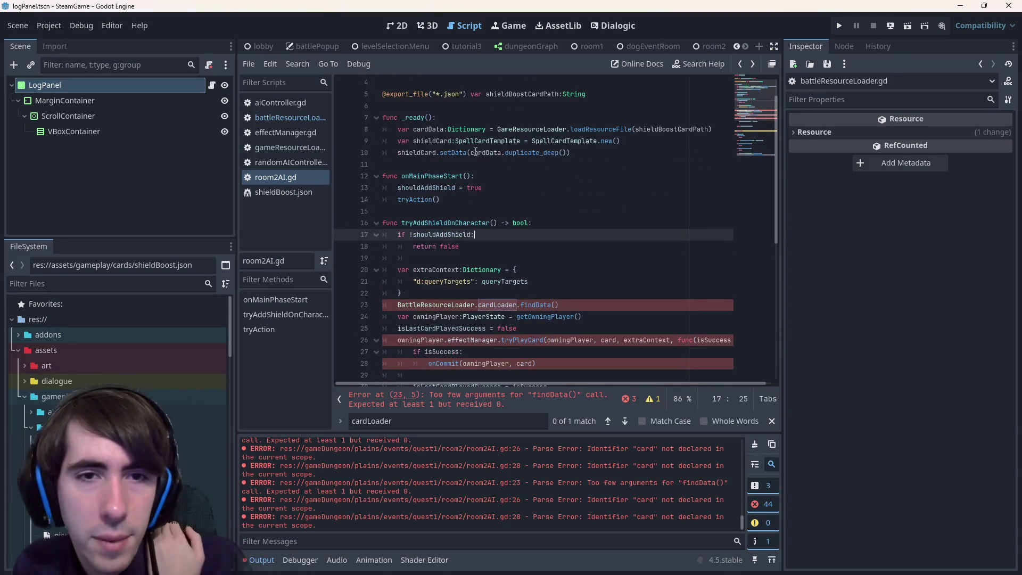
{"action": "left_click", "coordinate": [421, 164]}
{"action": "double_click", "coordinate": [417, 152]}
{"action": "scroll", "coordinate": [426, 160], "scroll_direction": "up", "scroll_amount": 1}
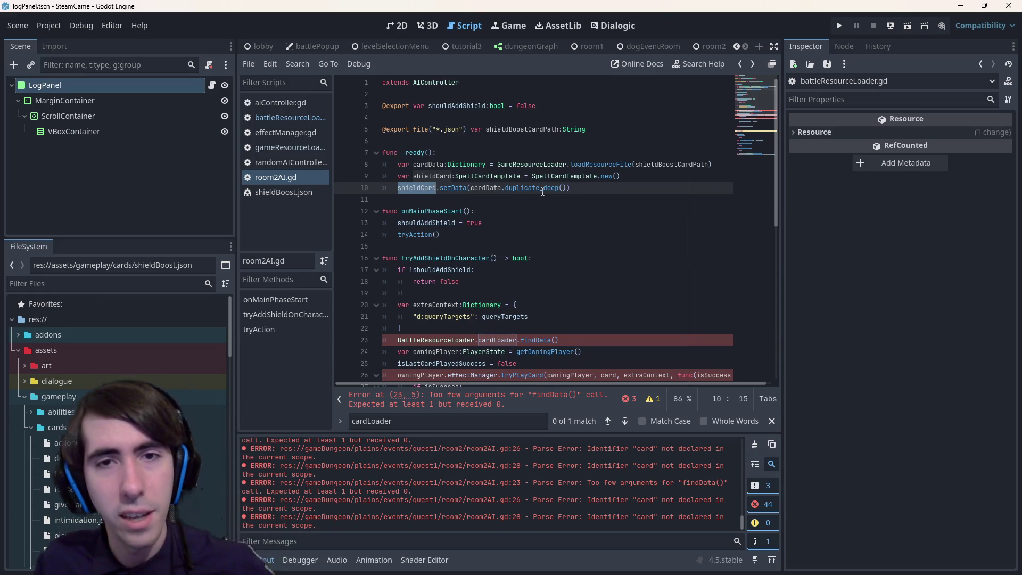
{"action": "left_click", "coordinate": [529, 132]}
{"action": "double_click", "coordinate": [528, 132]}
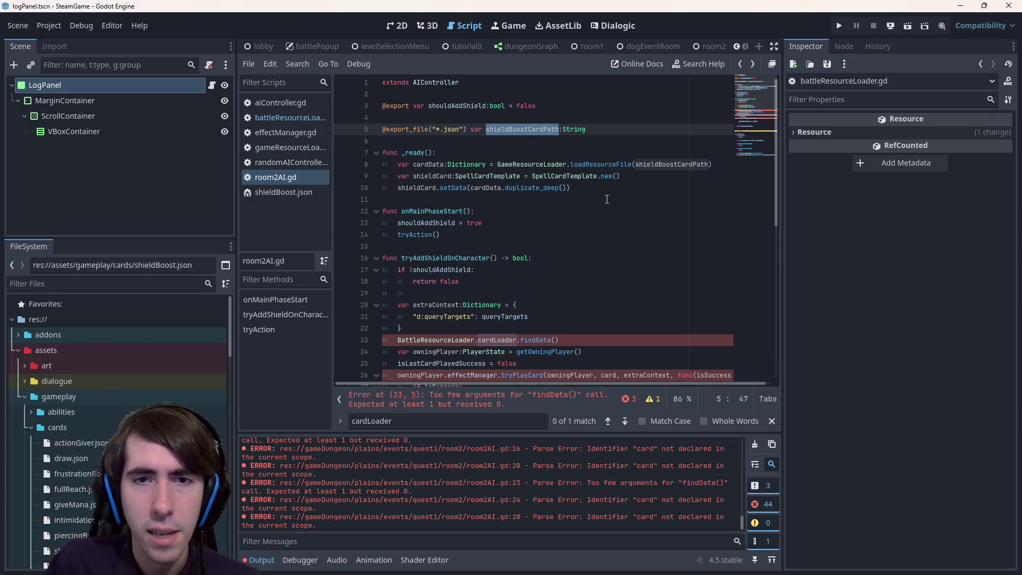
{"action": "left_click_drag", "start_coordinate": [429, 199], "coordinate": [383, 164]}
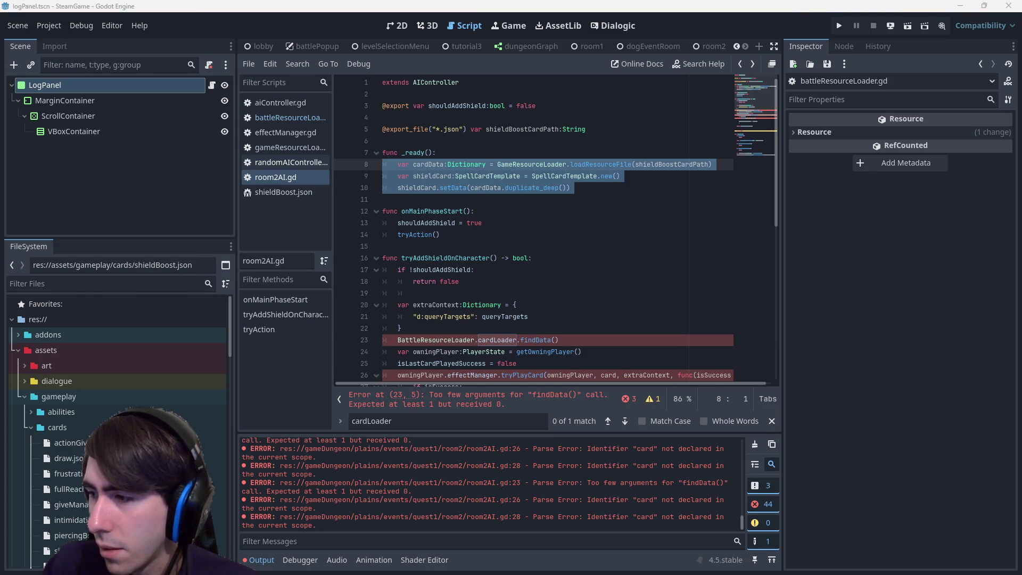
{"action": "left_click", "coordinate": [604, 202]}
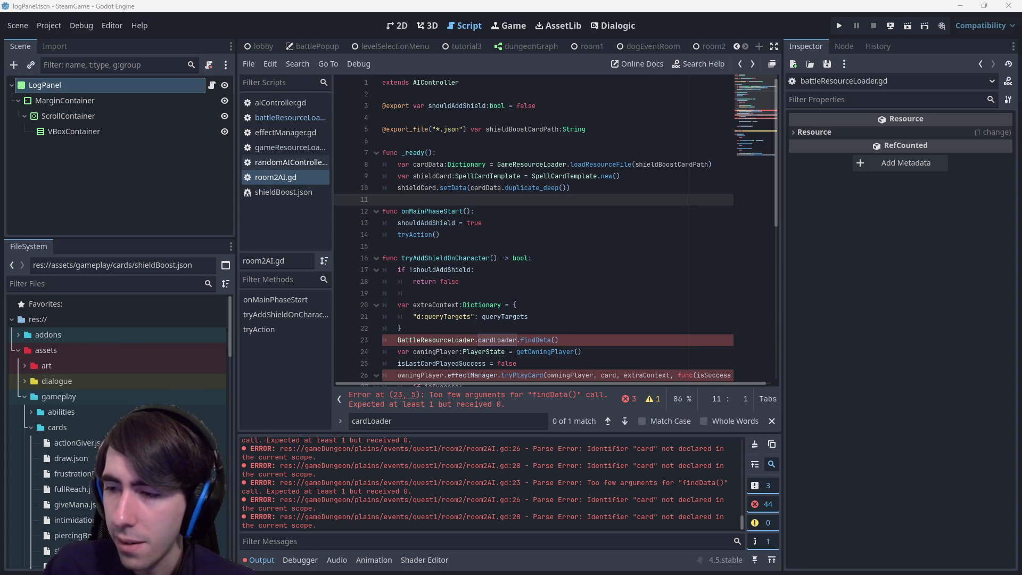
{"action": "scroll", "coordinate": [526, 252], "scroll_direction": "down", "scroll_amount": 4}
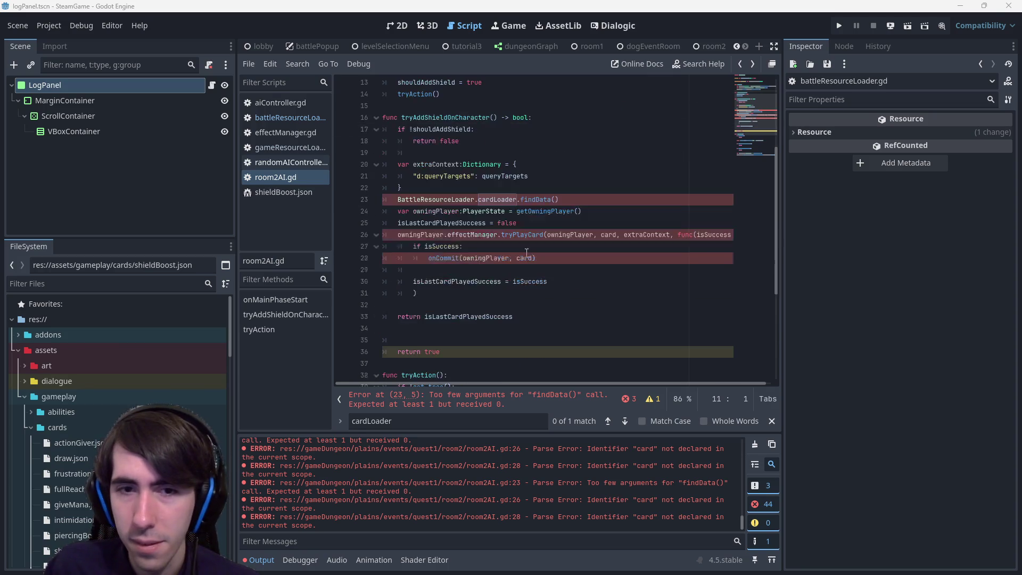
{"action": "mouse_move", "coordinate": [495, 203]}
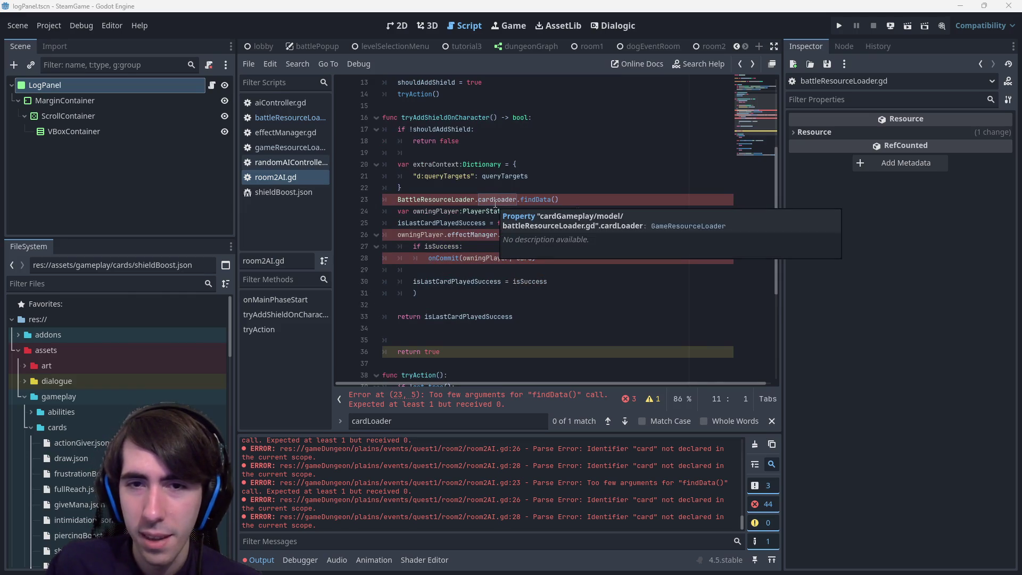
{"action": "left_click", "coordinate": [471, 398]}
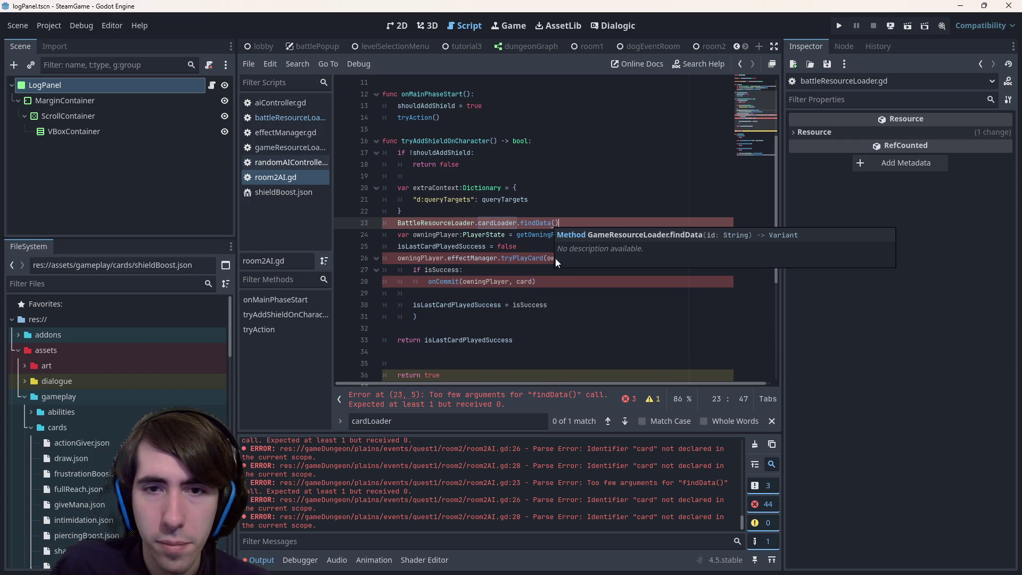
{"action": "scroll", "coordinate": [548, 256], "scroll_direction": "up", "scroll_amount": 2}
{"action": "scroll", "coordinate": [548, 270], "scroll_direction": "down", "scroll_amount": 1}
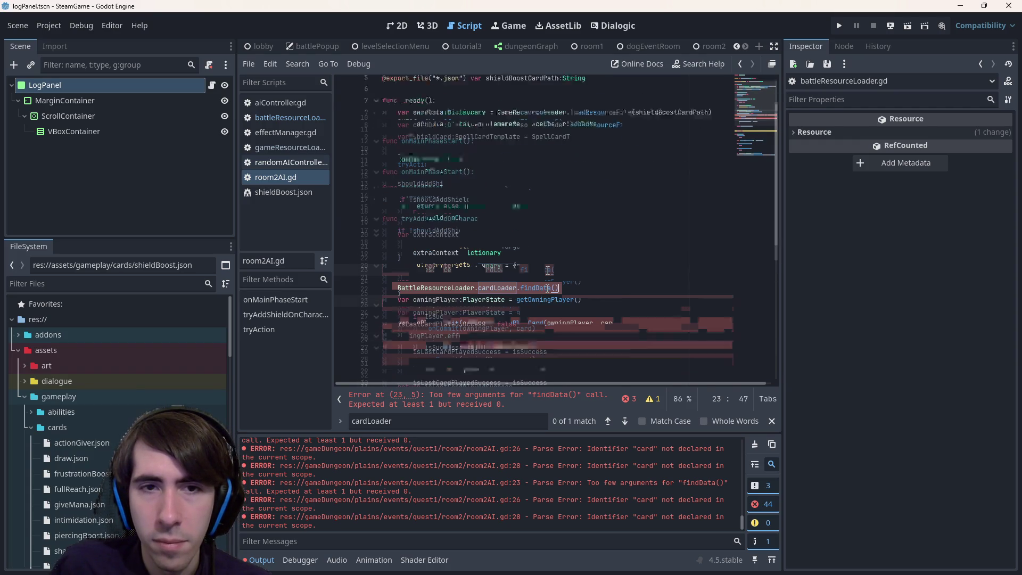
{"action": "left_click", "coordinate": [413, 125]}
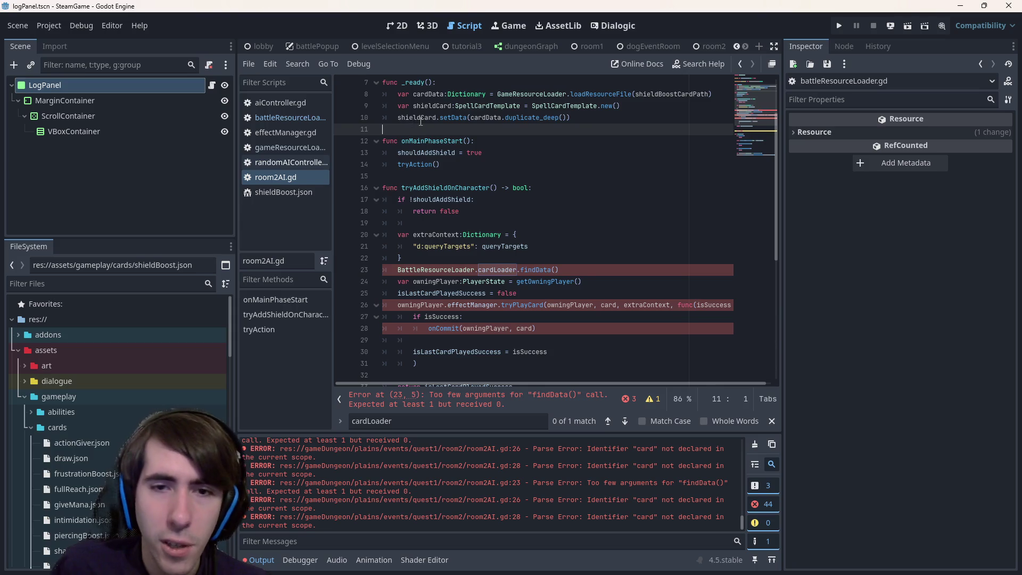
{"action": "double_click", "coordinate": [416, 117]}
{"action": "scroll", "coordinate": [493, 117], "scroll_direction": "up", "scroll_amount": 2}
{"action": "left_click", "coordinate": [501, 140]}
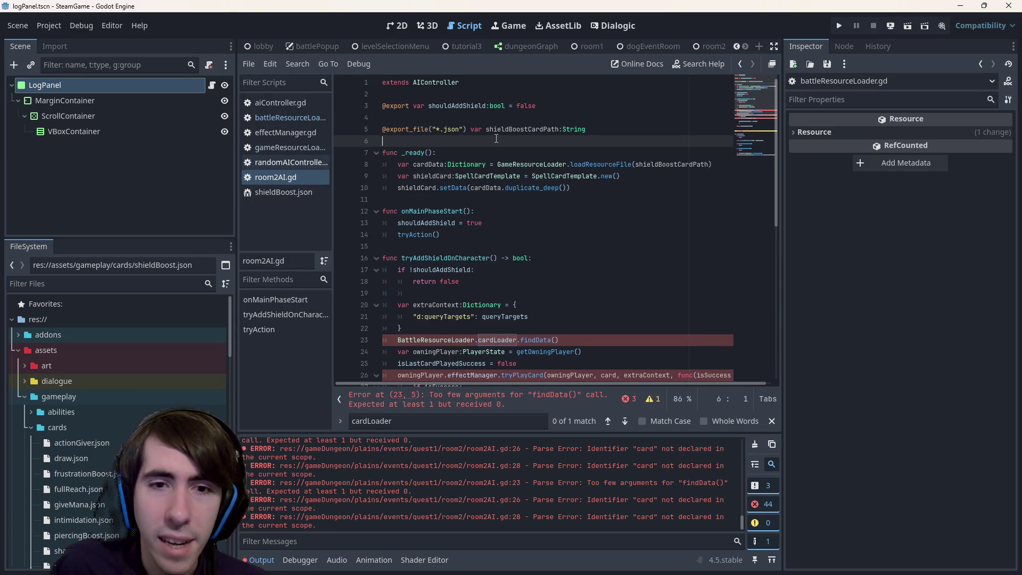
- Tidy the blank lines and move the shieldBoostCardPath export above shouldAddShield
{"action": "key", "text": "Return"}
{"action": "key", "text": "Up"}
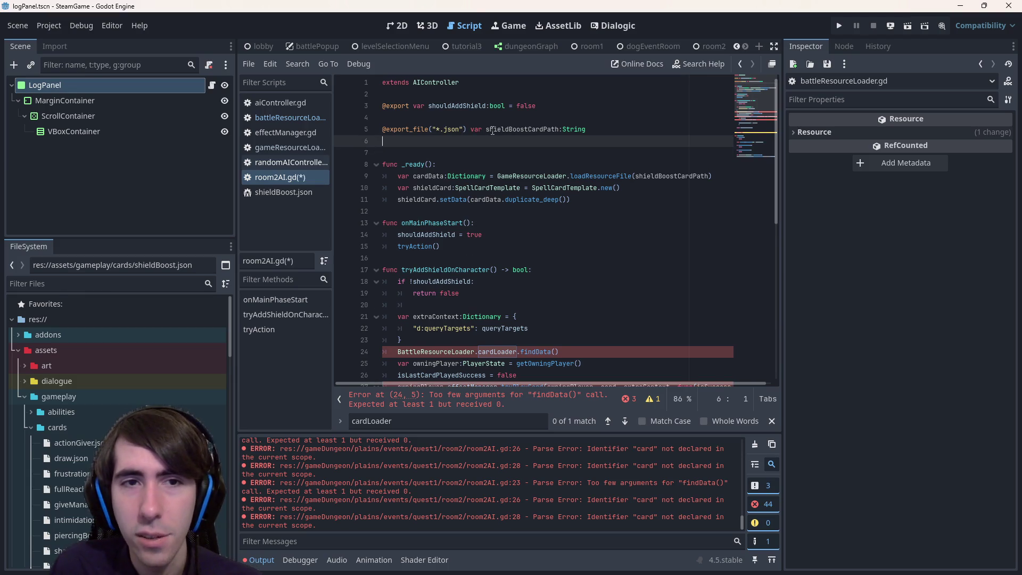
{"action": "type", "text": "@"}
{"action": "key", "text": "Escape"}
{"action": "key", "text": "BackSpace"}
{"action": "key", "text": "BackSpace"}
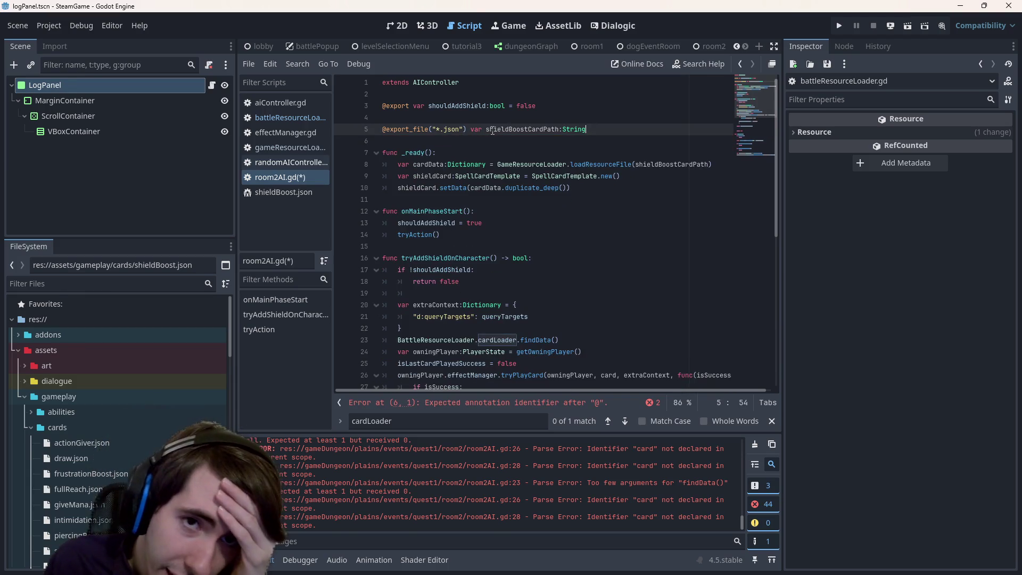
{"action": "key", "text": "Up"}
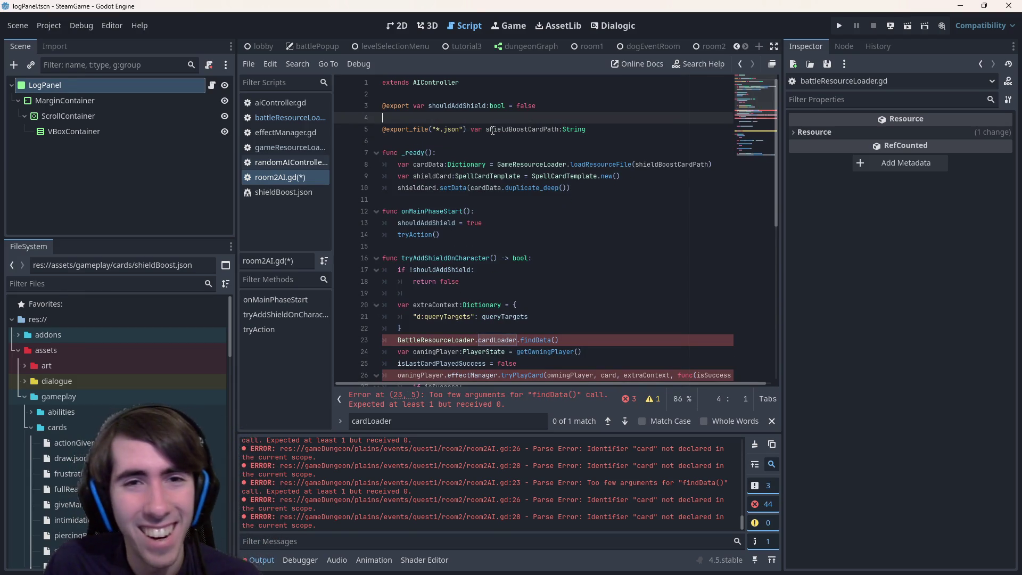
{"action": "key", "text": "Down"}
{"action": "key", "text": "alt+Up"}
{"action": "key", "text": "alt+Up"}
{"action": "key", "text": "Down"}
{"action": "key", "text": "Down"}
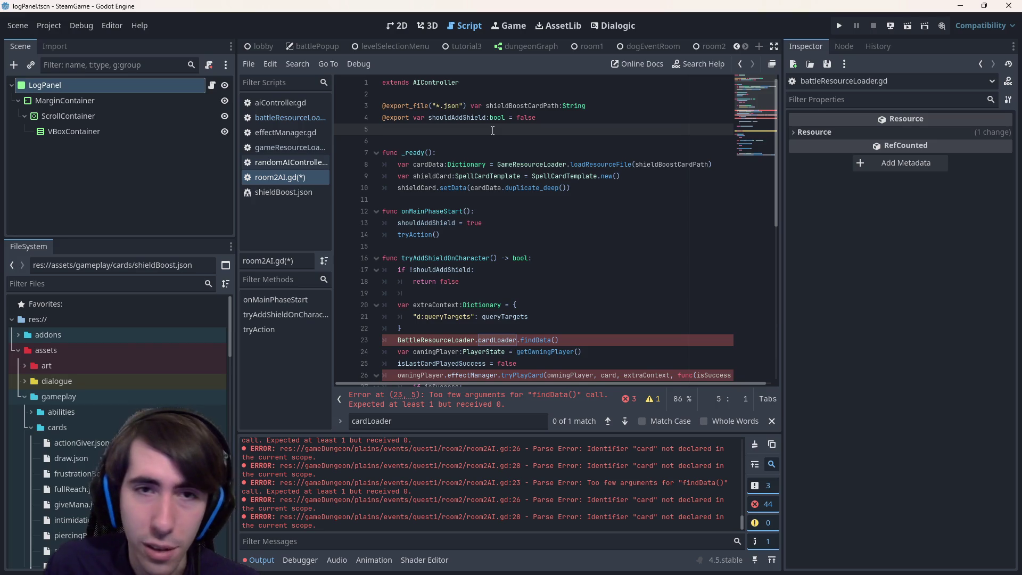
{"action": "type", "text": "export"}
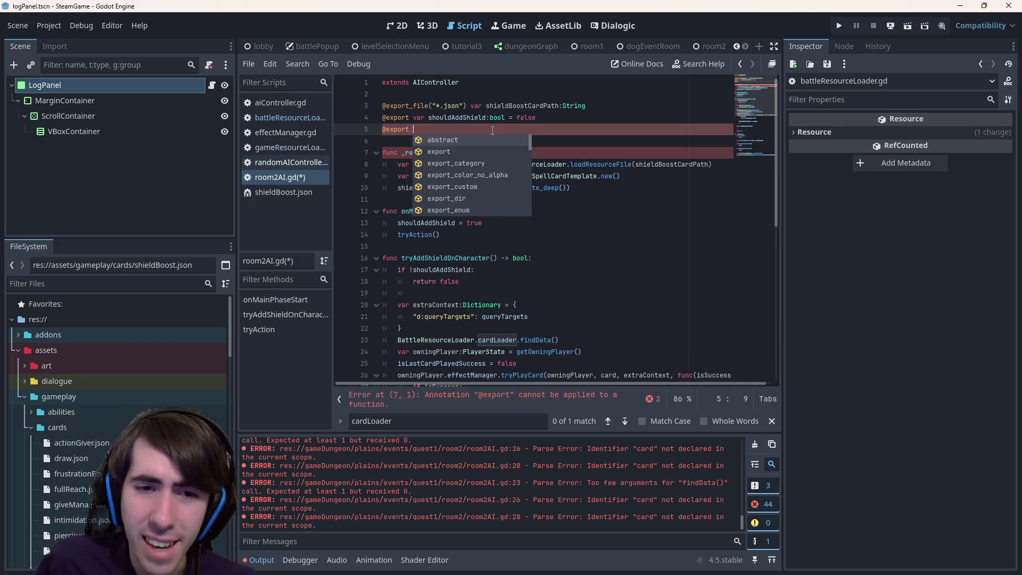
{"action": "left_click", "coordinate": [491, 354]}
{"action": "scroll", "coordinate": [474, 327], "scroll_direction": "down", "scroll_amount": 2}
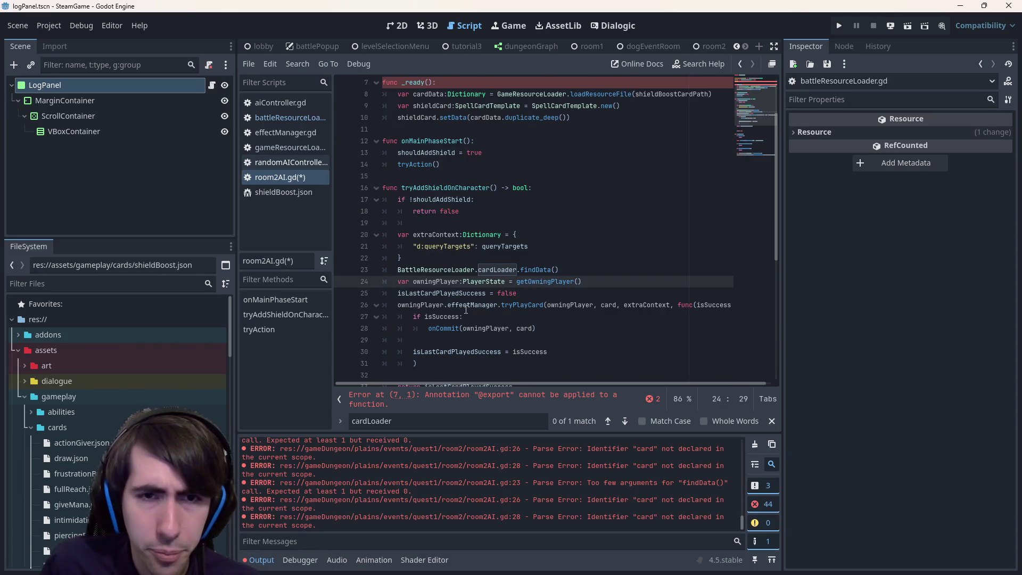
{"action": "scroll", "coordinate": [466, 310], "scroll_direction": "up", "scroll_amount": 2}
- Search all project files for SpellCardTemplate
{"action": "mouse_move", "coordinate": [396, 175]}
{"action": "left_mouse_down"}
{"action": "mouse_move", "coordinate": [538, 175]}
{"action": "mouse_move", "coordinate": [528, 175]}
{"action": "left_mouse_up"}
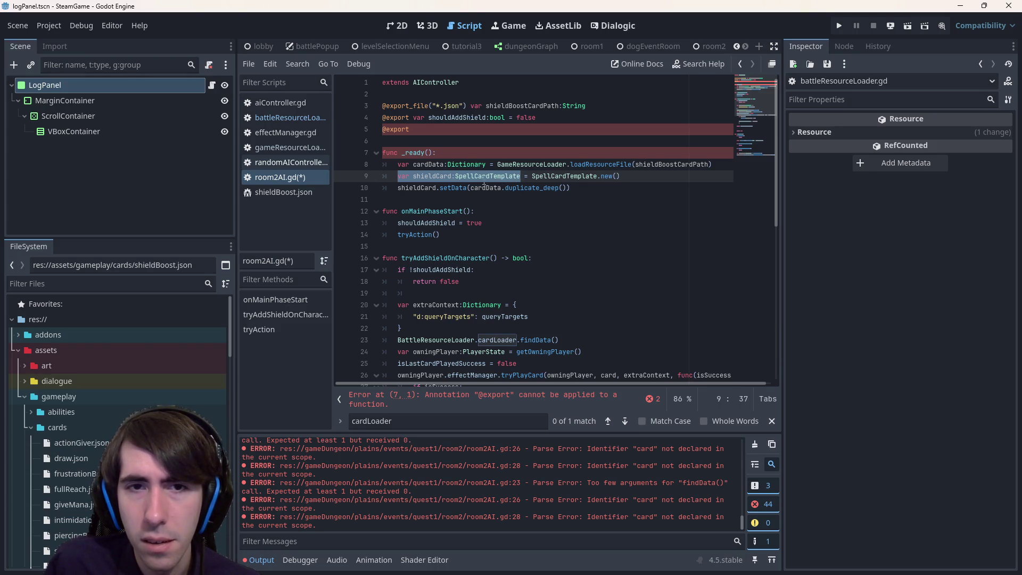
{"action": "double_click", "coordinate": [472, 177]}
{"action": "key", "text": "ctrl+shift+f"}
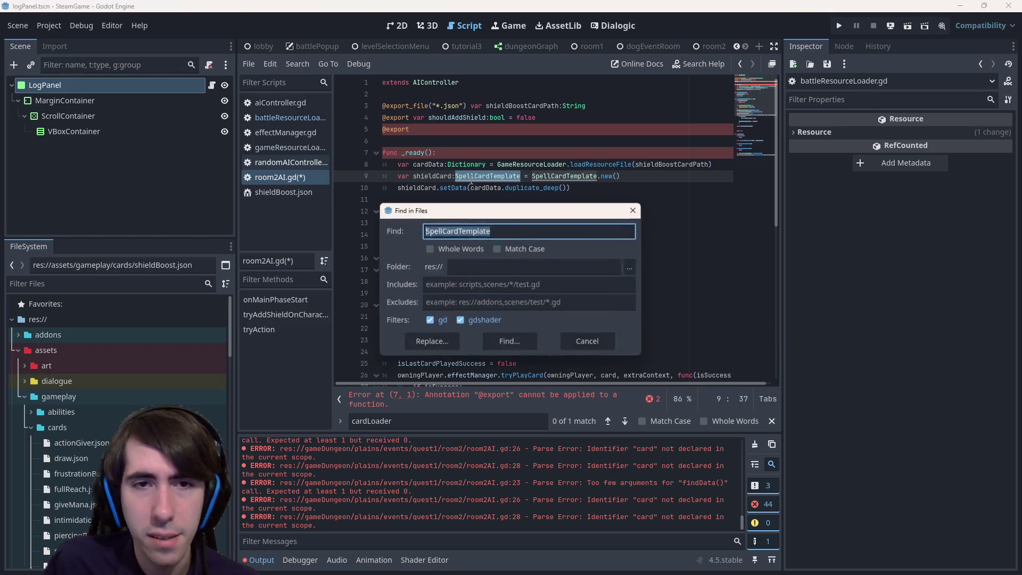
{"action": "key", "text": "Return"}
{"action": "left_click", "coordinate": [426, 478]}
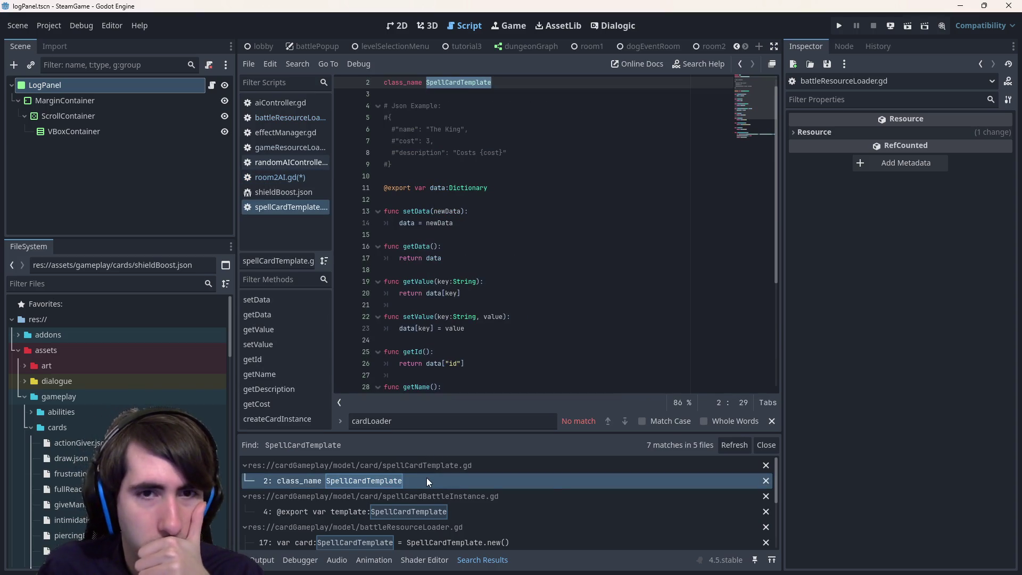
{"action": "left_click", "coordinate": [436, 519]}
{"action": "left_click", "coordinate": [414, 544]}
{"action": "left_click", "coordinate": [478, 269]}
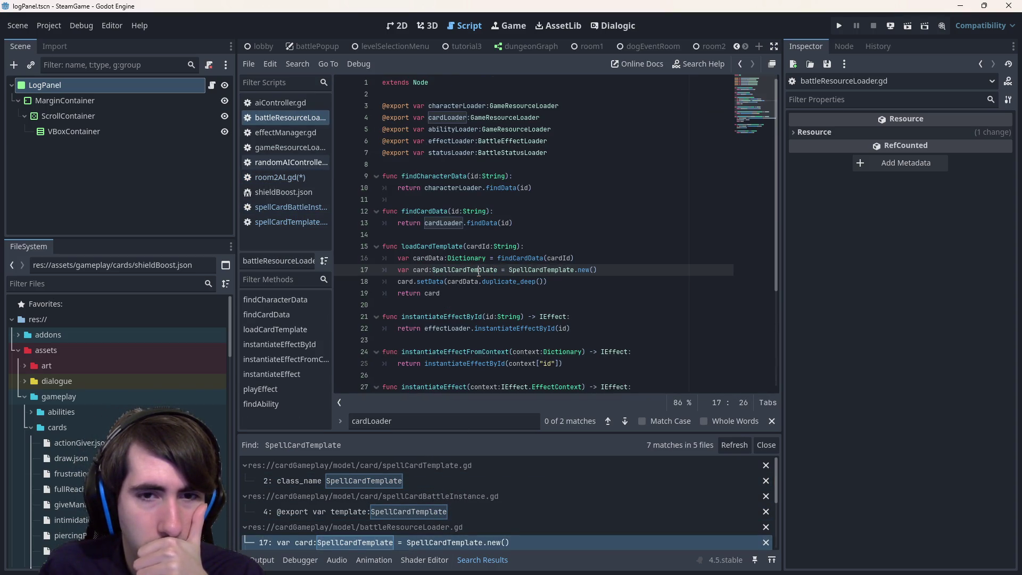
{"action": "left_click", "coordinate": [434, 247]}
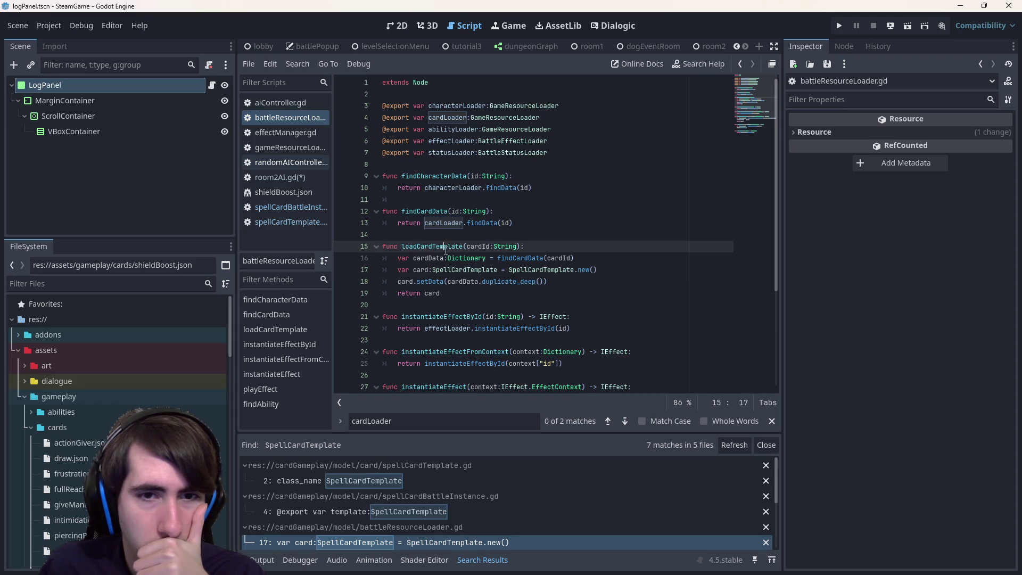
{"action": "double_click", "coordinate": [446, 247]}
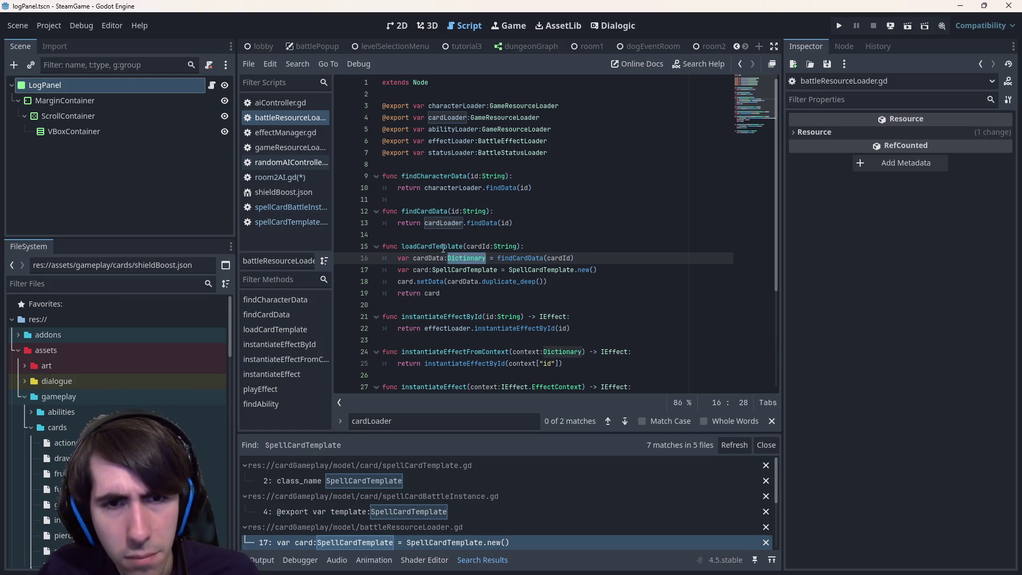
{"action": "key", "text": "ctrl+f"}
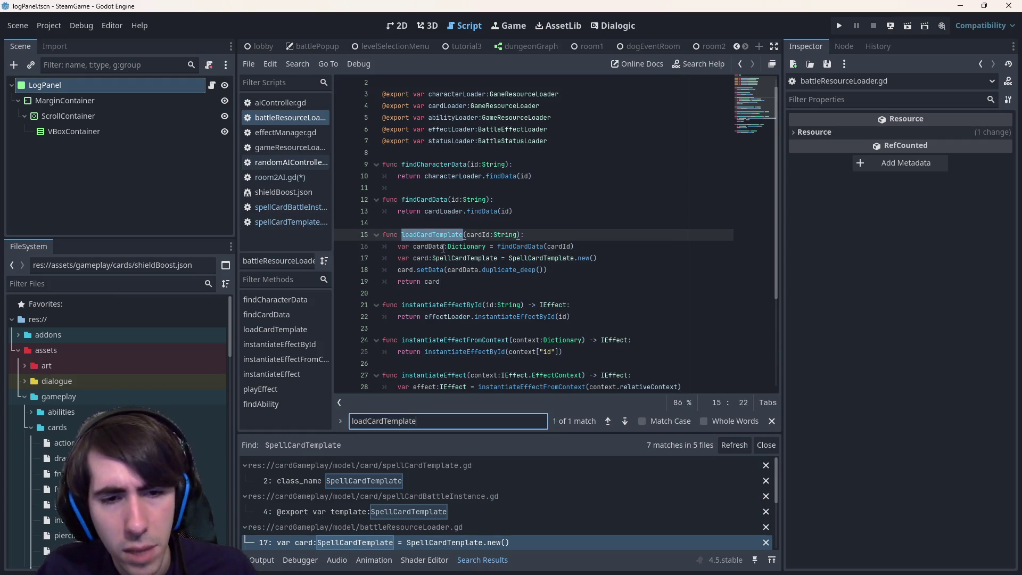
{"action": "key", "text": "ctrl+shift+f"}
{"action": "key", "text": "Return"}
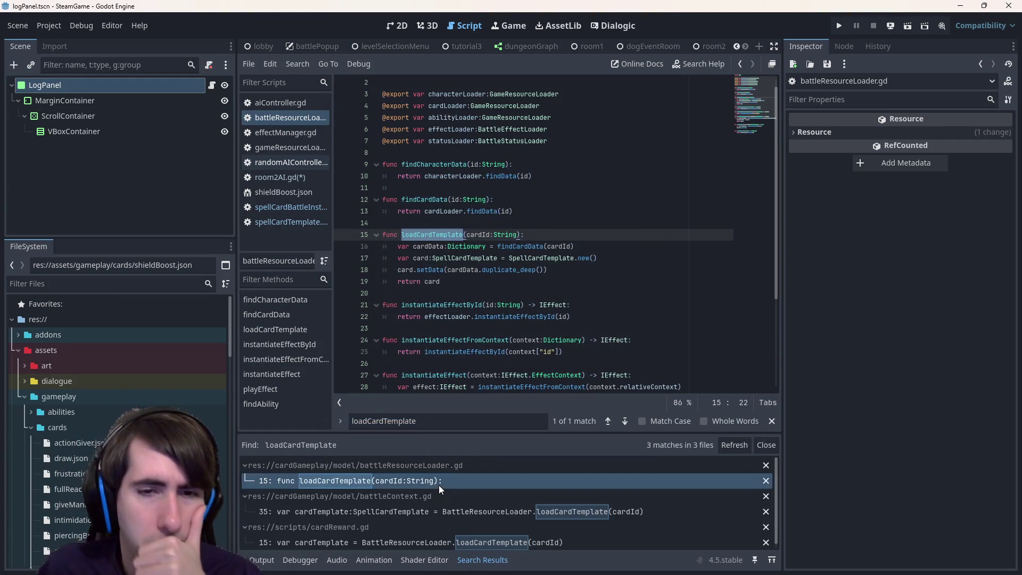
{"action": "left_click", "coordinate": [438, 511]}
{"action": "scroll", "coordinate": [516, 311], "scroll_direction": "up", "scroll_amount": 4}
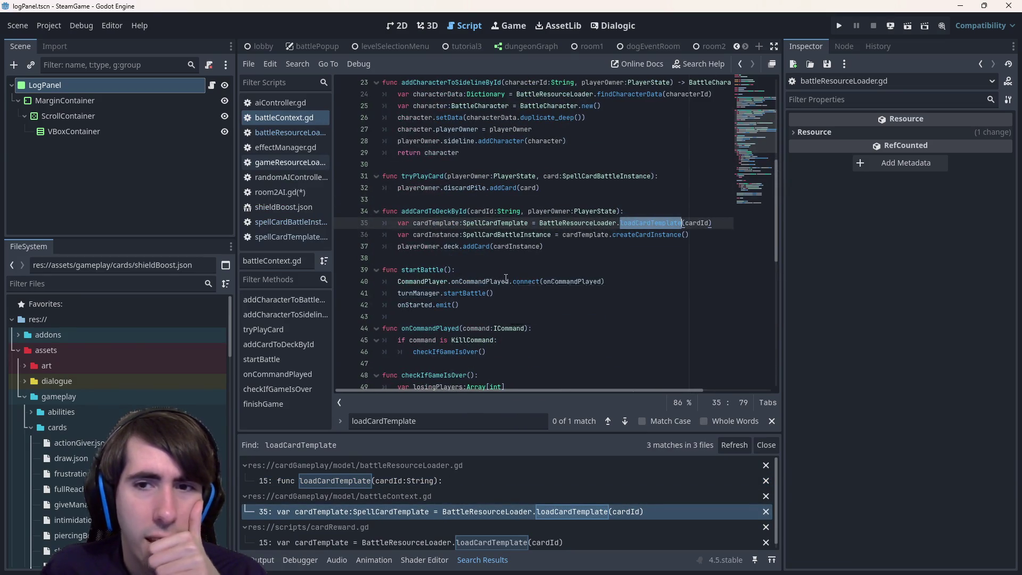
{"action": "scroll", "coordinate": [505, 278], "scroll_direction": "up", "scroll_amount": 1}
{"action": "double_click", "coordinate": [436, 259]}
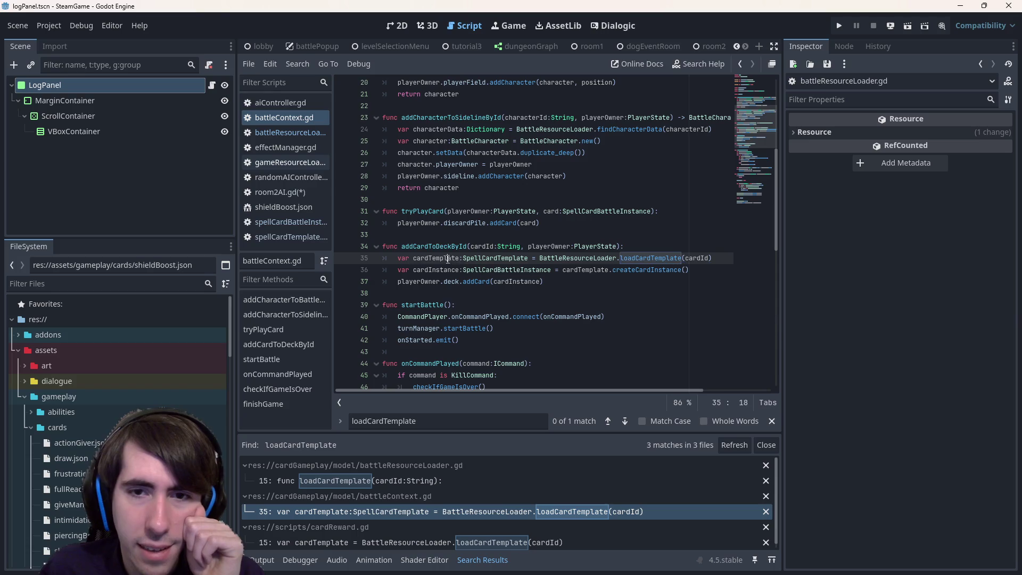
{"action": "left_click_drag", "start_coordinate": [712, 274], "coordinate": [352, 259]}
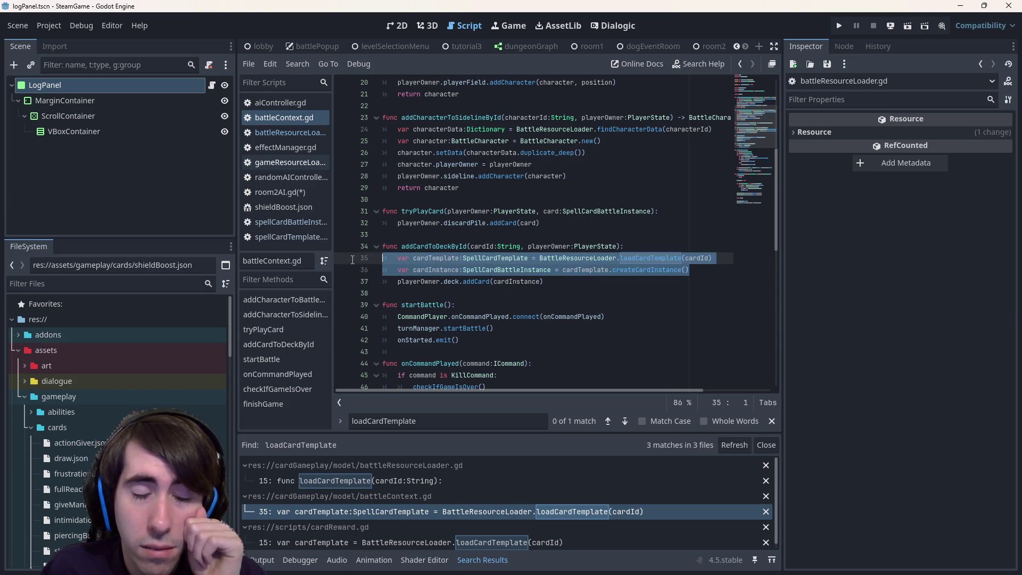
{"action": "left_click", "coordinate": [690, 269]}
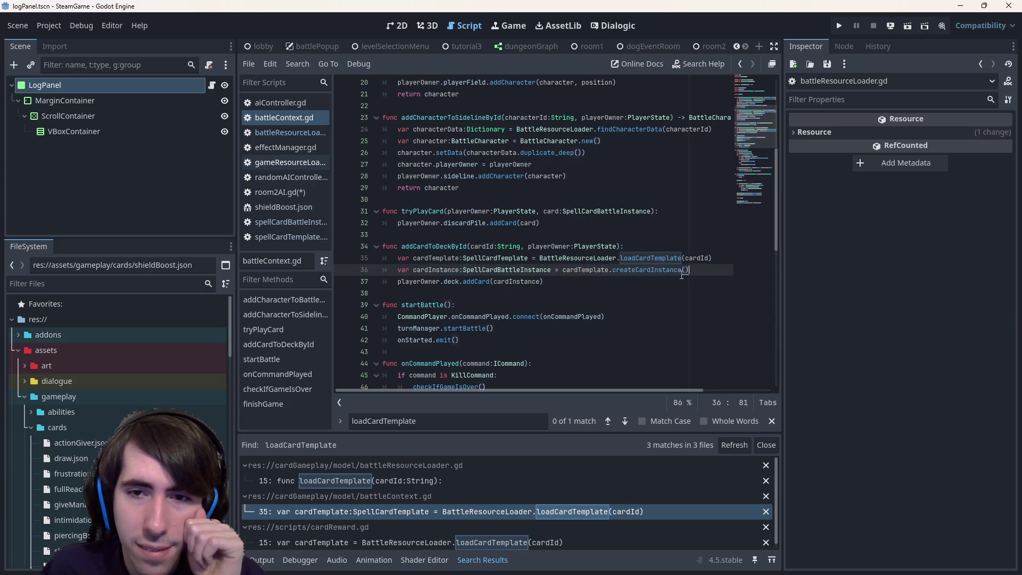
{"action": "left_click_drag", "start_coordinate": [681, 272], "coordinate": [382, 270]}
{"action": "key", "text": "ctrl+c"}
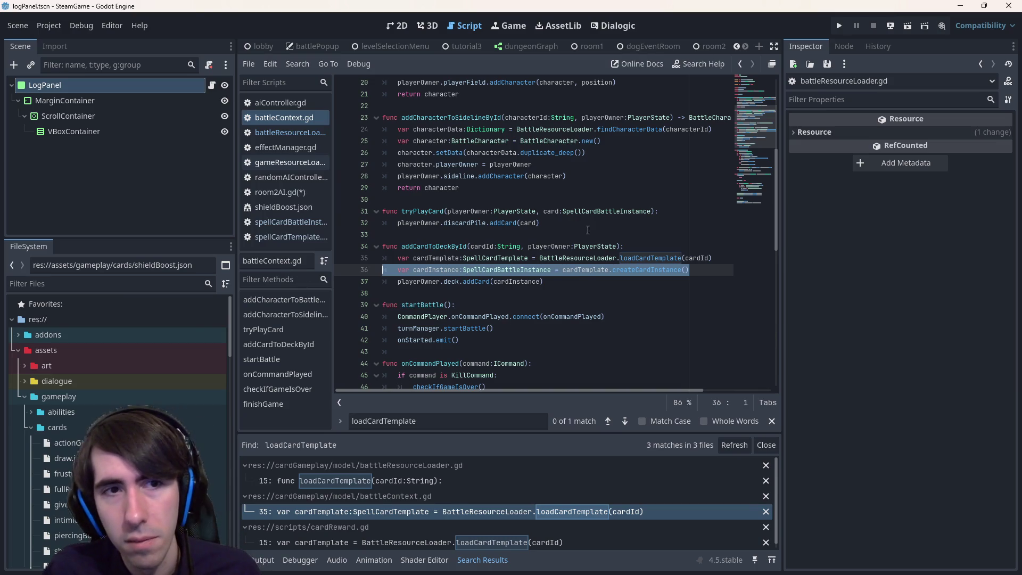
{"action": "left_click", "coordinate": [273, 129]}
{"action": "left_click", "coordinate": [279, 118]}
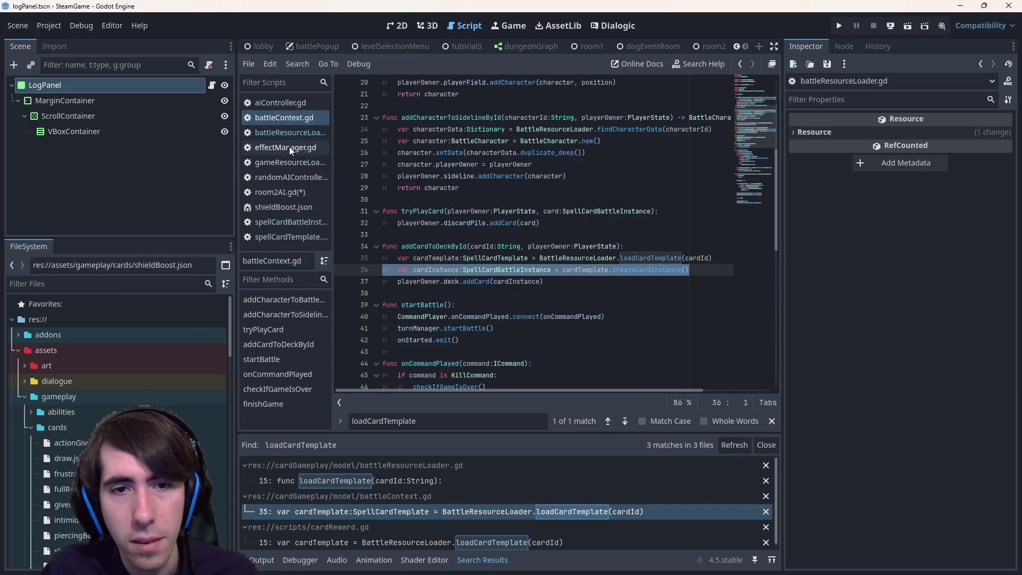
{"action": "left_click", "coordinate": [274, 136]}
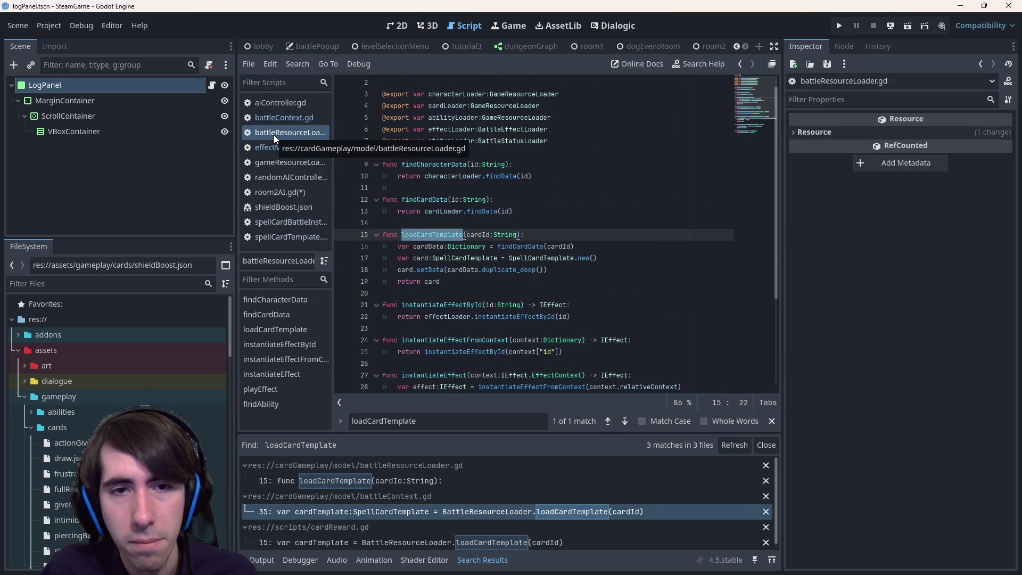
{"action": "left_click", "coordinate": [281, 118]}
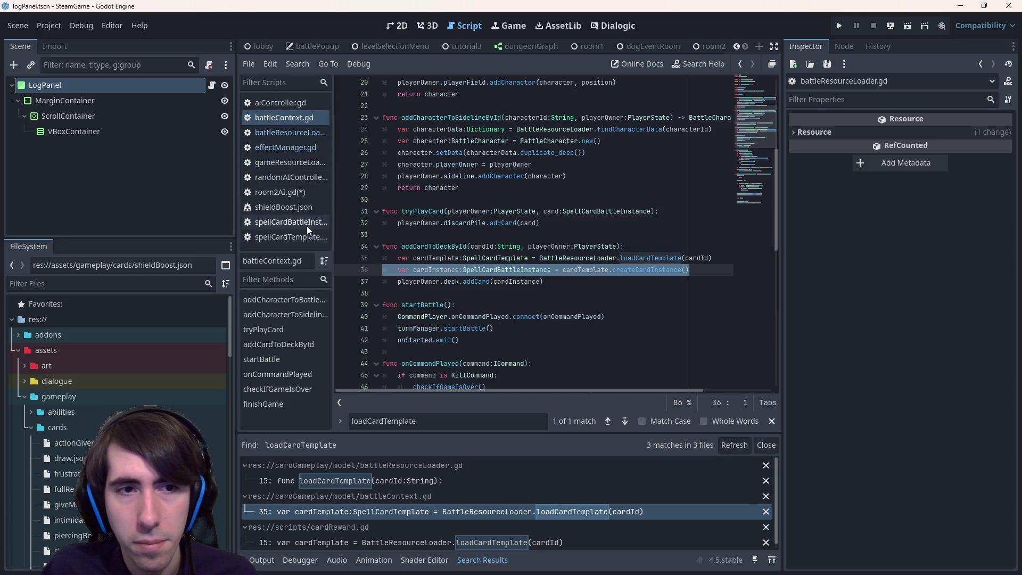
{"action": "left_click", "coordinate": [284, 194]}
- Paste the createCardInstance line at the end of _ready() and save
{"action": "left_click", "coordinate": [620, 176]}
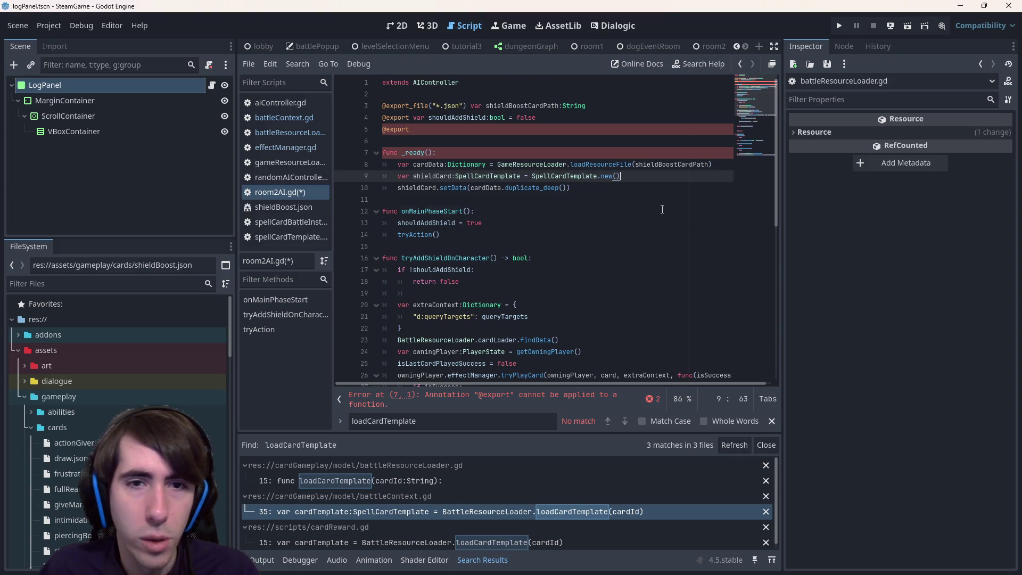
{"action": "key", "text": "Down"}
{"action": "key", "text": "End"}
{"action": "key", "text": "Return"}
{"action": "key", "text": "ctrl+v"}
{"action": "key", "text": "shift+Tab"}
{"action": "key", "text": "ctrl+s"}
- Rename cardInstance on line 11 to shieldCardInstance and save
{"action": "left_click", "coordinate": [431, 130]}
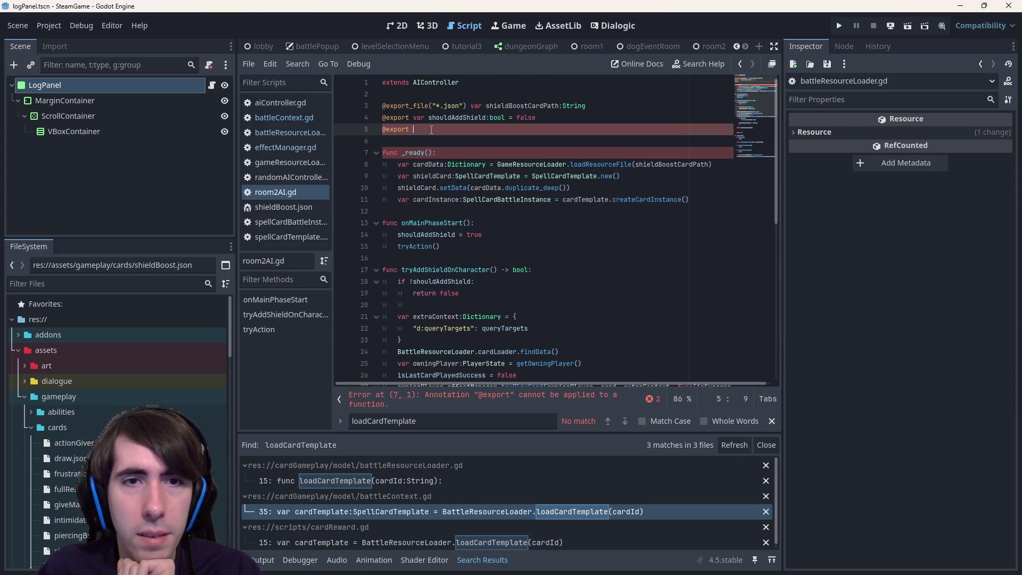
{"action": "left_click", "coordinate": [413, 200]}
{"action": "type", "text": "sh"}
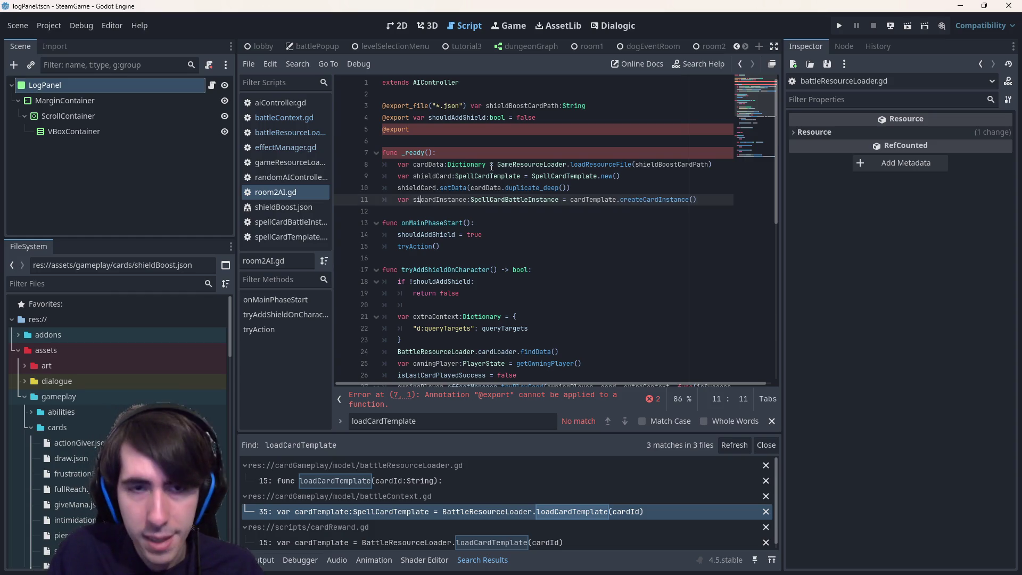
{"action": "type", "text": "ieldC"}
{"action": "key", "text": "Delete"}
{"action": "key", "text": "ctrl+s"}
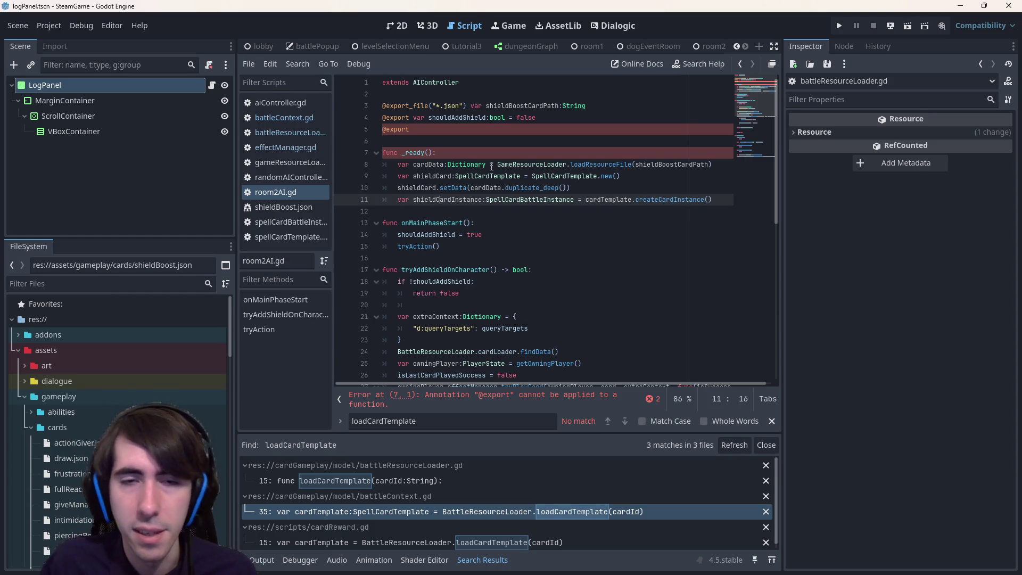
- Rename both shieldCard occurrences to shieldCardTemplate
{"action": "mouse_move", "coordinate": [716, 201]}
{"action": "left_mouse_down"}
{"action": "mouse_move", "coordinate": [335, 201]}
{"action": "mouse_move", "coordinate": [322, 189]}
{"action": "left_mouse_up"}
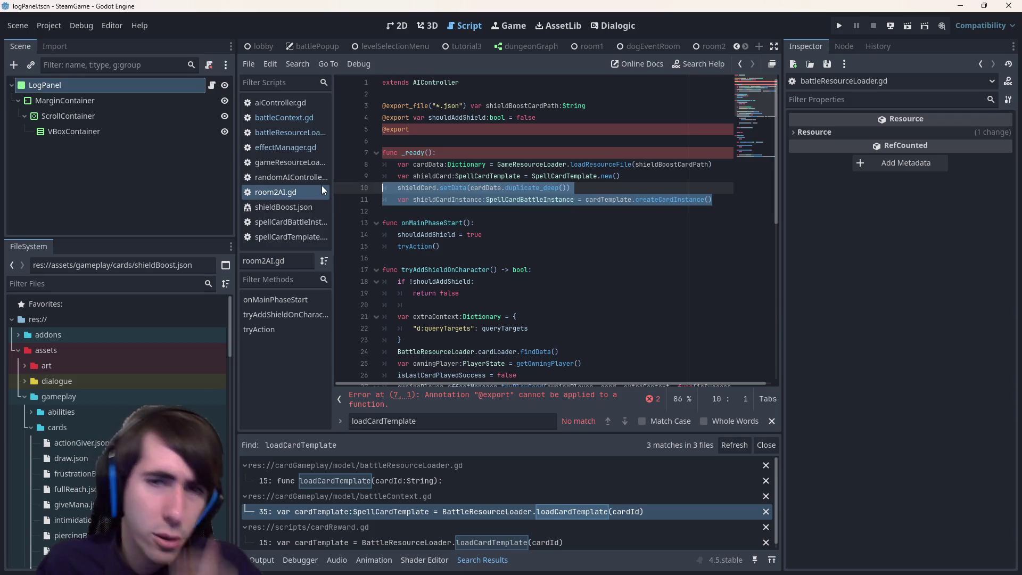
{"action": "left_click", "coordinate": [650, 210]}
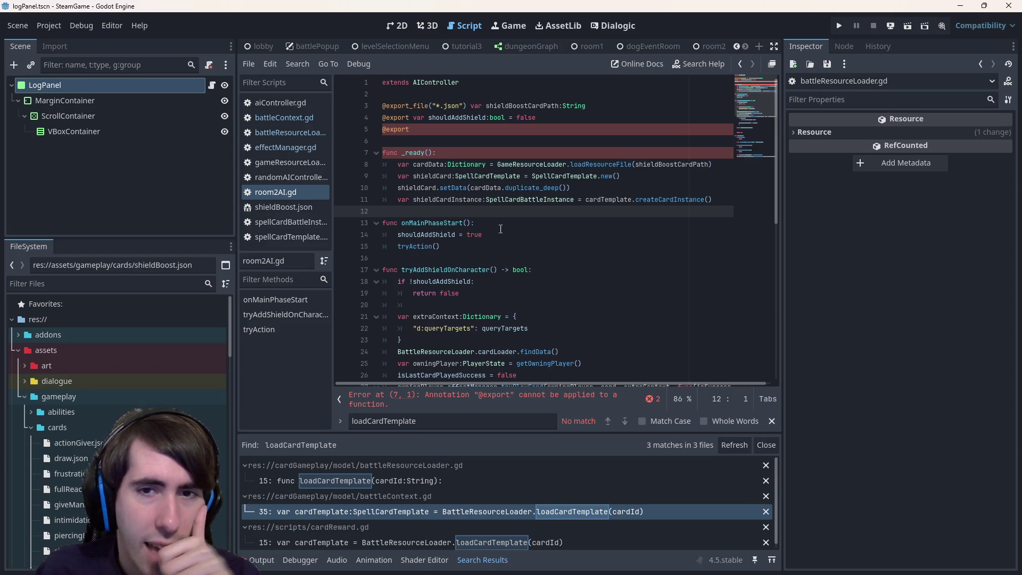
{"action": "left_click", "coordinate": [657, 203]}
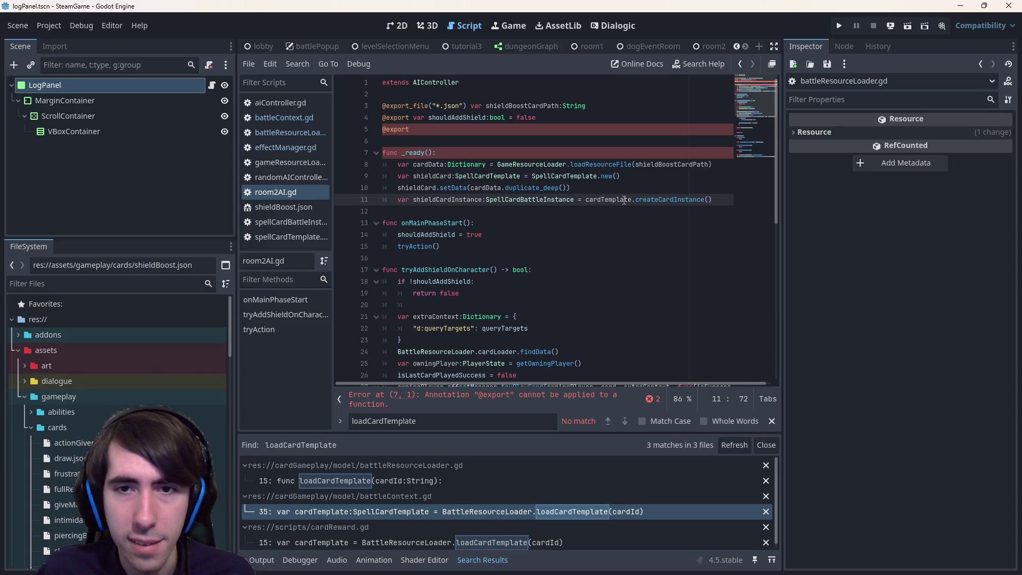
{"action": "double_click", "coordinate": [657, 200]}
{"action": "double_click", "coordinate": [606, 200]}
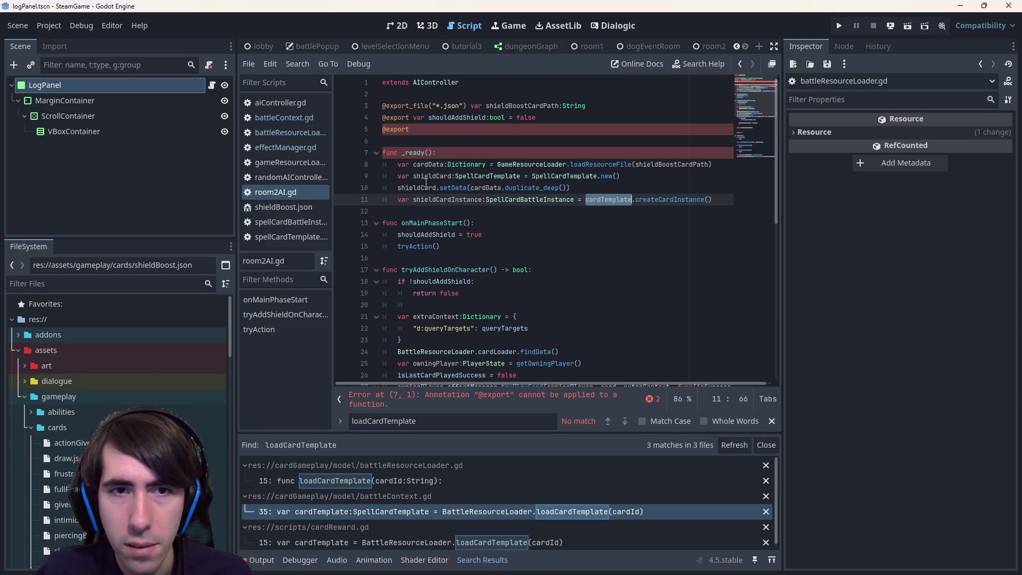
{"action": "double_click", "coordinate": [428, 177]}
{"action": "key", "text": "ctrl+d"}
{"action": "key", "text": "Right"}
{"action": "type", "text": "Template"}
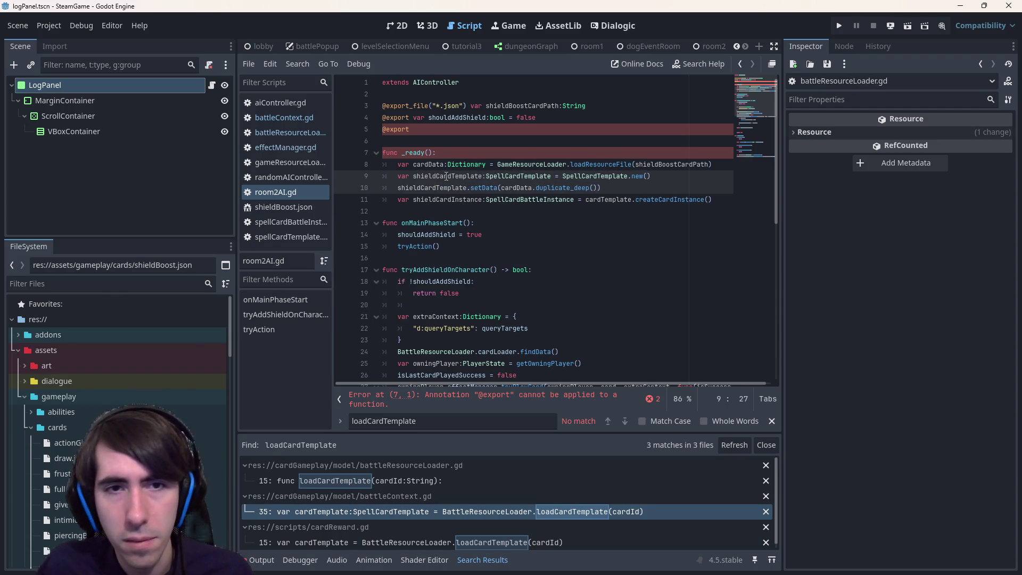
{"action": "key", "text": "Escape"}
- Inspect the createCardInstance definition, then return to room2AI.gd
{"action": "left_click", "coordinate": [660, 200], "text": "ctrl"}
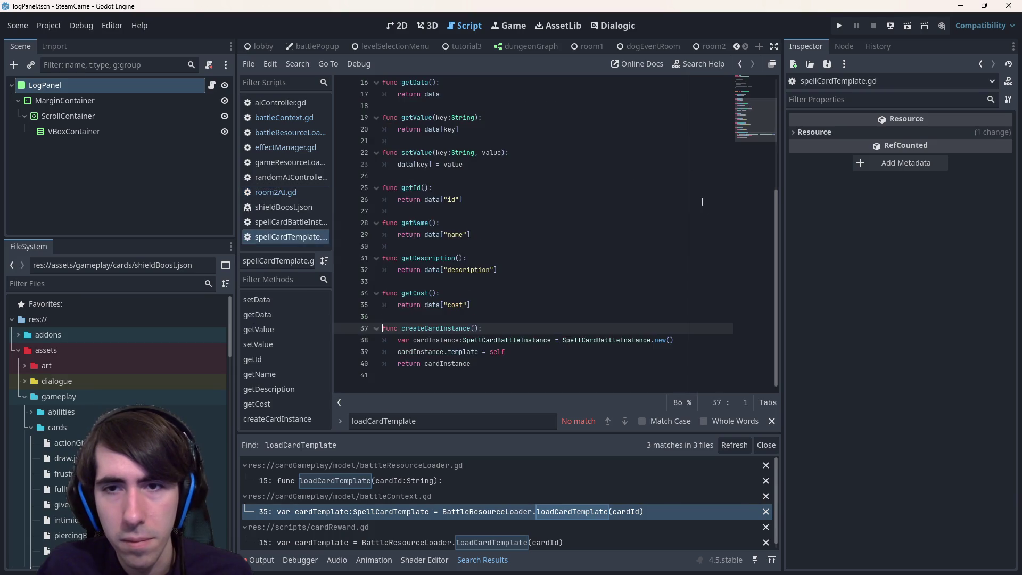
{"action": "left_click_drag", "start_coordinate": [562, 357], "coordinate": [349, 330]}
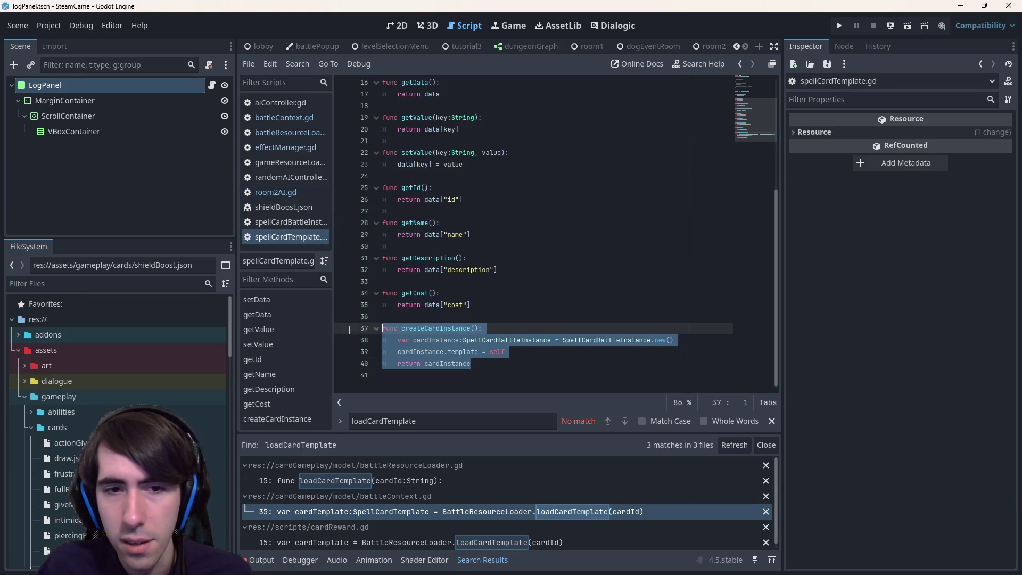
{"action": "left_click", "coordinate": [530, 323]}
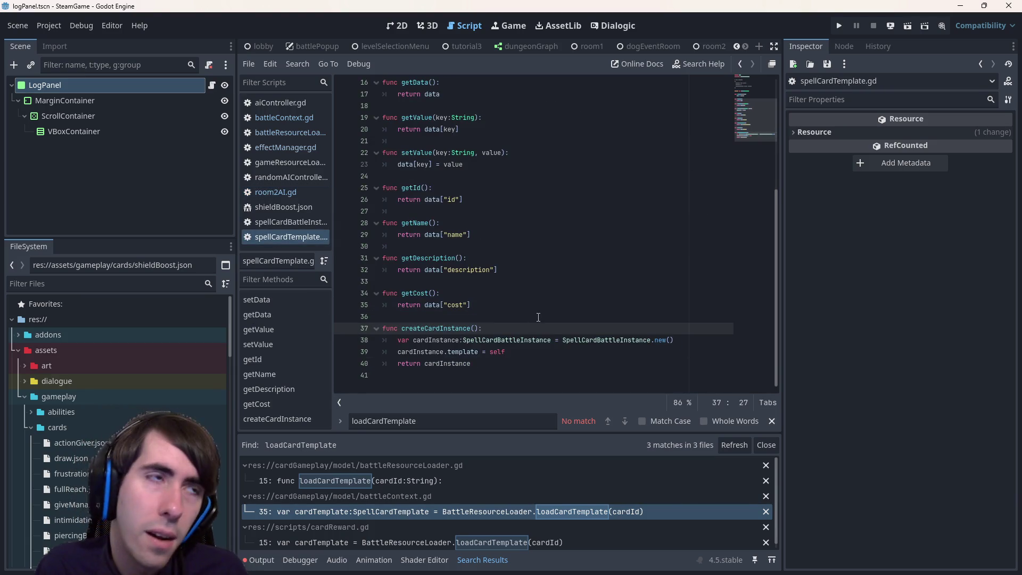
{"action": "key", "text": "alt+Left"}
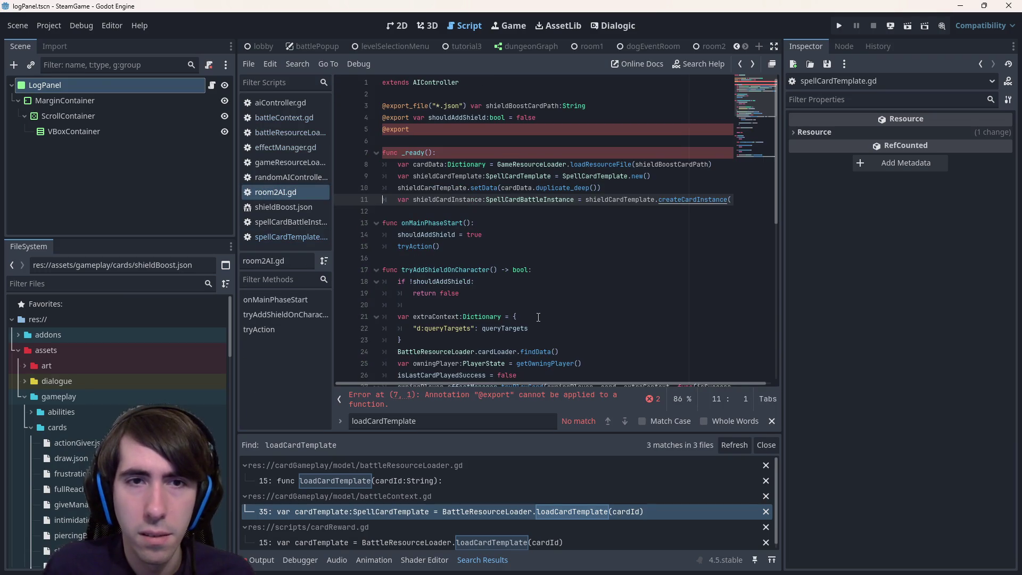
{"action": "left_click", "coordinate": [467, 125]}
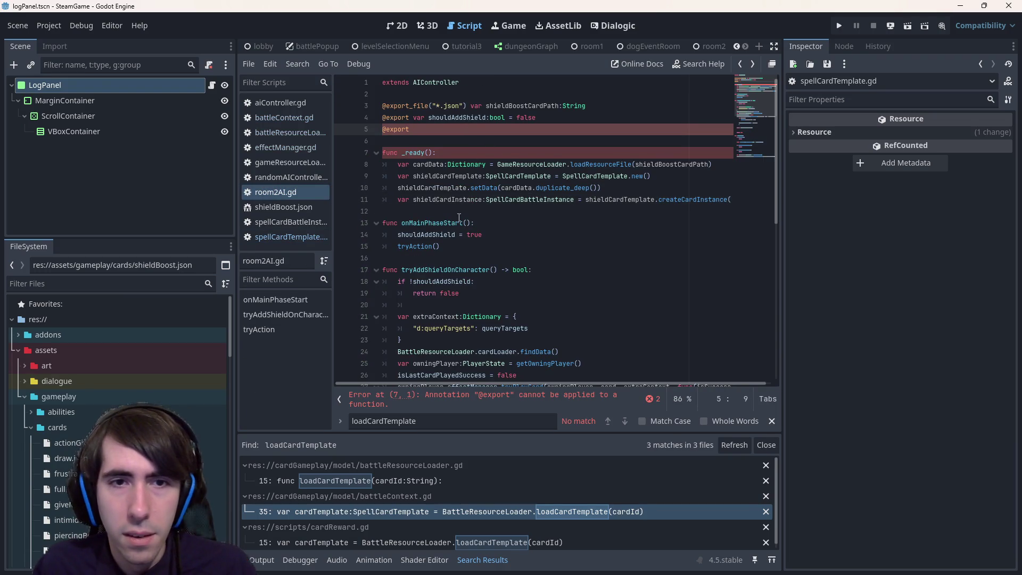
{"action": "type", "text": "var shieldCardInstance:"}
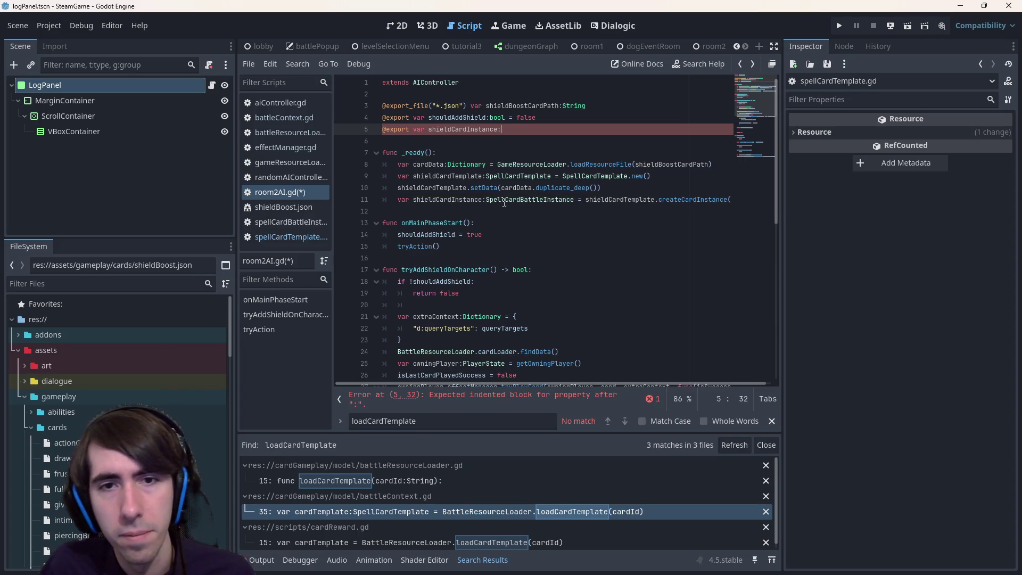
{"action": "double_click", "coordinate": [504, 200]}
{"action": "key", "text": "ctrl+c"}
{"action": "left_click", "coordinate": [554, 130]}
{"action": "key", "text": "ctrl+v"}
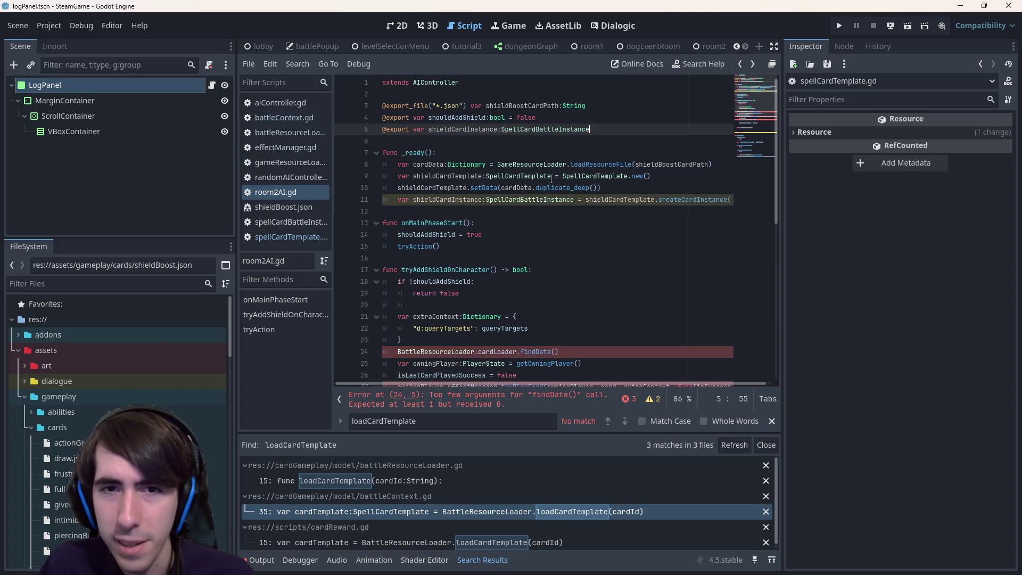
- Strip 'var' and the type annotation from line 11 so _ready assigns the export, then save
{"action": "left_click_drag", "start_coordinate": [574, 199], "coordinate": [484, 200]}
{"action": "key", "text": "BackSpace"}
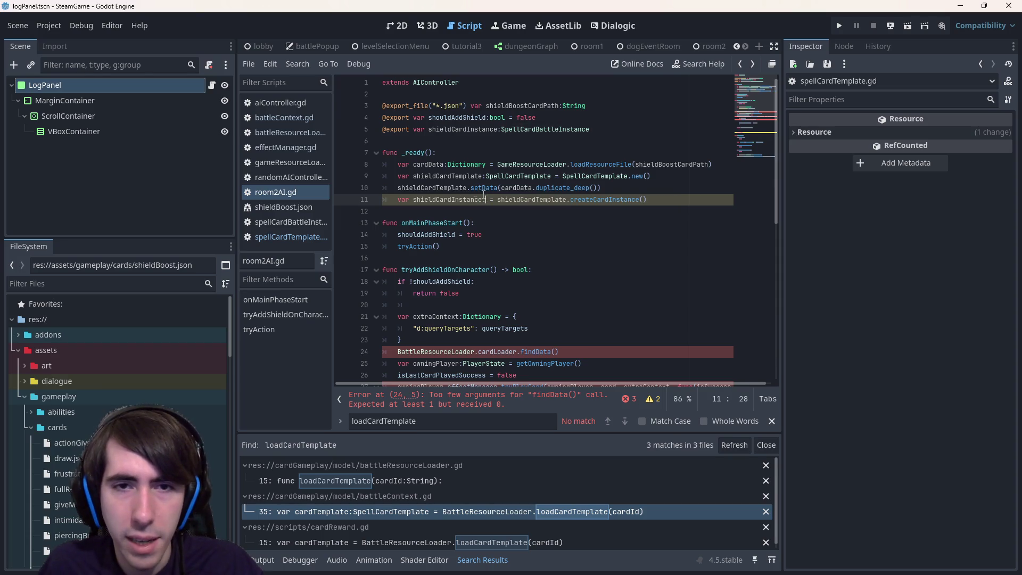
{"action": "double_click", "coordinate": [404, 199]}
{"action": "key", "text": "BackSpace"}
{"action": "key", "text": "Delete"}
{"action": "left_click", "coordinate": [633, 209]}
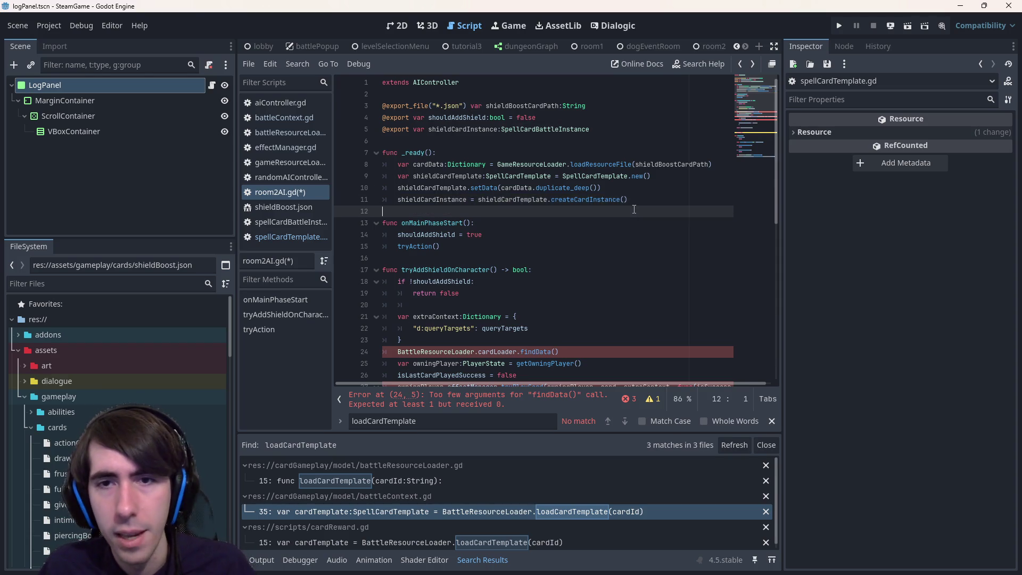
{"action": "key", "text": "ctrl+s"}
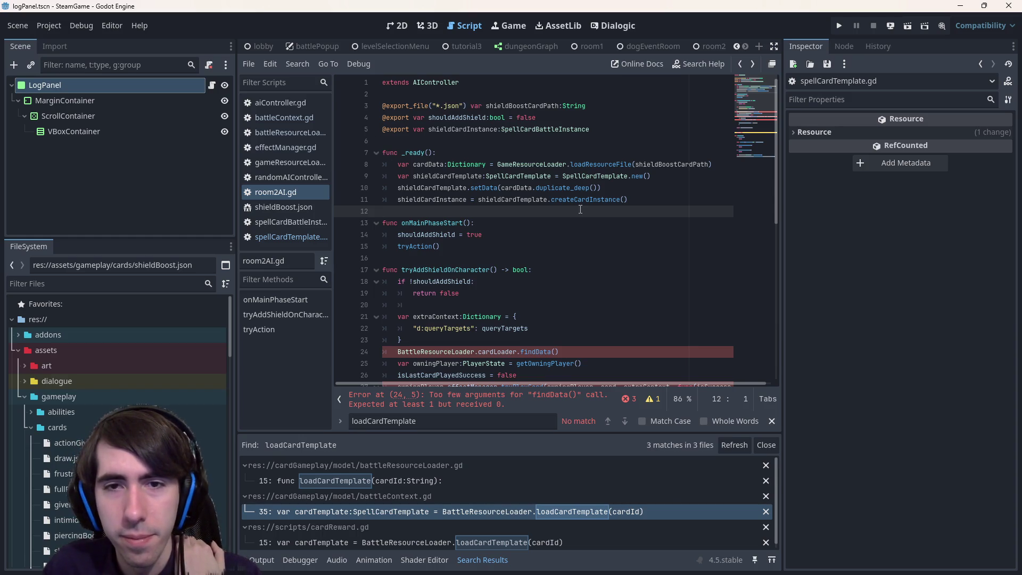
{"action": "left_click", "coordinate": [605, 143]}
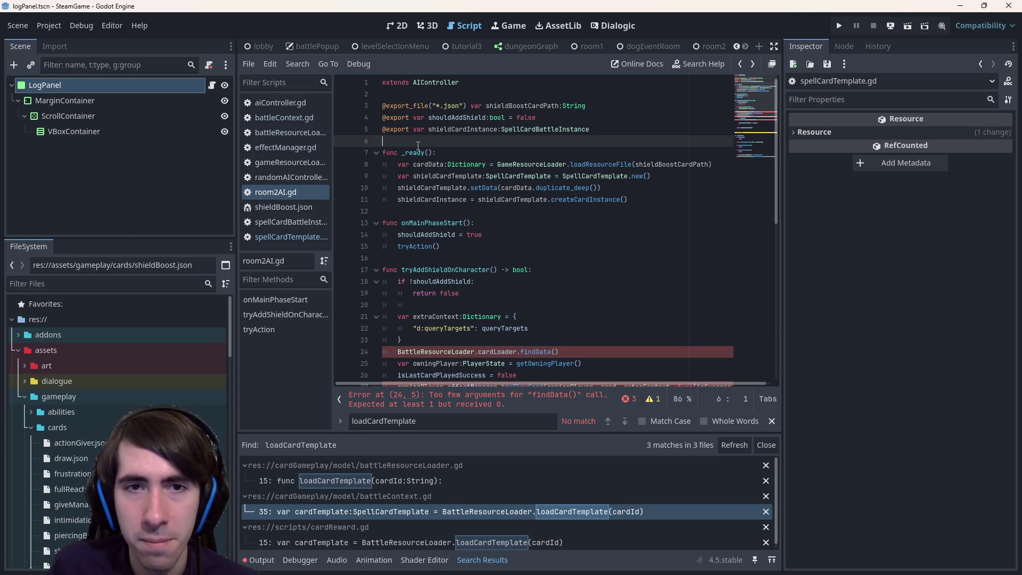
- Delete the stray BattleResourceLoader findData line 24
{"action": "double_click", "coordinate": [441, 129]}
{"action": "scroll", "coordinate": [478, 165], "scroll_direction": "down", "scroll_amount": 2}
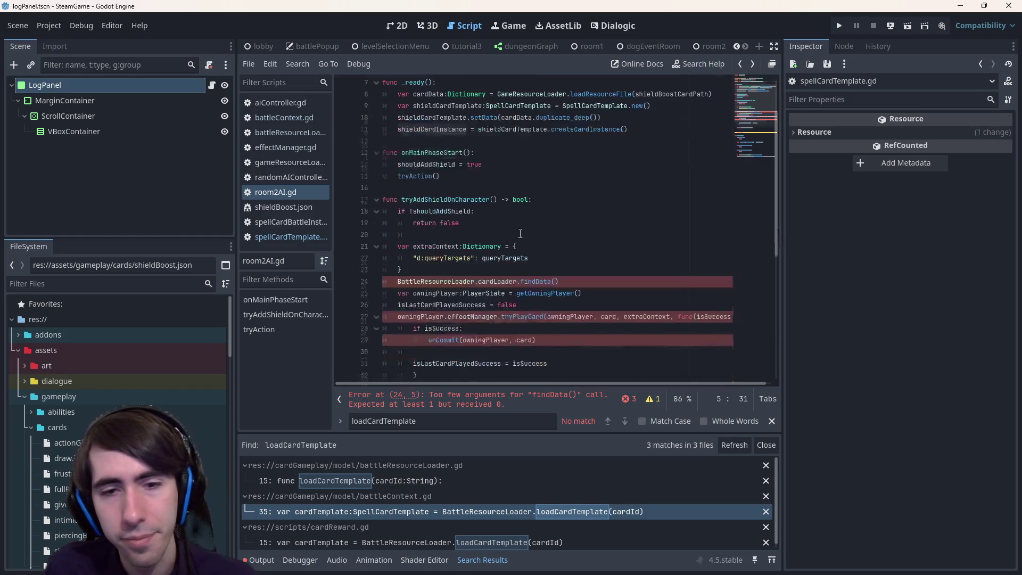
{"action": "double_click", "coordinate": [457, 281]}
{"action": "double_click", "coordinate": [548, 292]}
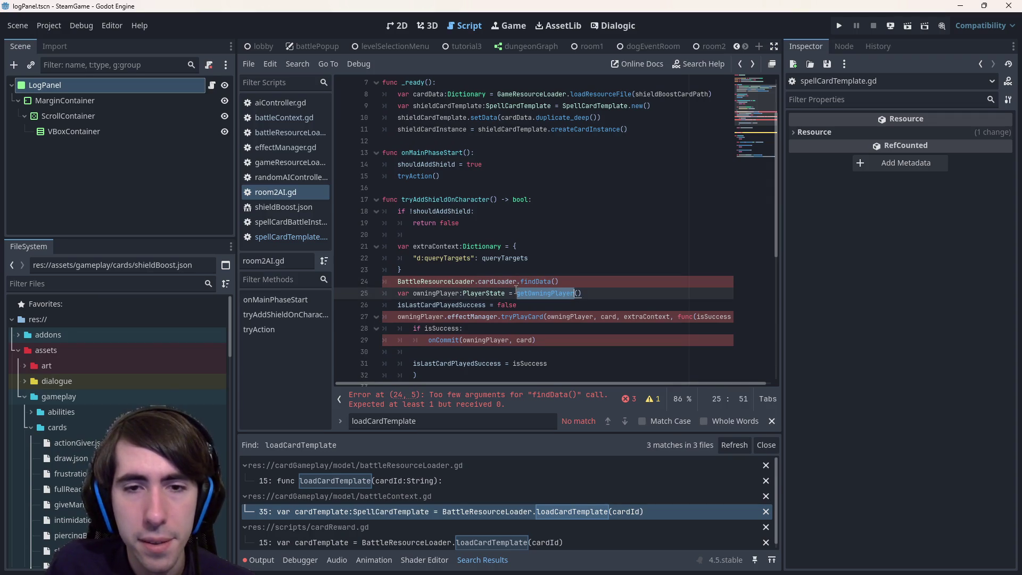
{"action": "left_click_drag", "start_coordinate": [559, 281], "coordinate": [381, 281]}
{"action": "scroll", "coordinate": [595, 265], "scroll_direction": "down", "scroll_amount": 2}
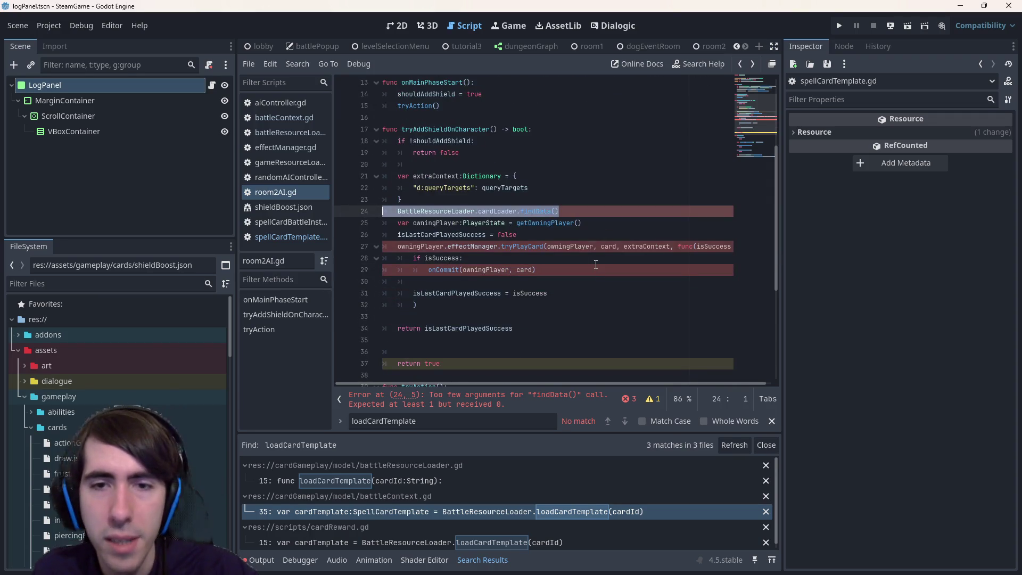
{"action": "key", "text": "BackSpace"}
{"action": "key", "text": "BackSpace"}
{"action": "scroll", "coordinate": [585, 266], "scroll_direction": "up", "scroll_amount": 1}
- Replace card with shieldCardInstance in the tryPlayCard and onCommit calls, then save
{"action": "double_click", "coordinate": [569, 270]}
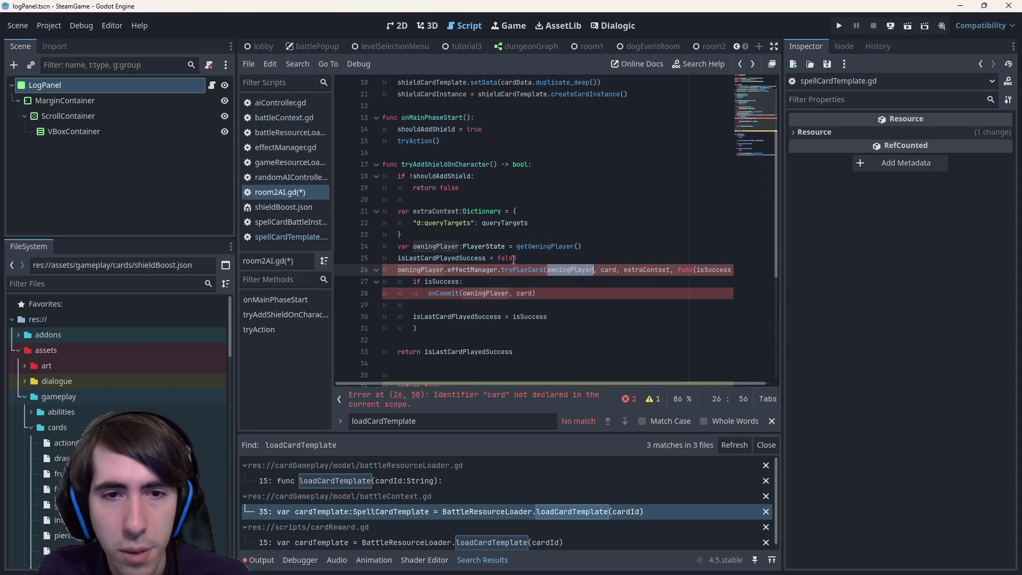
{"action": "double_click", "coordinate": [608, 270]}
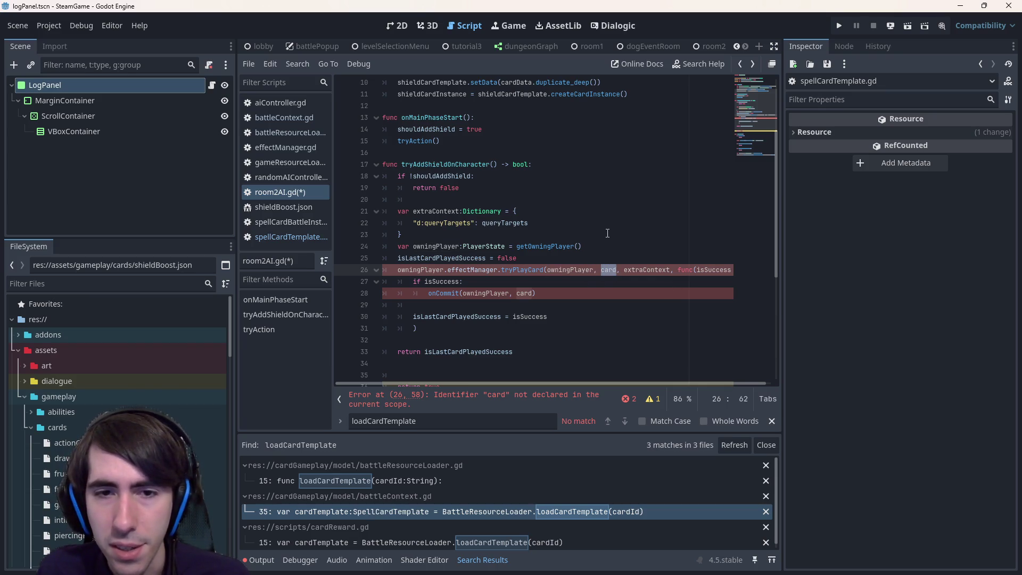
{"action": "type", "text": "shi"}
{"action": "key", "text": "Return"}
{"action": "key", "text": "ctrl+s"}
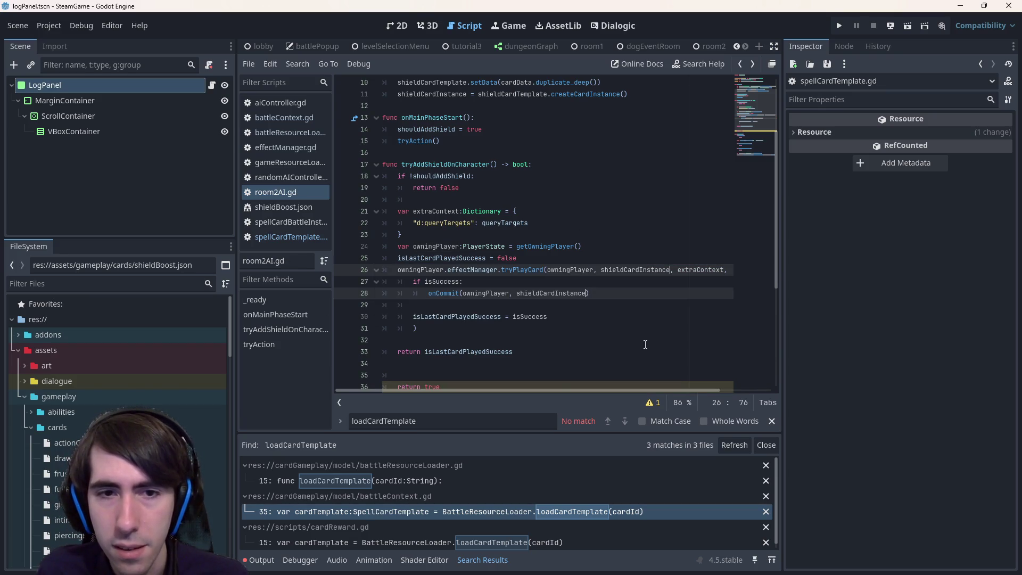
{"action": "mouse_move", "coordinate": [463, 281]}
{"action": "left_mouse_down"}
{"action": "mouse_move", "coordinate": [513, 270]}
{"action": "mouse_move", "coordinate": [388, 282]}
{"action": "mouse_move", "coordinate": [245, 273]}
{"action": "left_mouse_up"}
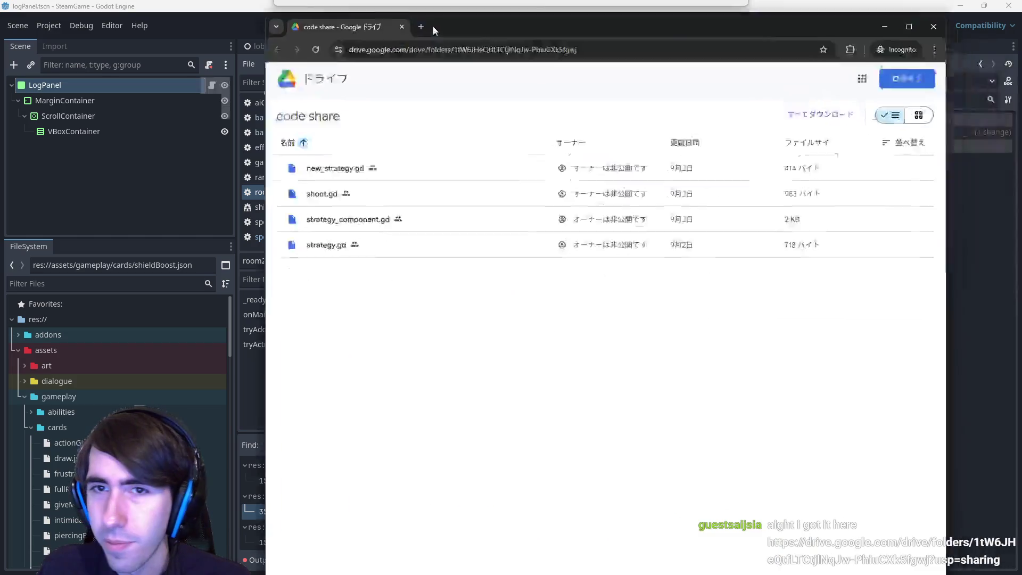
- Maximize the Drive window and dismiss the promotion notice and word-definition popup
{"action": "double_click", "coordinate": [426, 23]}
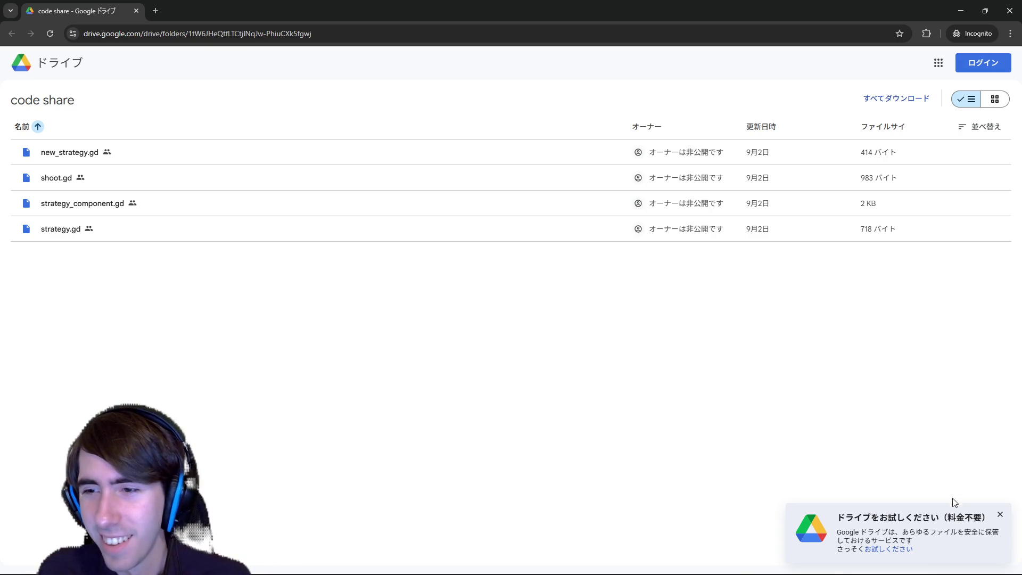
{"action": "left_click", "coordinate": [999, 514]}
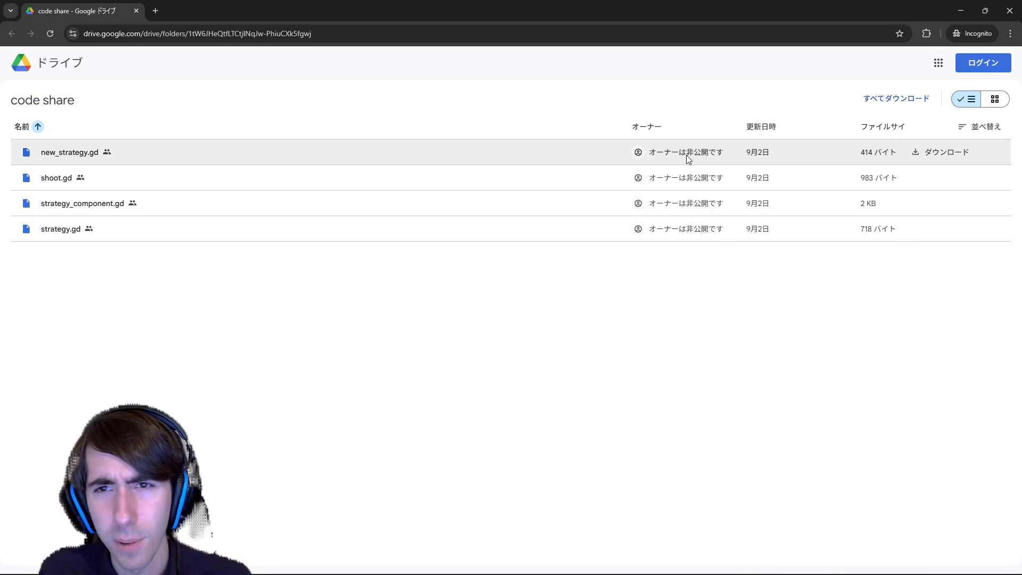
{"action": "mouse_move", "coordinate": [692, 153]}
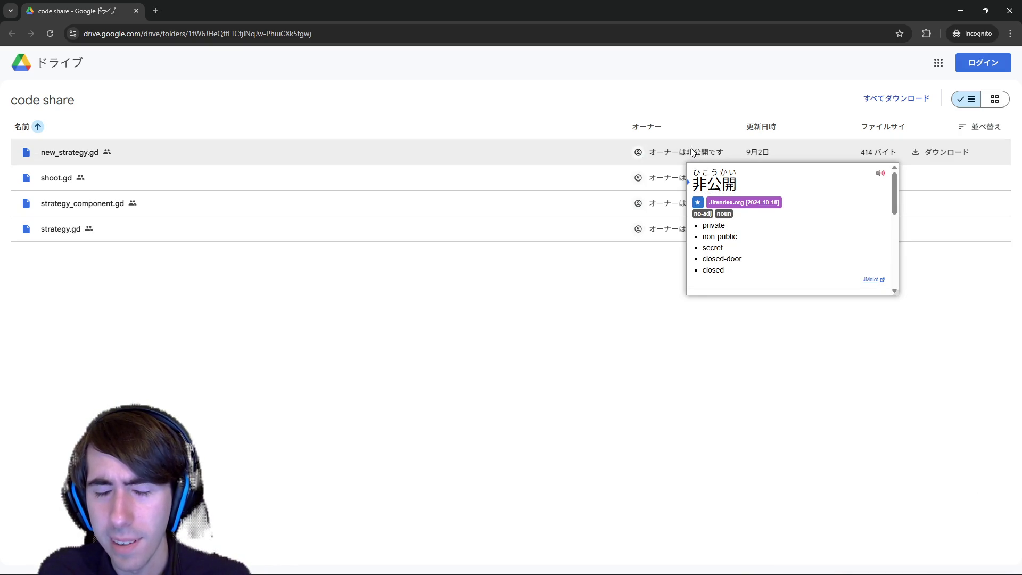
{"action": "left_click", "coordinate": [612, 287]}
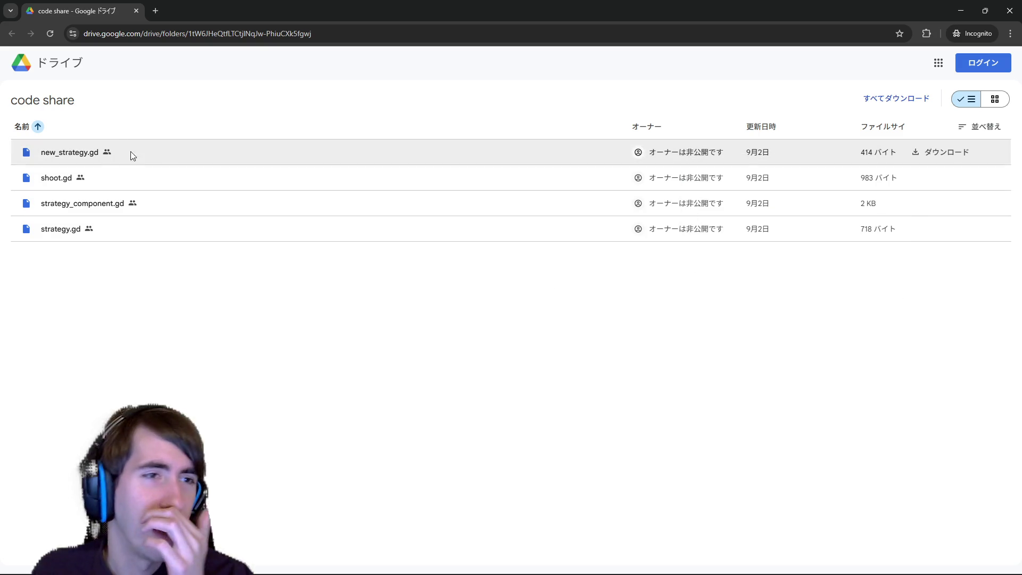
- Preview new_strategy.gd, shoot.gd, strategy_component.gd and strategy.gd, then move the browser off Godot
{"action": "left_click", "coordinate": [137, 158]}
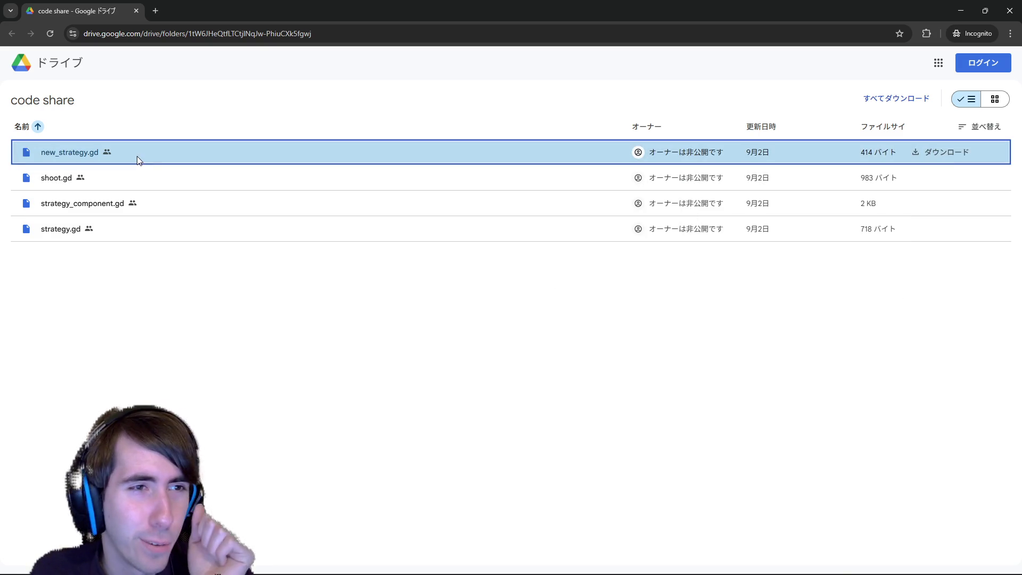
{"action": "double_click", "coordinate": [141, 156]}
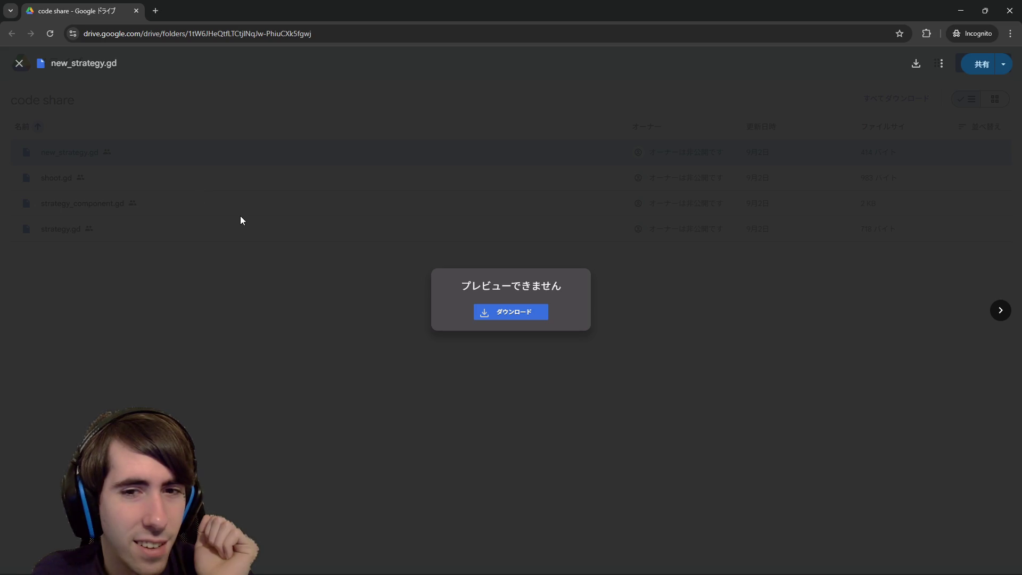
{"action": "key", "text": "Escape"}
{"action": "double_click", "coordinate": [134, 176]}
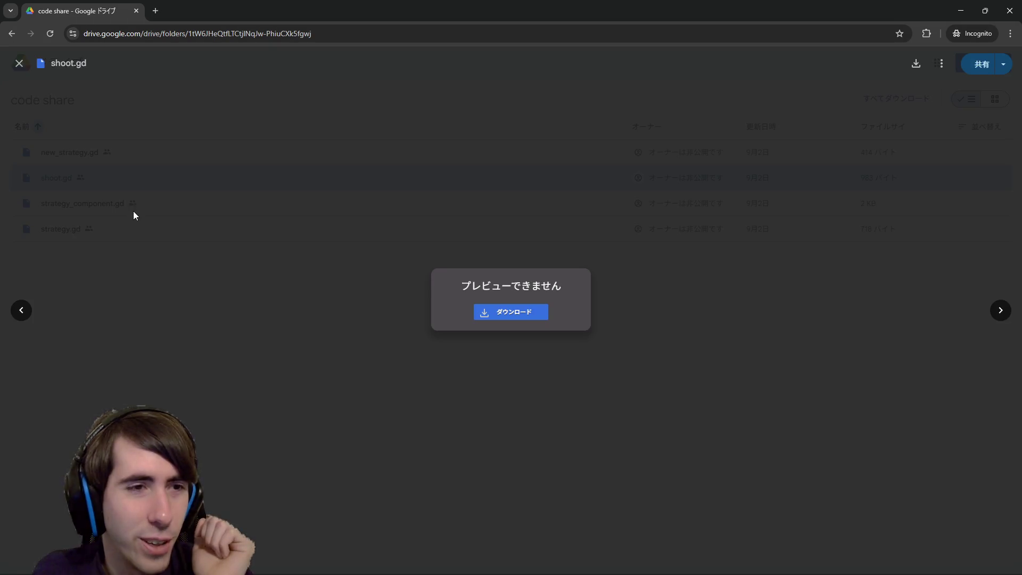
{"action": "key", "text": "Escape"}
{"action": "left_click", "coordinate": [134, 212]}
{"action": "key", "text": "Return"}
{"action": "key", "text": "Escape"}
{"action": "left_click", "coordinate": [149, 232]}
{"action": "key", "text": "Return"}
{"action": "key", "text": "Escape"}
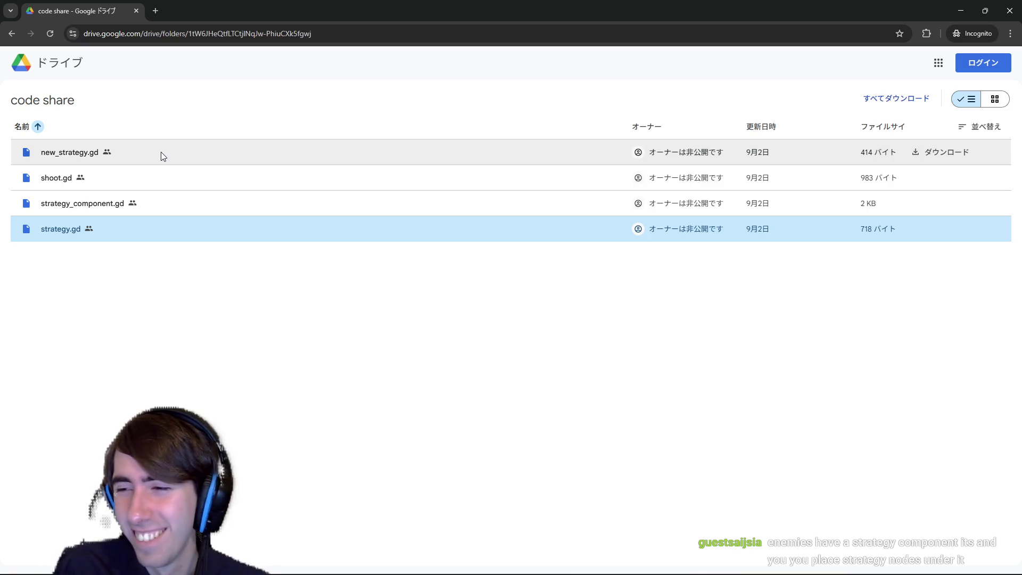
{"action": "mouse_move", "coordinate": [447, 4]}
{"action": "left_mouse_down"}
{"action": "mouse_move", "coordinate": [790, 269]}
{"action": "mouse_move", "coordinate": [1021, 373]}
{"action": "left_mouse_up"}
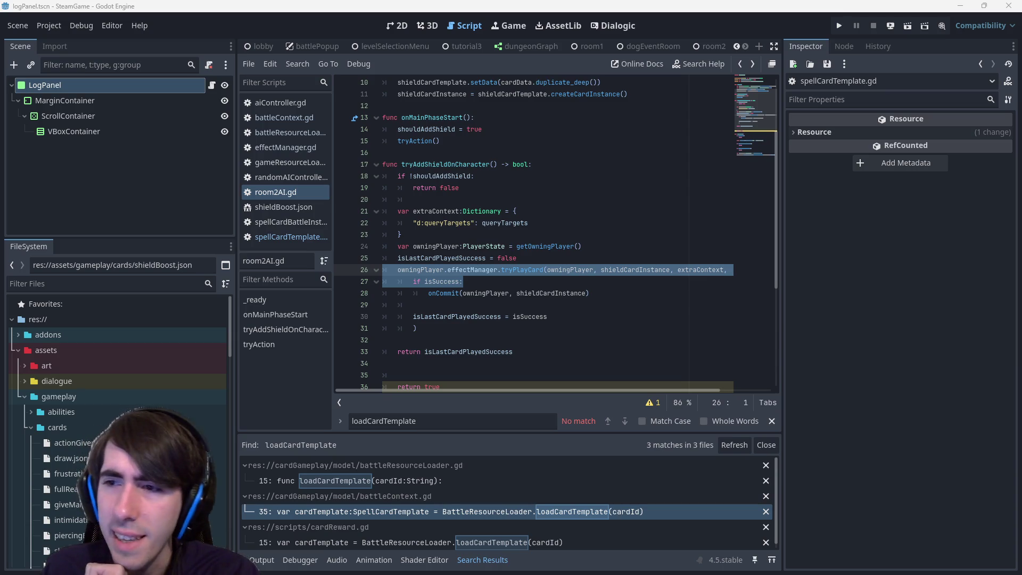
{"action": "key", "text": "alt+Tab"}
{"action": "left_click_drag", "start_coordinate": [535, 53], "coordinate": [510, 11]}
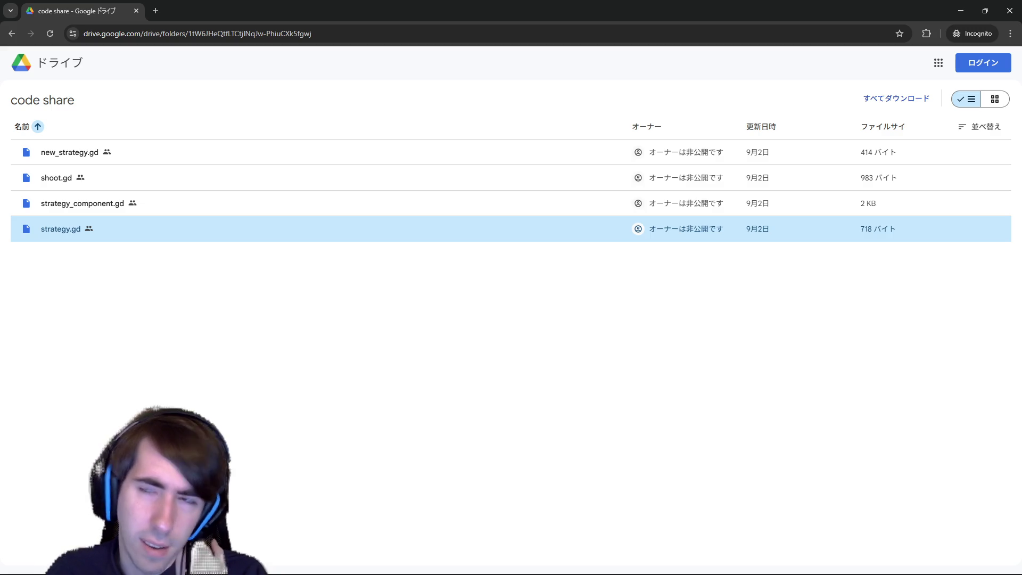
{"action": "left_click", "coordinate": [957, 9]}
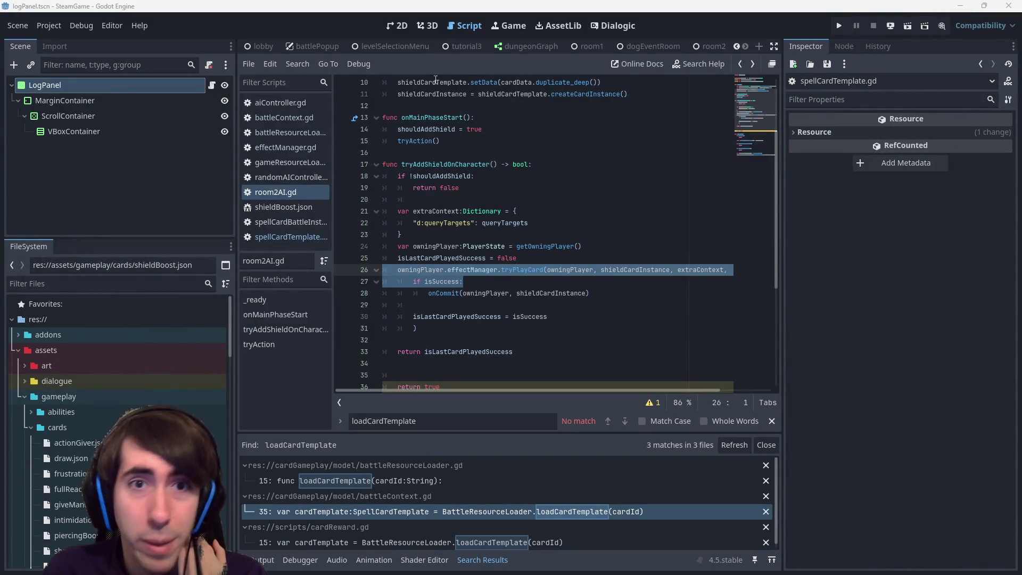
{"action": "left_click", "coordinate": [397, 24]}
{"action": "left_click", "coordinate": [447, 25]}
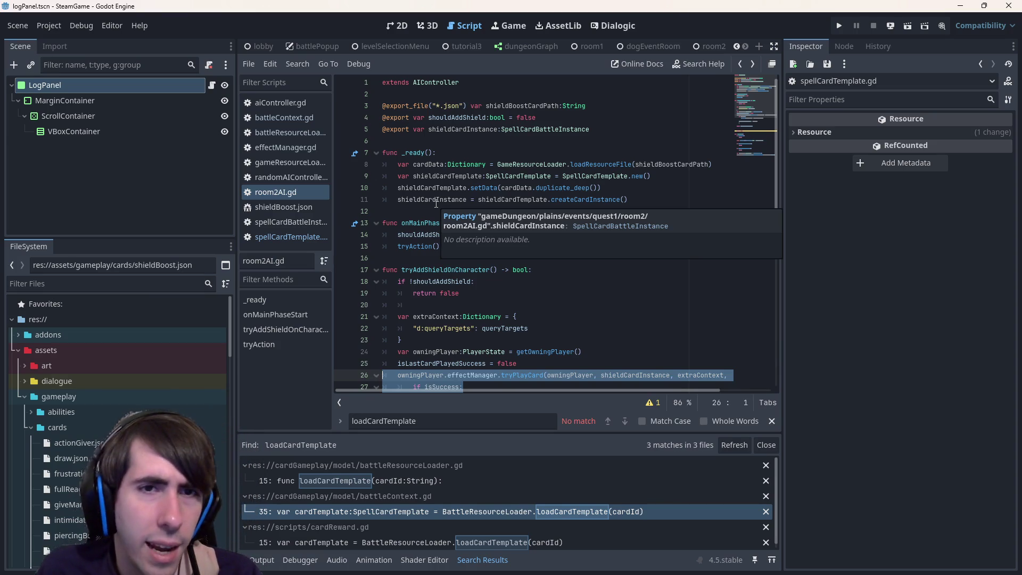
{"action": "scroll", "coordinate": [437, 203], "scroll_direction": "down", "scroll_amount": 8}
{"action": "mouse_move", "coordinate": [383, 200]}
{"action": "left_mouse_down"}
{"action": "mouse_move", "coordinate": [486, 258]}
{"action": "mouse_move", "coordinate": [643, 423]}
{"action": "left_mouse_up"}
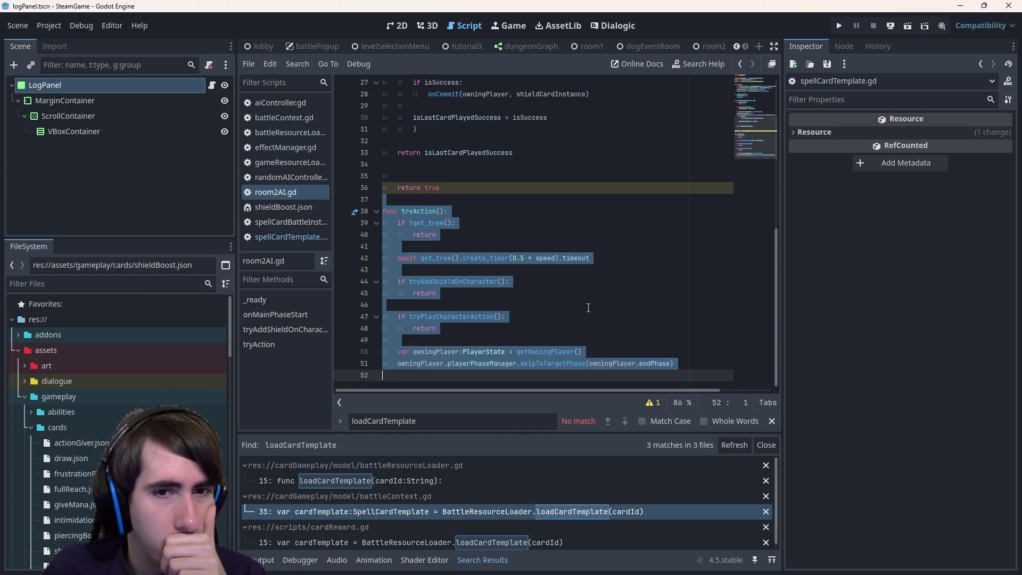
{"action": "left_click", "coordinate": [588, 181]}
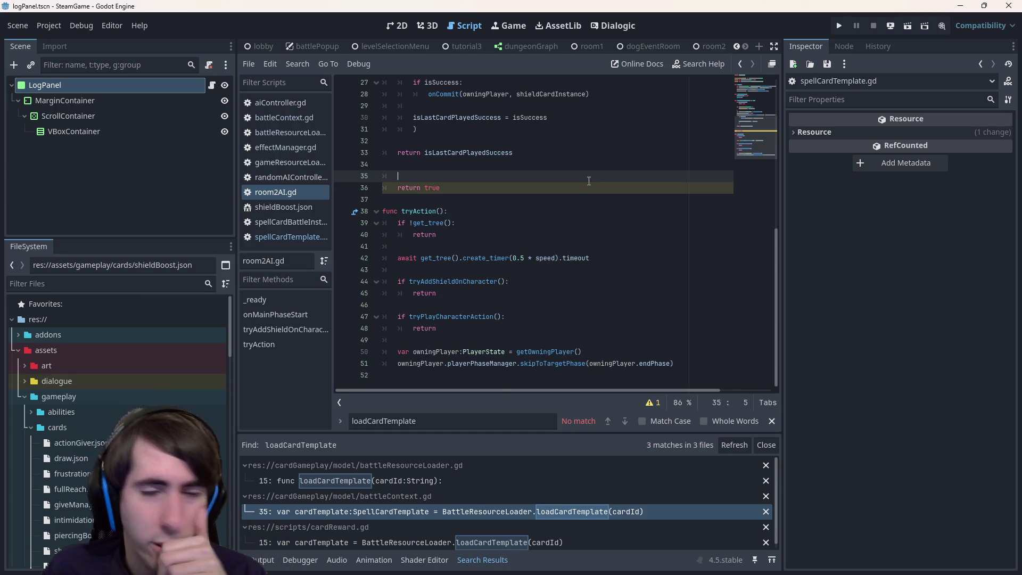
{"action": "left_click", "coordinate": [596, 210]}
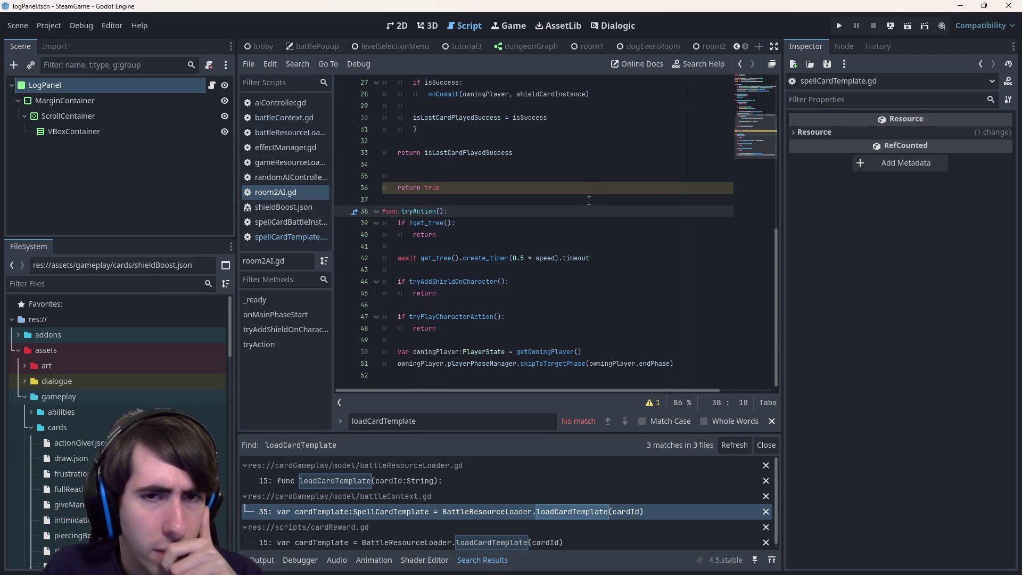
{"action": "left_click_drag", "start_coordinate": [459, 192], "coordinate": [584, 366]}
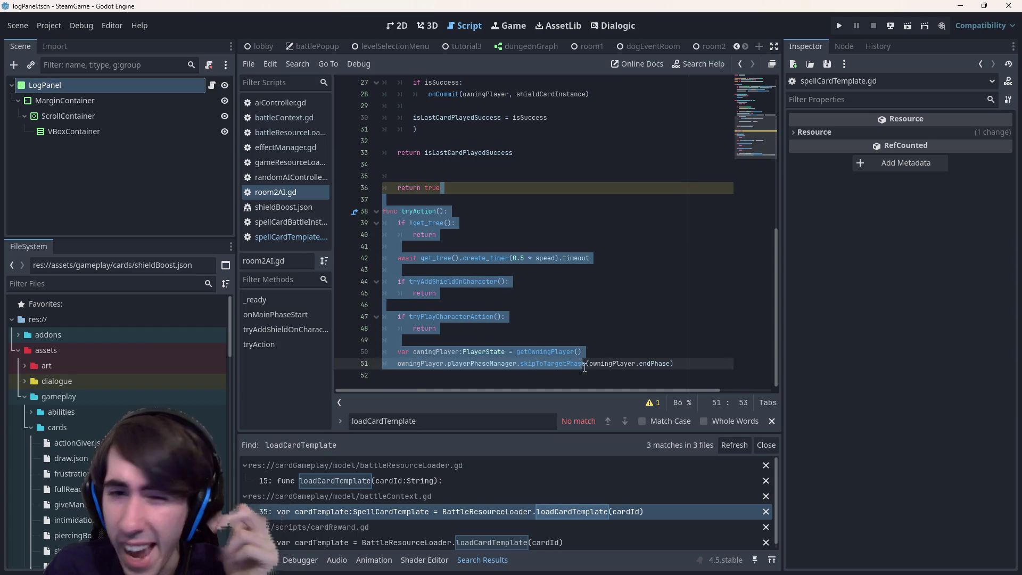
{"action": "mouse_move", "coordinate": [708, 361]}
{"action": "left_mouse_down"}
{"action": "mouse_move", "coordinate": [393, 229]}
{"action": "mouse_move", "coordinate": [367, 200]}
{"action": "left_mouse_up"}
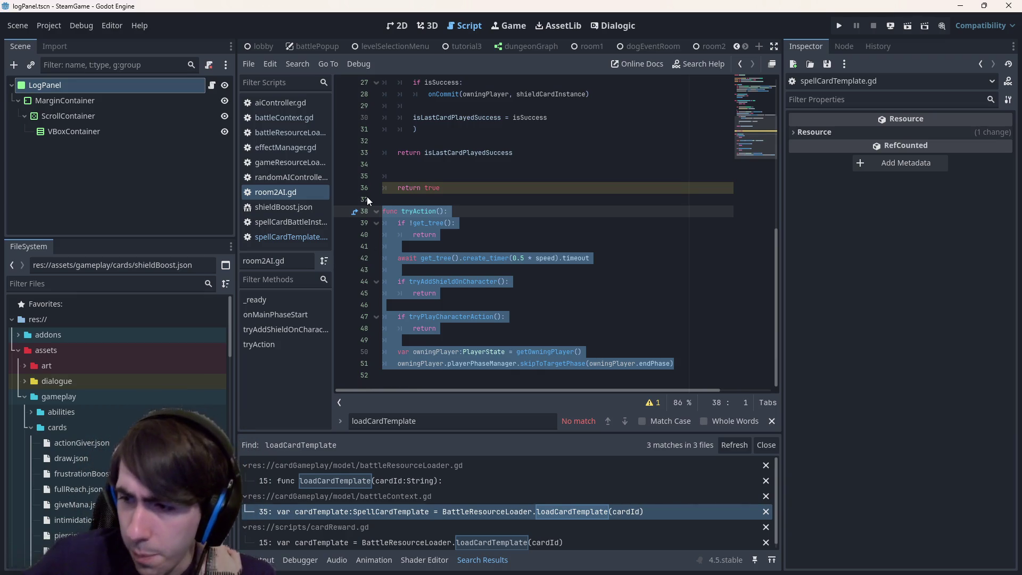
{"action": "left_click", "coordinate": [476, 340]}
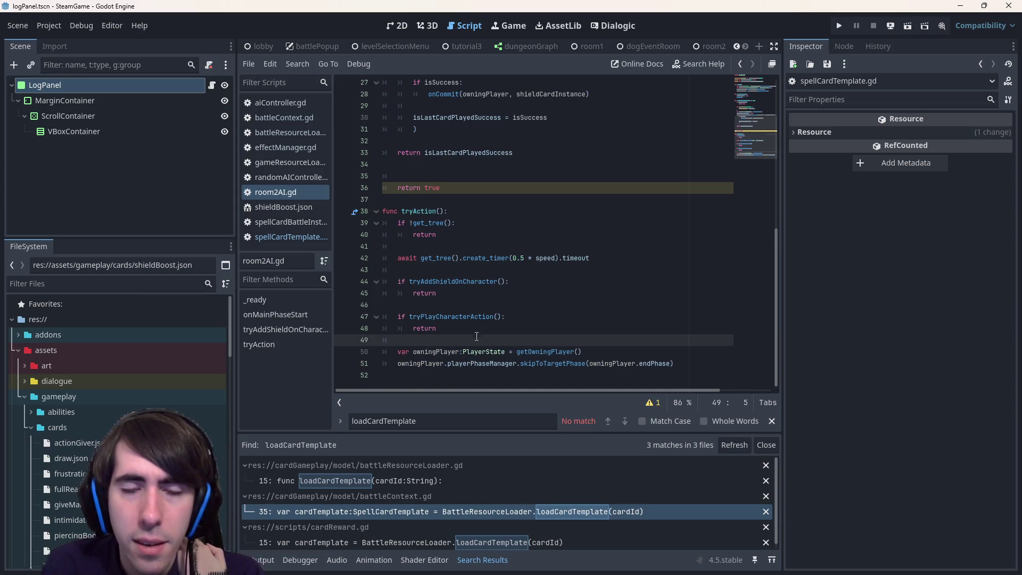
{"action": "left_click_drag", "start_coordinate": [514, 327], "coordinate": [405, 223]}
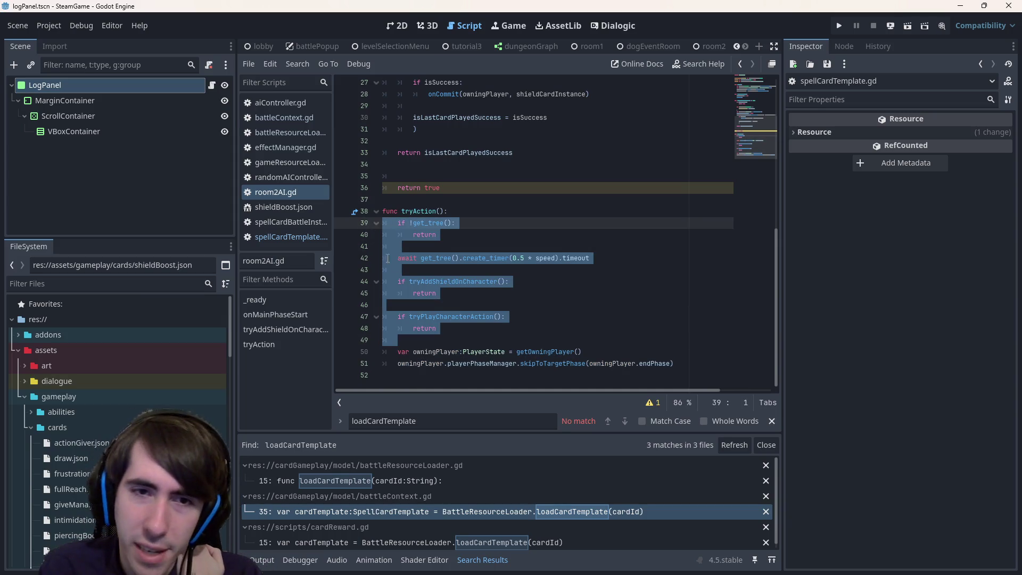
{"action": "left_click", "coordinate": [455, 316]}
{"action": "mouse_move", "coordinate": [469, 327]}
{"action": "left_mouse_down"}
{"action": "mouse_move", "coordinate": [351, 258]}
{"action": "mouse_move", "coordinate": [336, 272]}
{"action": "left_mouse_up"}
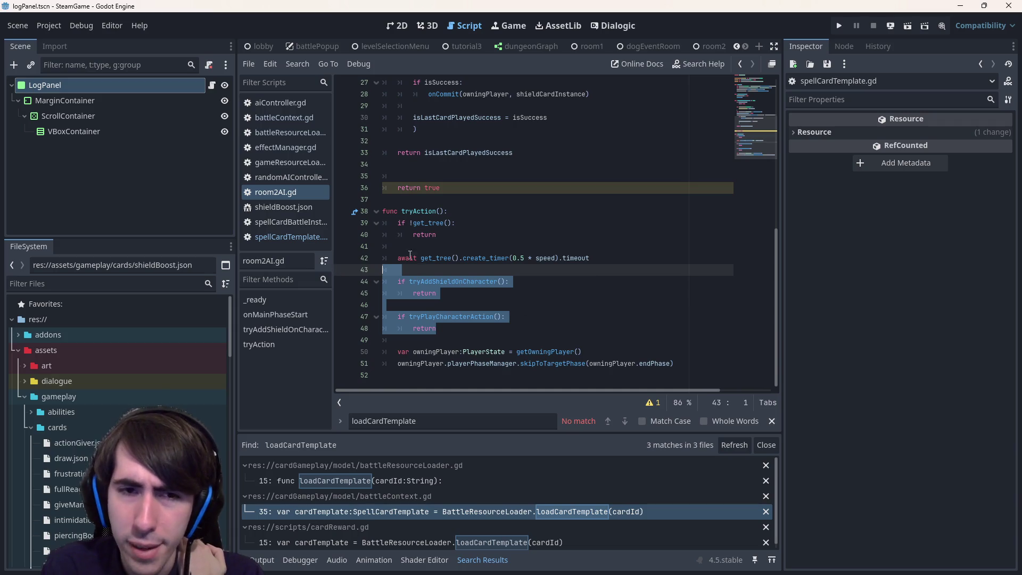
{"action": "left_click", "coordinate": [515, 320]}
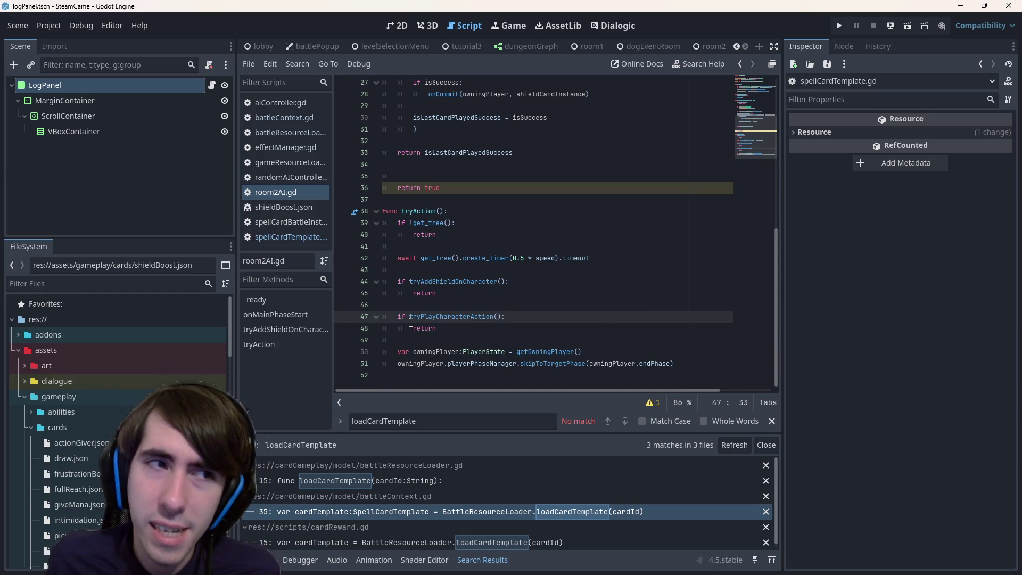
- Dismiss the tryPlayCharacterAction documentation popup and scroll up through room2AI.gd
{"action": "mouse_move", "coordinate": [458, 316]}
{"action": "left_click", "coordinate": [578, 378]}
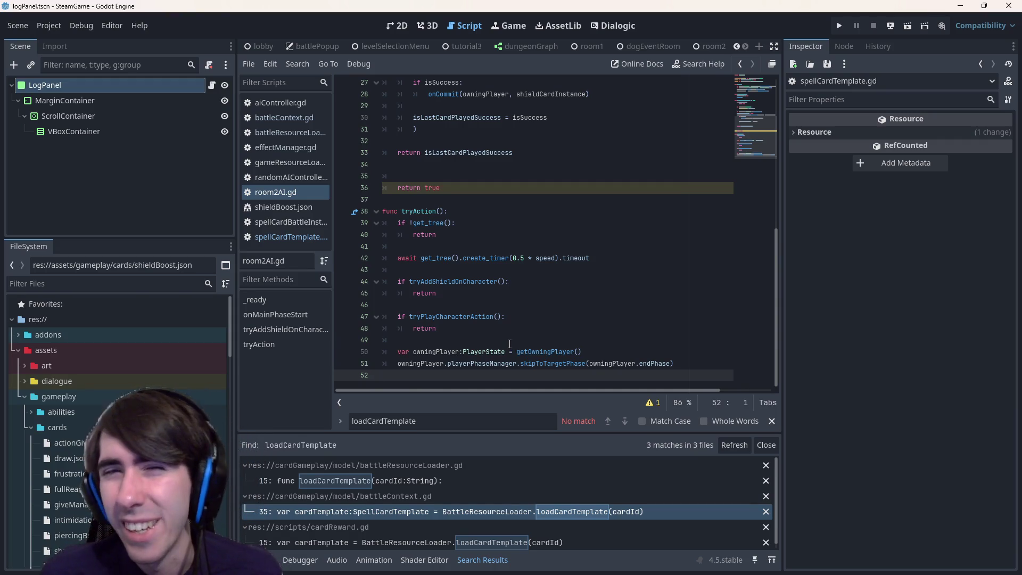
{"action": "scroll", "coordinate": [494, 192], "scroll_direction": "up", "scroll_amount": 2}
- Delete the leftover 'return true' and its blank lines 34–36 in tryAddShieldOnCharacter
{"action": "left_click", "coordinate": [466, 258]}
{"action": "scroll", "coordinate": [466, 259], "scroll_direction": "up", "scroll_amount": 1}
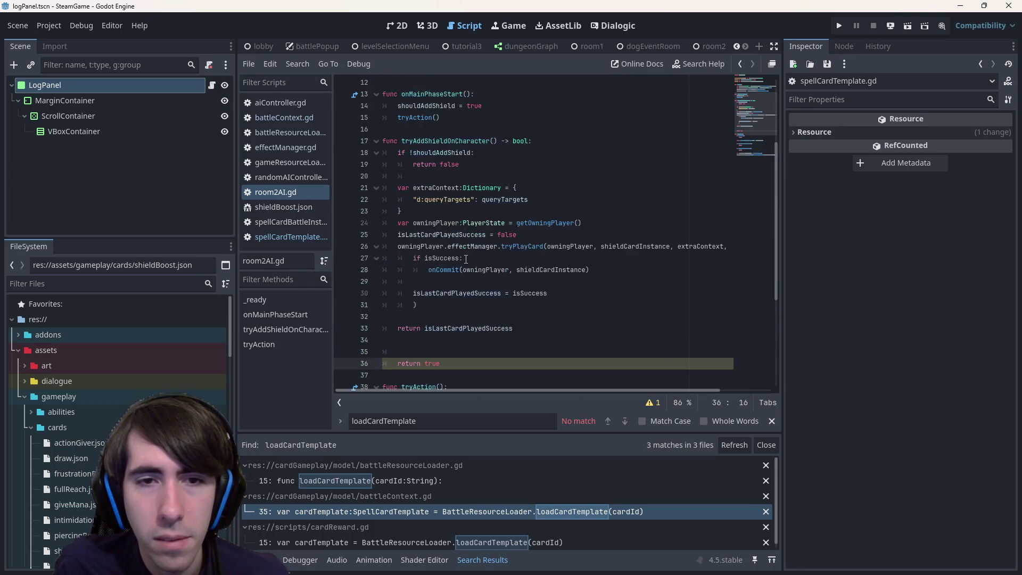
{"action": "key", "text": "shift+Up"}
{"action": "key", "text": "shift+Up"}
{"action": "key", "text": "shift+Up"}
{"action": "left_click", "coordinate": [503, 268]}
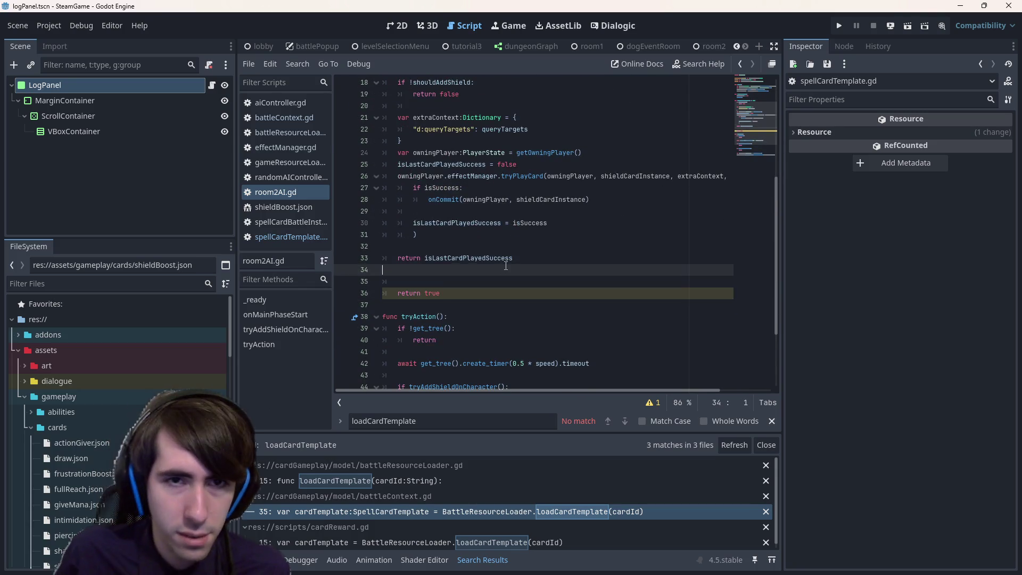
{"action": "left_click_drag", "start_coordinate": [512, 259], "coordinate": [371, 256]}
{"action": "left_click", "coordinate": [462, 293]}
{"action": "key", "text": "shift+Up"}
{"action": "key", "text": "shift+Up"}
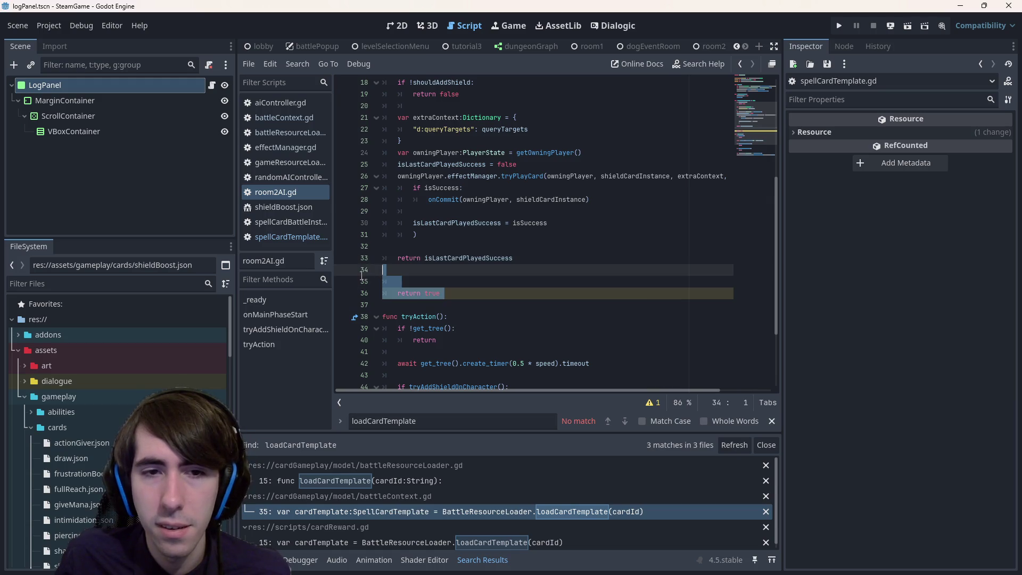
{"action": "scroll", "coordinate": [489, 287], "scroll_direction": "up", "scroll_amount": 2}
{"action": "double_click", "coordinate": [468, 329]}
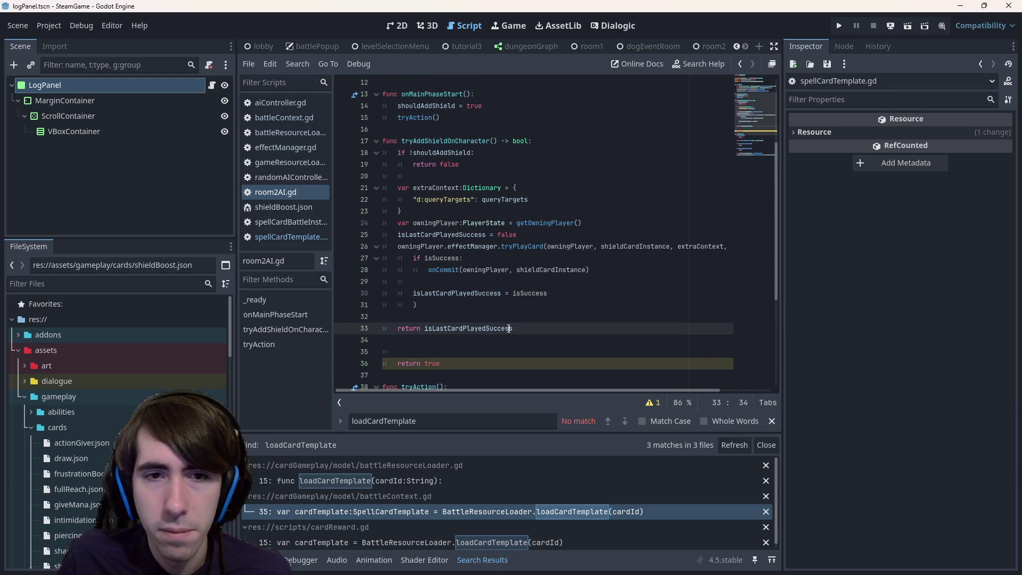
{"action": "left_click_drag", "start_coordinate": [441, 363], "coordinate": [359, 340]}
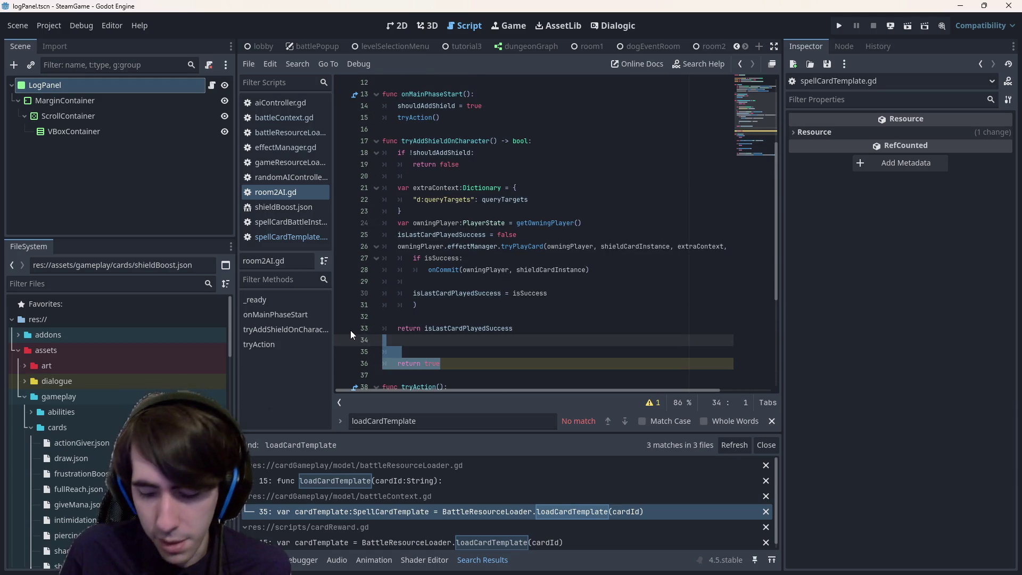
{"action": "key", "text": "BackSpace"}
- Remove the empty line after the onCommit call inside the success check
{"action": "key", "text": "ctrl+a"}
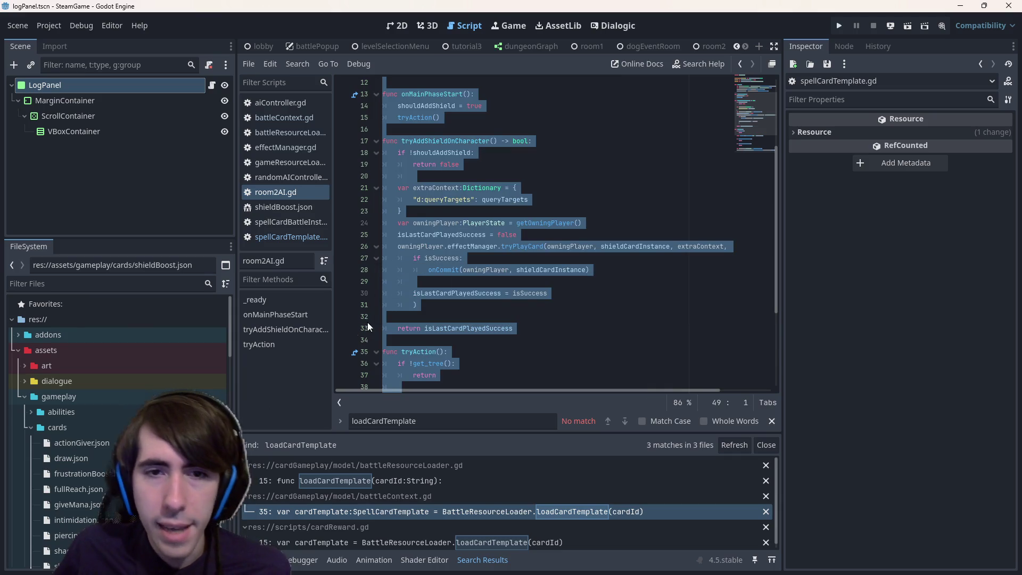
{"action": "left_click", "coordinate": [513, 258]}
{"action": "double_click", "coordinate": [518, 246]}
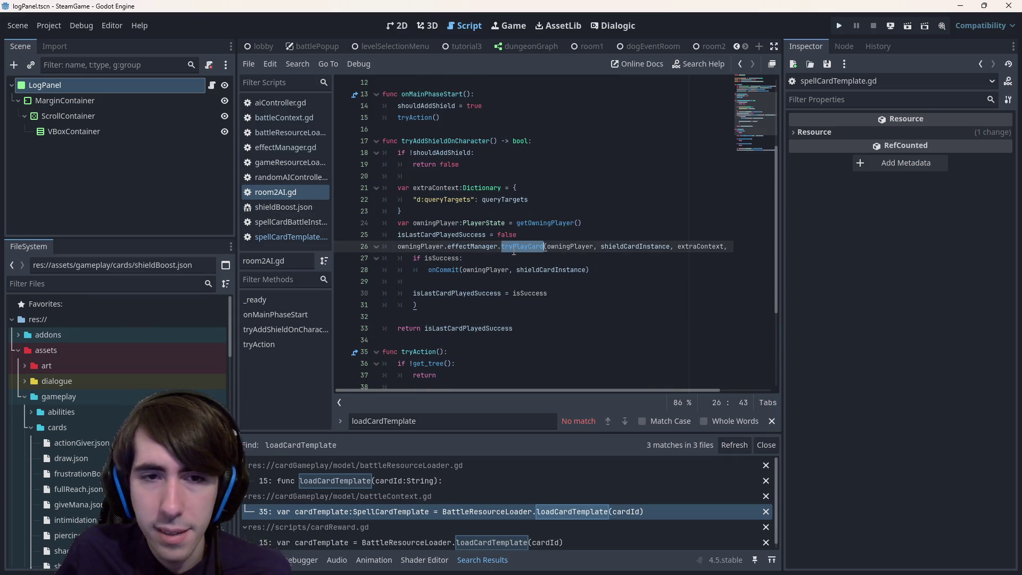
{"action": "left_click", "coordinate": [488, 281]}
{"action": "key", "text": "BackSpace"}
{"action": "key", "text": "BackSpace"}
{"action": "key", "text": "BackSpace"}
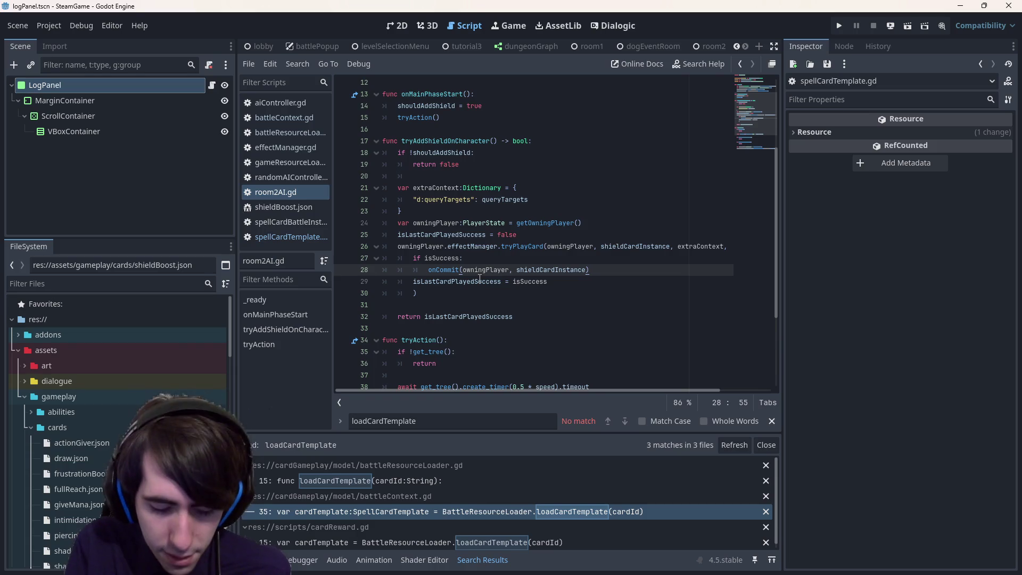
{"action": "double_click", "coordinate": [522, 246]}
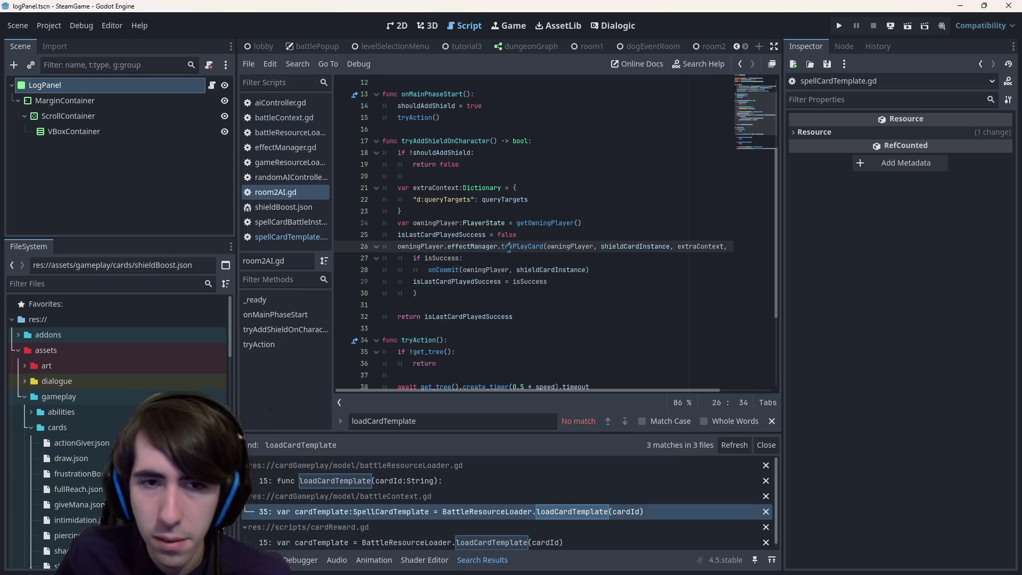
{"action": "double_click", "coordinate": [442, 270]}
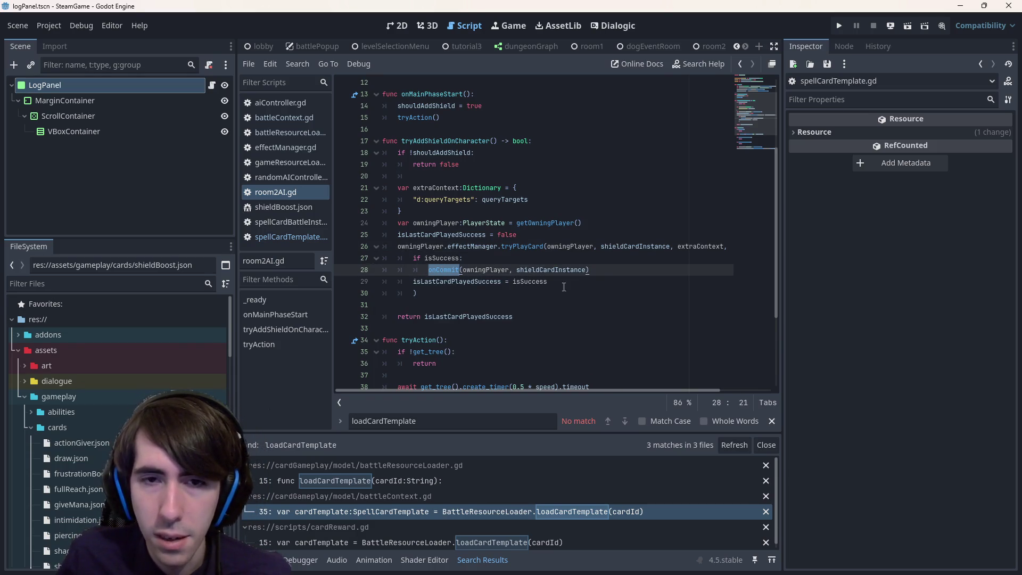
{"action": "scroll", "coordinate": [500, 243], "scroll_direction": "up", "scroll_amount": 2}
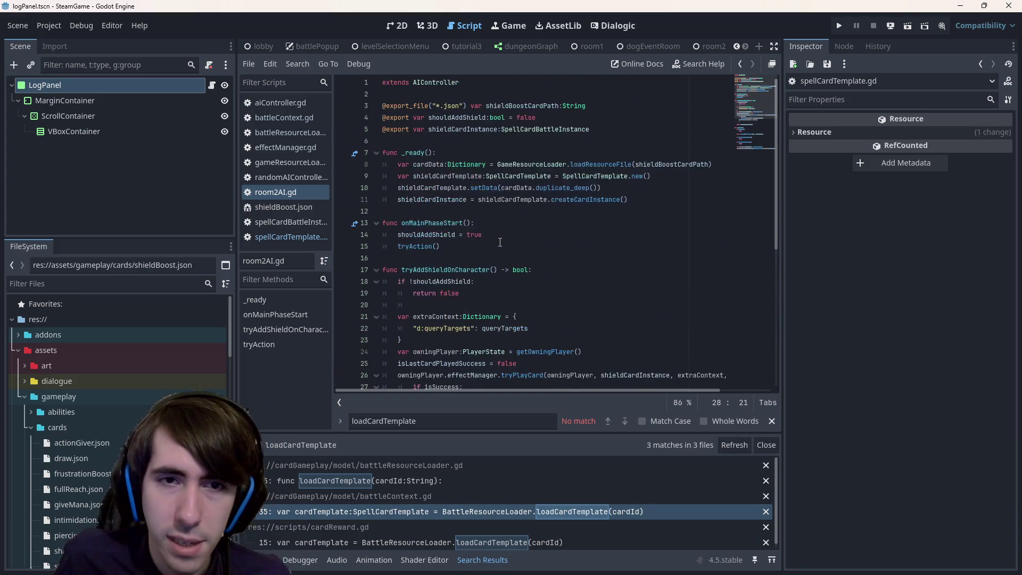
- Highlight the uses of shouldAddShield and collapse the gameplay assets folder in FileSystem
{"action": "scroll", "coordinate": [465, 293], "scroll_direction": "down", "scroll_amount": 1}
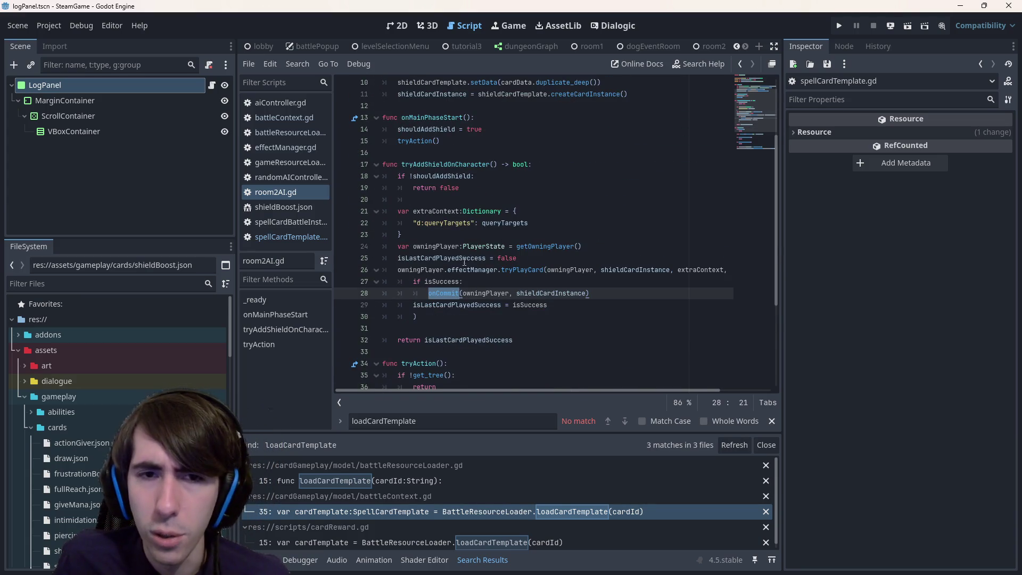
{"action": "double_click", "coordinate": [435, 176]}
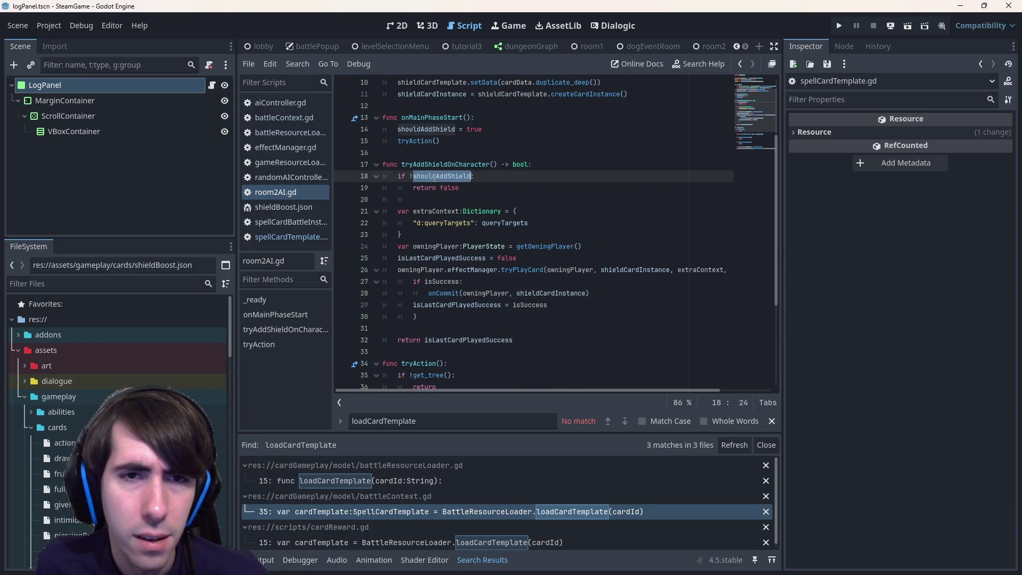
{"action": "left_click", "coordinate": [28, 398]}
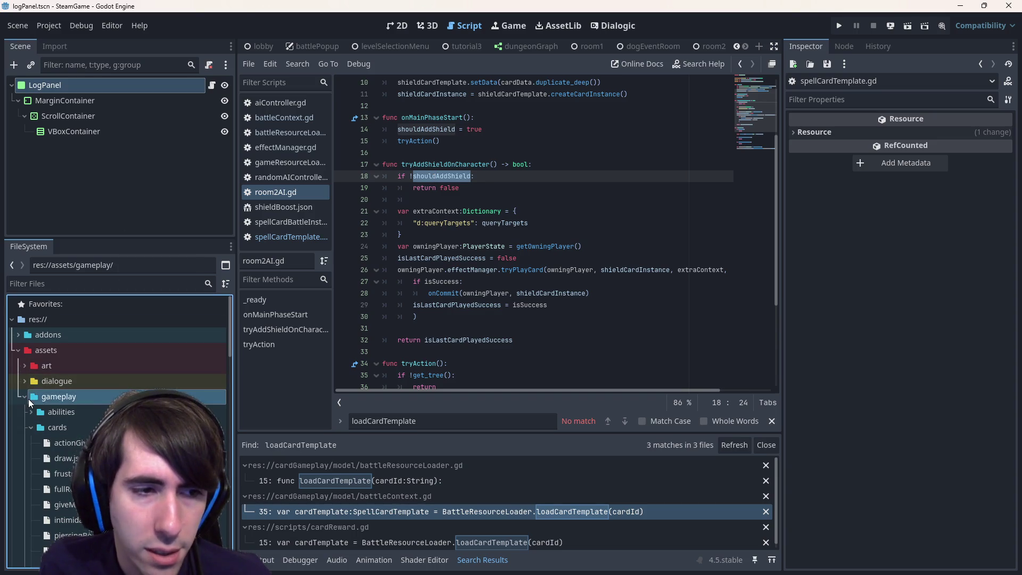
{"action": "left_click", "coordinate": [24, 397]}
{"action": "scroll", "coordinate": [514, 266], "scroll_direction": "up", "scroll_amount": 2}
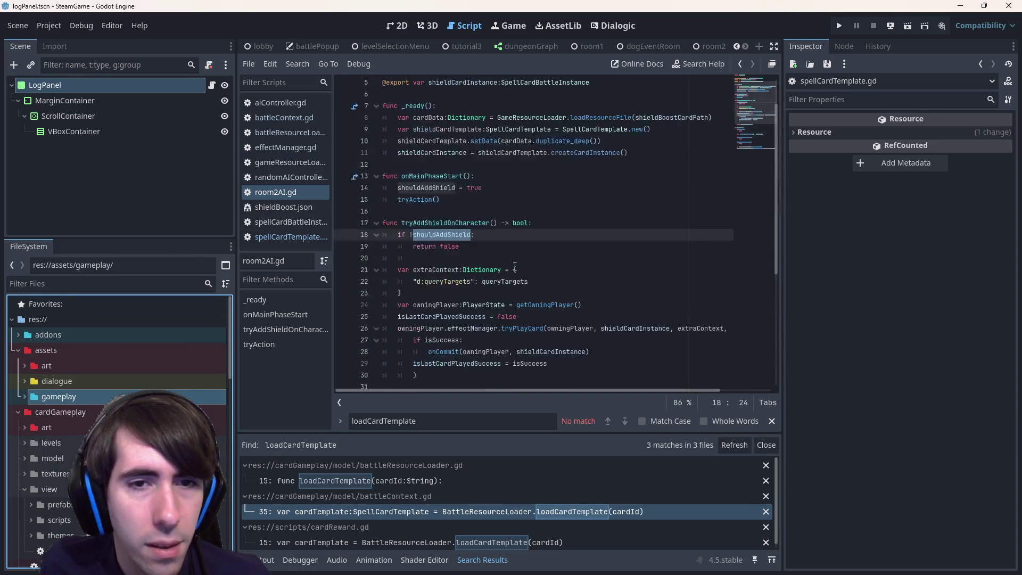
{"action": "scroll", "coordinate": [515, 266], "scroll_direction": "up", "scroll_amount": 2}
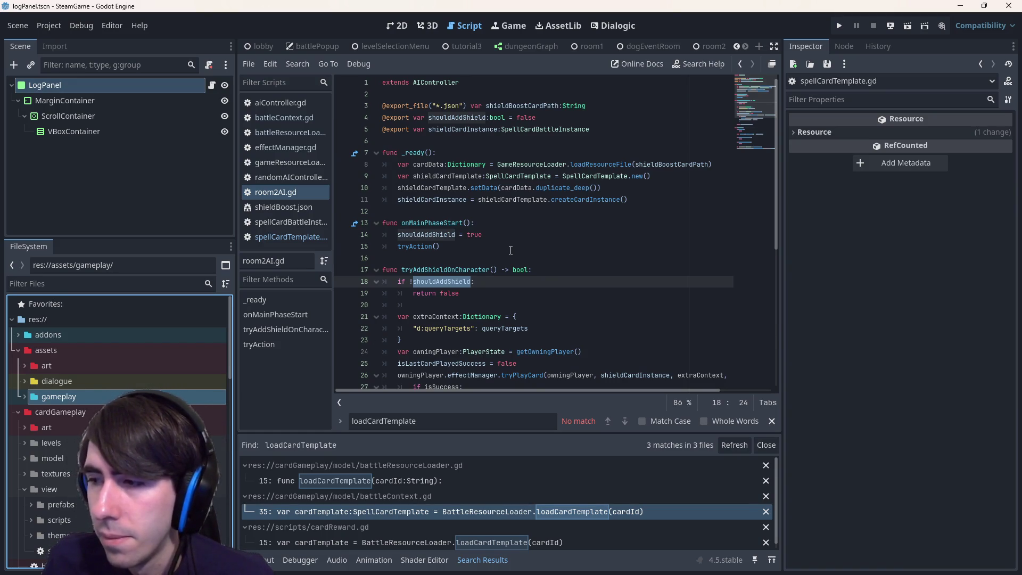
- Switch the editor to the room2 scene
{"action": "left_click", "coordinate": [387, 31]}
{"action": "left_click", "coordinate": [464, 25]}
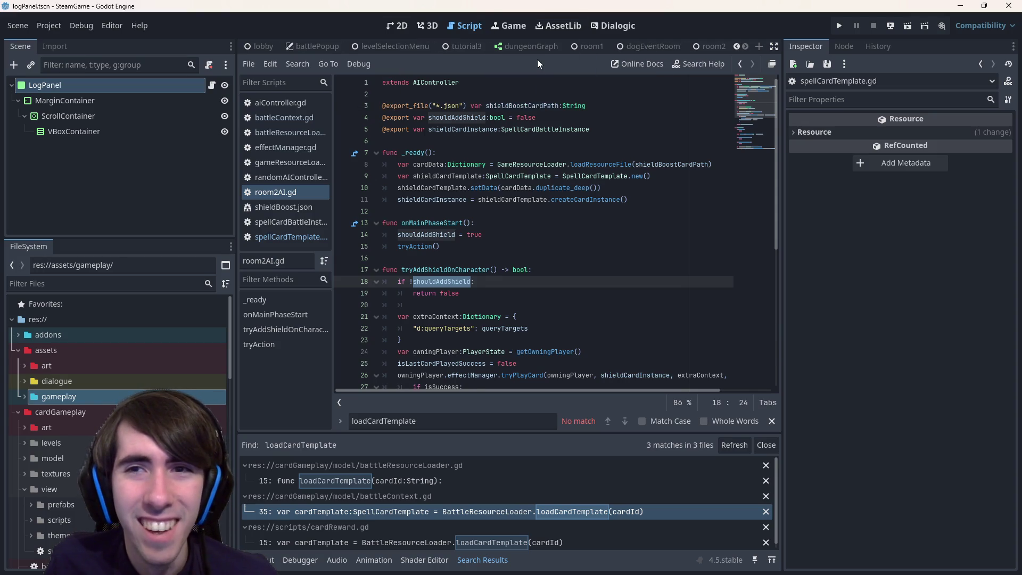
{"action": "left_click", "coordinate": [711, 46]}
- Select the AIController node and change shouldAddShield's default from false to true
{"action": "left_click", "coordinate": [65, 193]}
{"action": "left_click", "coordinate": [58, 177]}
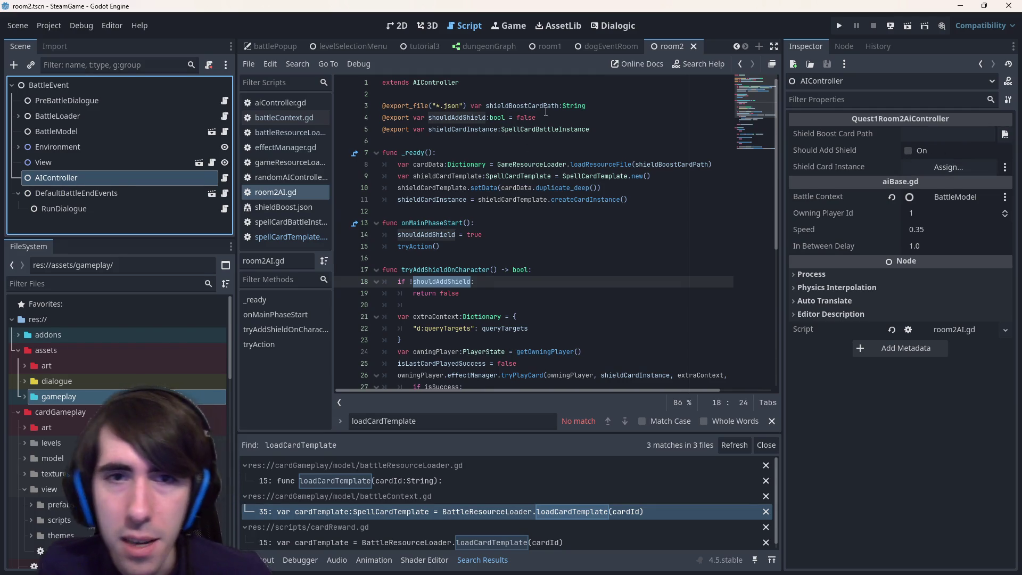
{"action": "double_click", "coordinate": [526, 118]}
{"action": "type", "text": "true"}
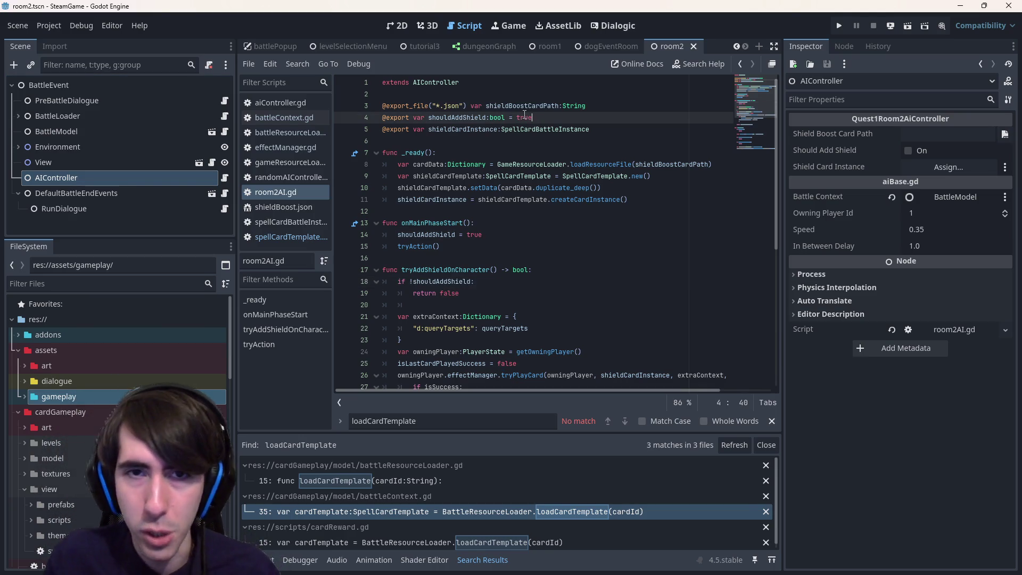
- Add new blank lines after the success check in onMainPhaseStart
{"action": "double_click", "coordinate": [484, 118]}
{"action": "scroll", "coordinate": [458, 255], "scroll_direction": "down", "scroll_amount": 3}
{"action": "left_click_drag", "start_coordinate": [441, 141], "coordinate": [342, 121]}
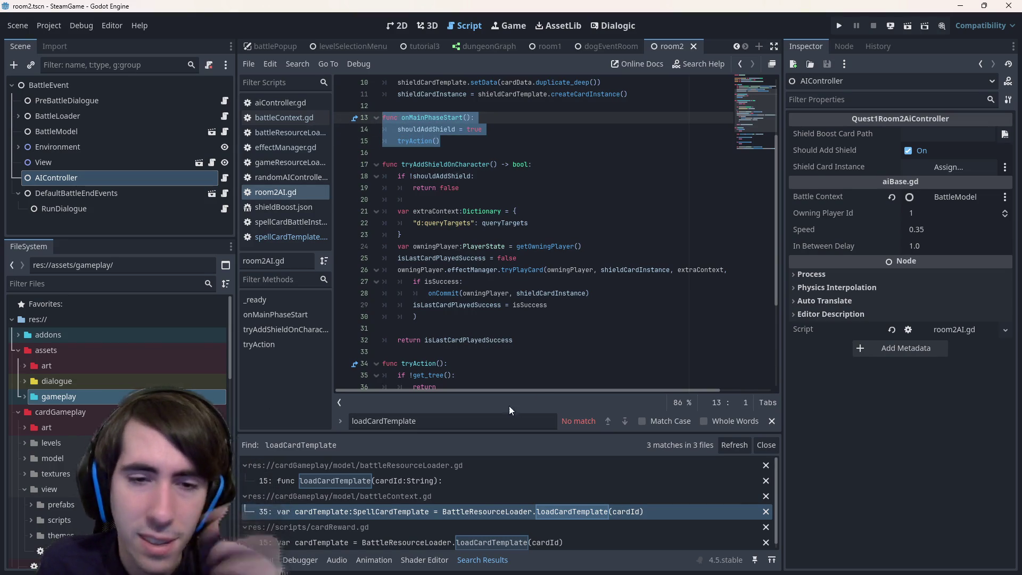
{"action": "left_click", "coordinate": [501, 319]}
{"action": "key", "text": "Return"}
{"action": "key", "text": "Return"}
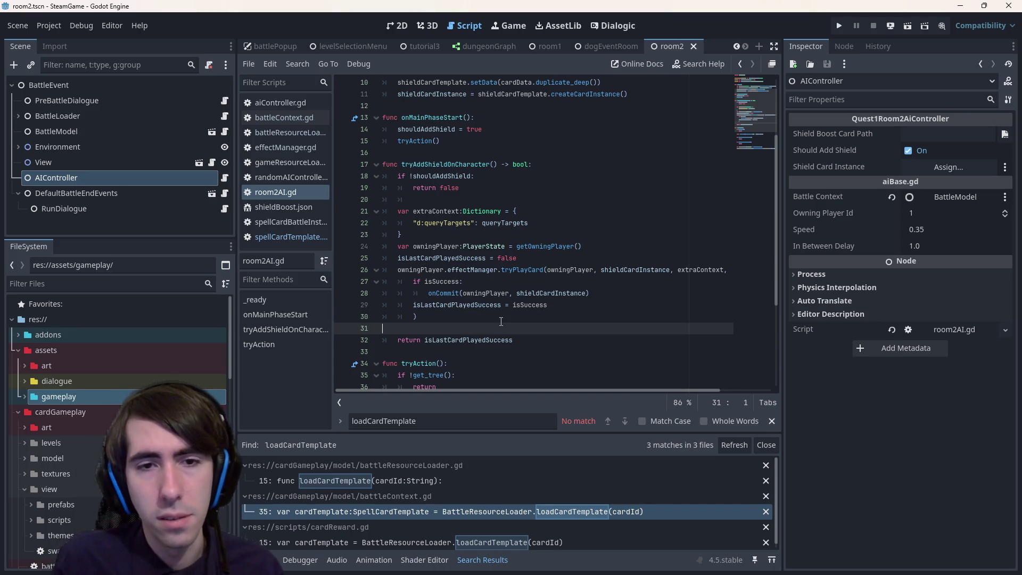
- Add 'if isLastCardPlayedSuccess:' with 'shouldAddShield = true' beneath it, then save the script
{"action": "type", "text": "if isLastCardPlayedSuccess"}
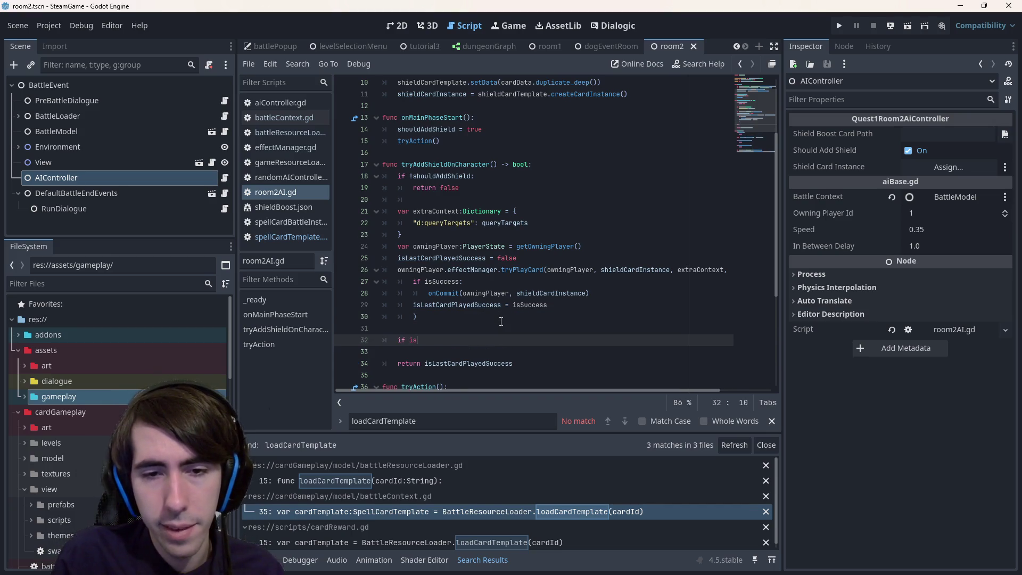
{"action": "type", "text": ":"}
{"action": "key", "text": "Return"}
{"action": "type", "text": "shouldAddShield = true"}
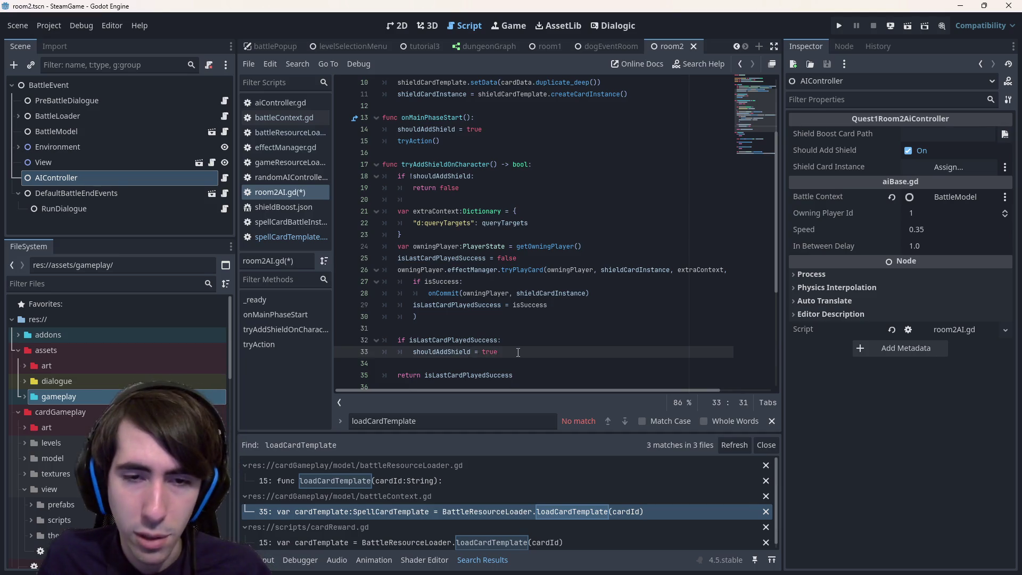
{"action": "left_click_drag", "start_coordinate": [498, 351], "coordinate": [314, 337]}
{"action": "type", "text": "shouldAddShield = true"}
{"action": "key", "text": "Home"}
{"action": "key", "text": "BackSpace"}
{"action": "key", "text": "ctrl+z"}
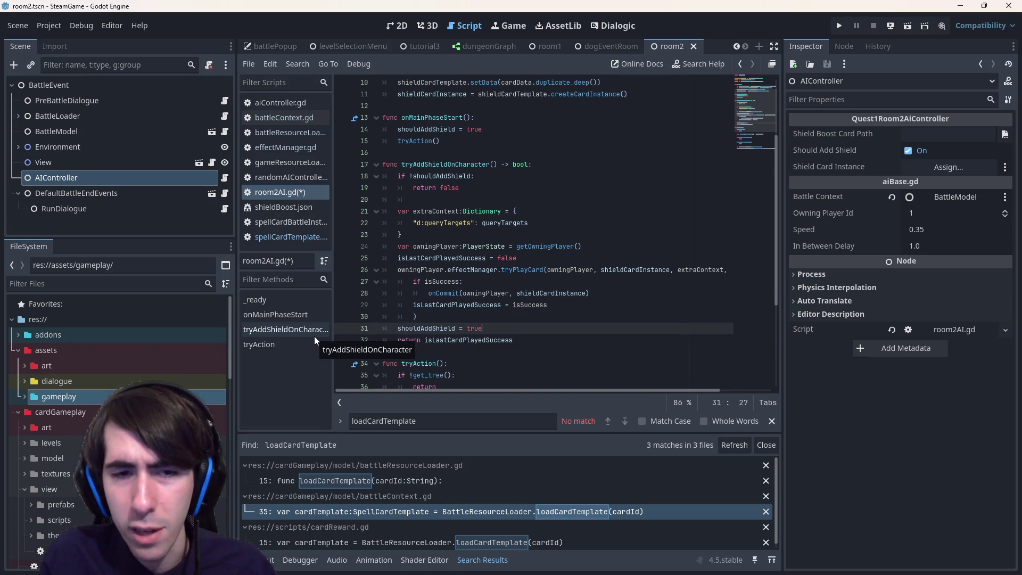
{"action": "key", "text": "ctrl+s"}
{"action": "key", "text": "BackSpace"}
{"action": "key", "text": "ctrl+s"}
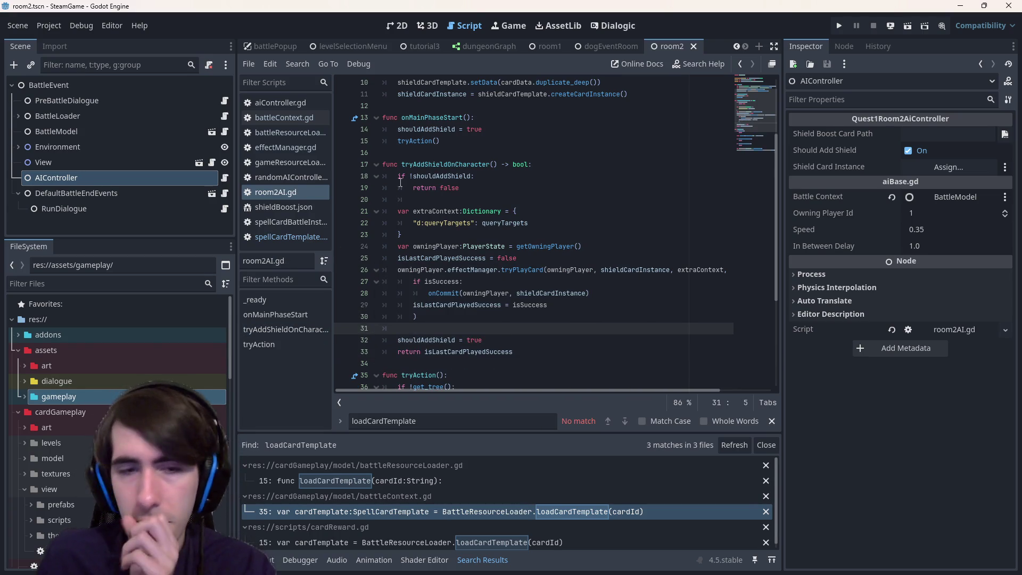
- Review the uses of shouldAddShield and extraContext, then go to tryAddShieldOnCharacter
{"action": "double_click", "coordinate": [452, 340]}
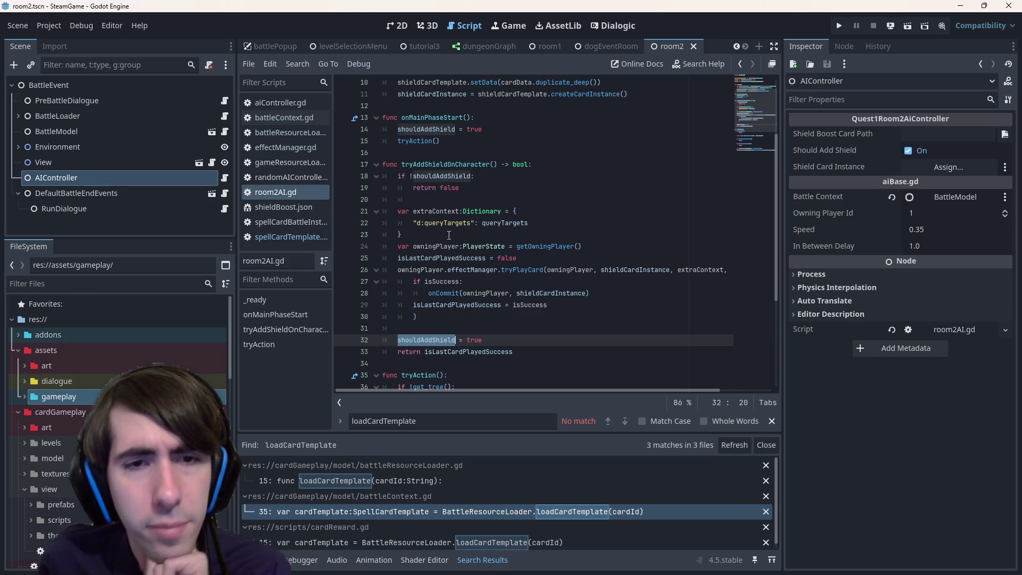
{"action": "double_click", "coordinate": [435, 212]}
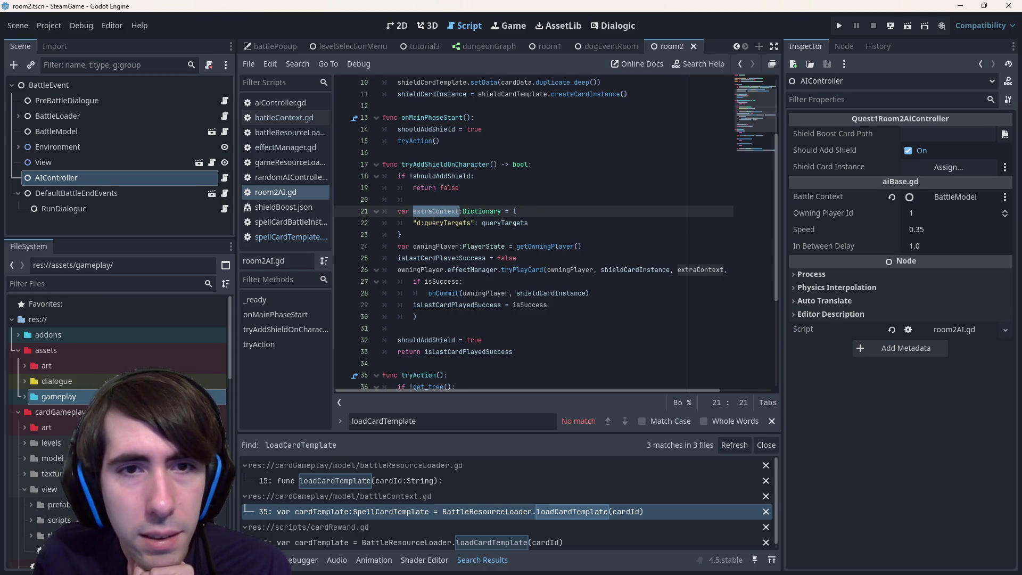
{"action": "scroll", "coordinate": [433, 221], "scroll_direction": "up", "scroll_amount": 3}
{"action": "scroll", "coordinate": [433, 221], "scroll_direction": "down", "scroll_amount": 1}
{"action": "left_click", "coordinate": [286, 329]}
- Collapse the view and cardGameplay folders and expand the gameplay assets folder
{"action": "scroll", "coordinate": [97, 409], "scroll_direction": "down", "scroll_amount": 4}
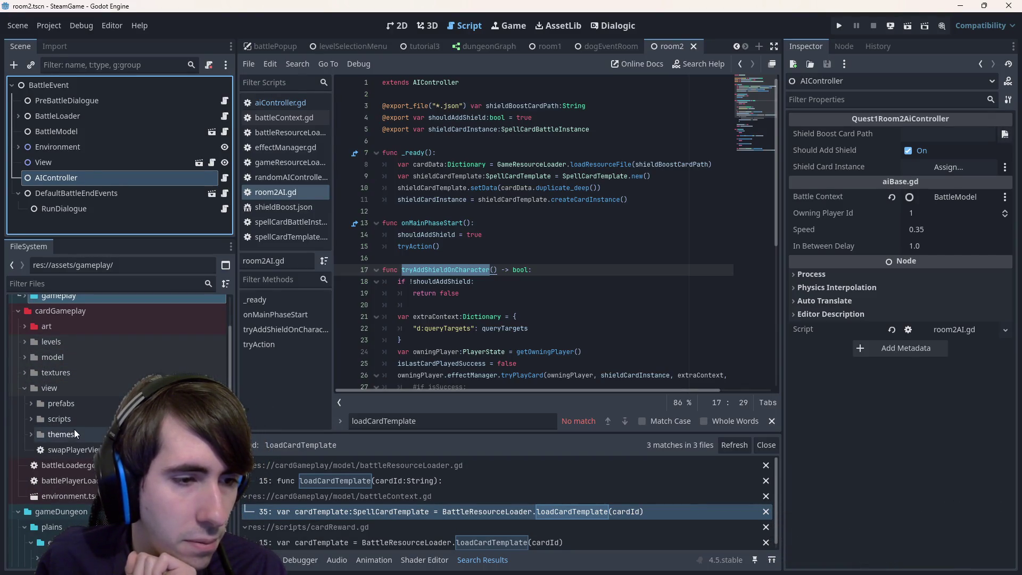
{"action": "double_click", "coordinate": [64, 391]}
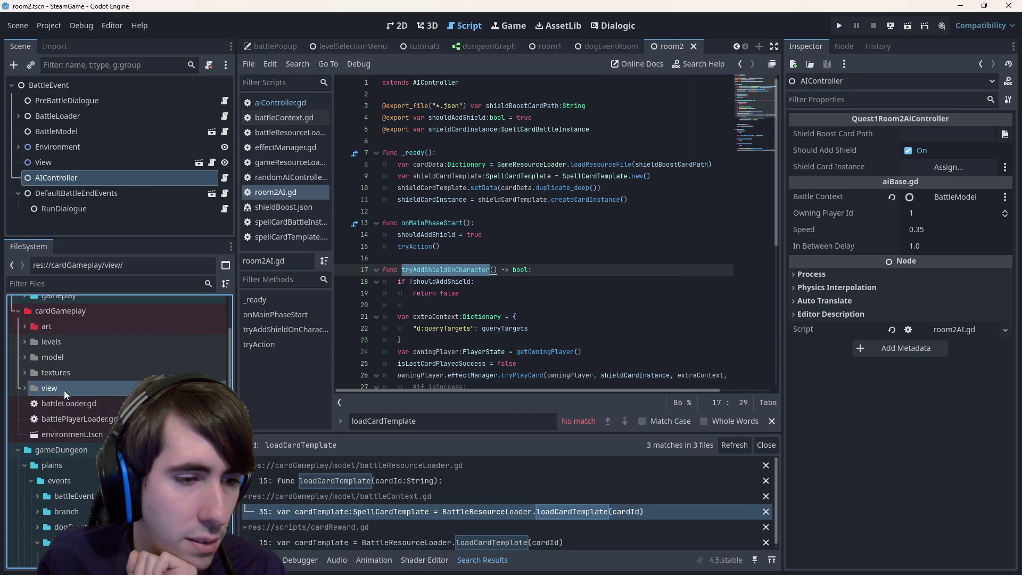
{"action": "double_click", "coordinate": [63, 311]}
{"action": "scroll", "coordinate": [72, 390], "scroll_direction": "up", "scroll_amount": 3}
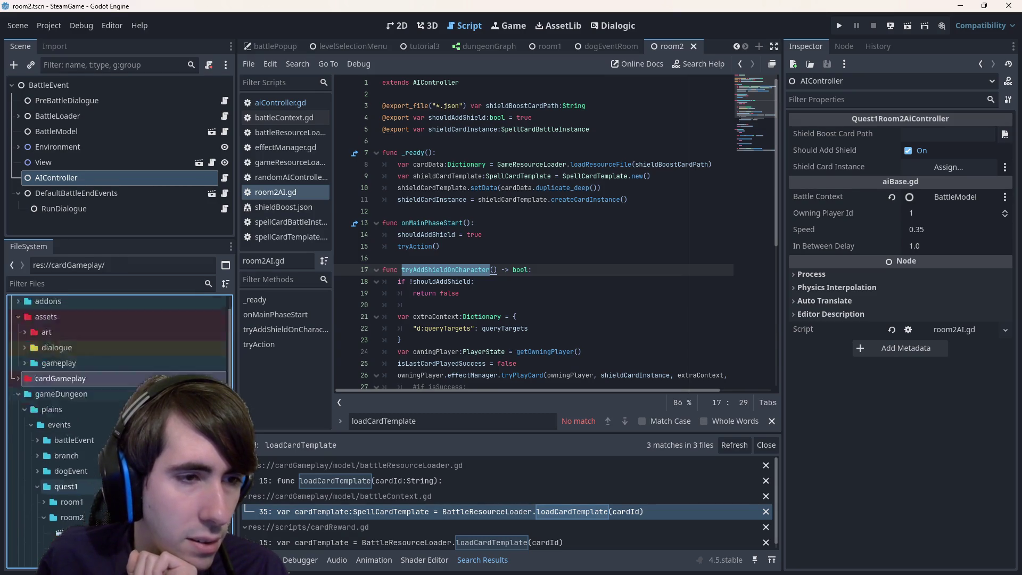
{"action": "double_click", "coordinate": [79, 395]}
{"action": "scroll", "coordinate": [91, 432], "scroll_direction": "down", "scroll_amount": 3}
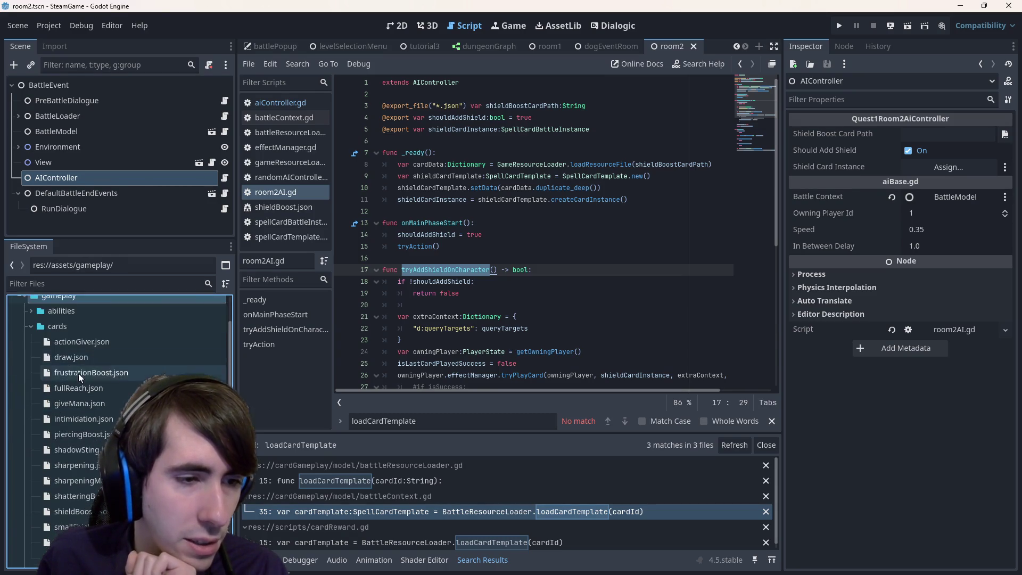
{"action": "scroll", "coordinate": [82, 436], "scroll_direction": "down", "scroll_amount": 3}
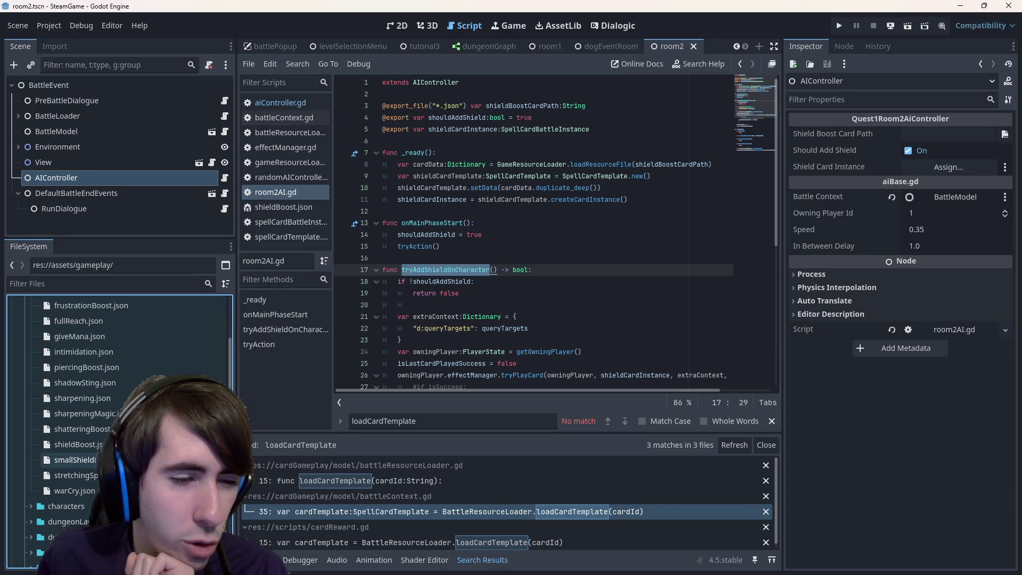
- Duplicate shieldBoost.json as giantShieldBoost.json and move it into the quest1/room2 folder
{"action": "left_click", "coordinate": [75, 444]}
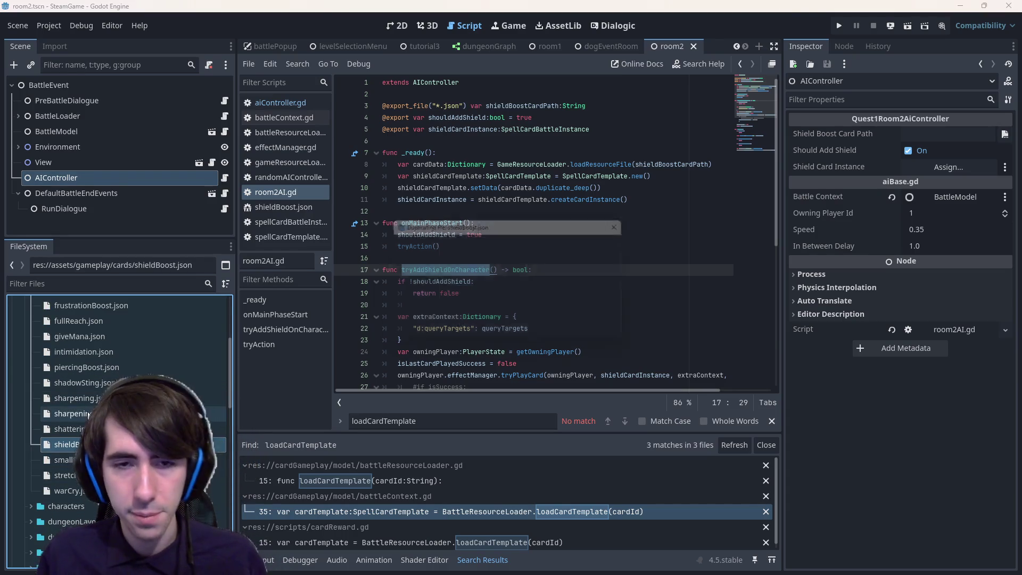
{"action": "key", "text": "ctrl+d"}
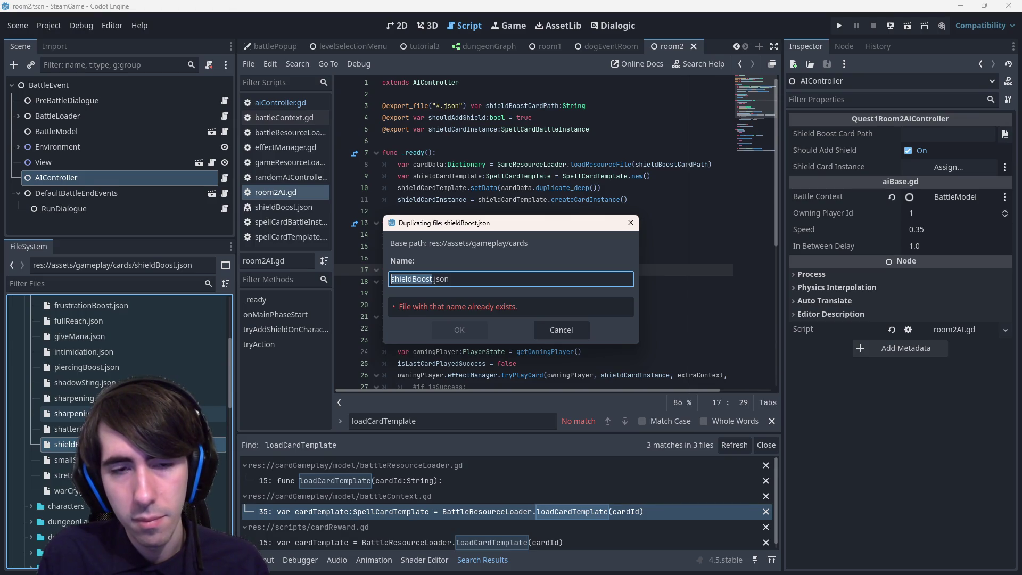
{"action": "type", "text": "giantShie"}
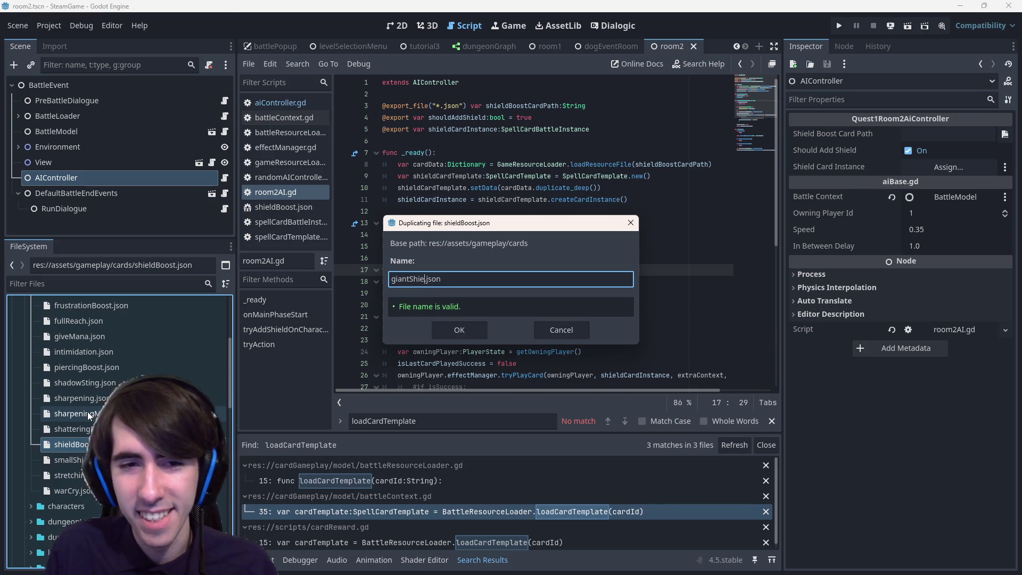
{"action": "type", "text": "ldBoost"}
{"action": "key", "text": "Return"}
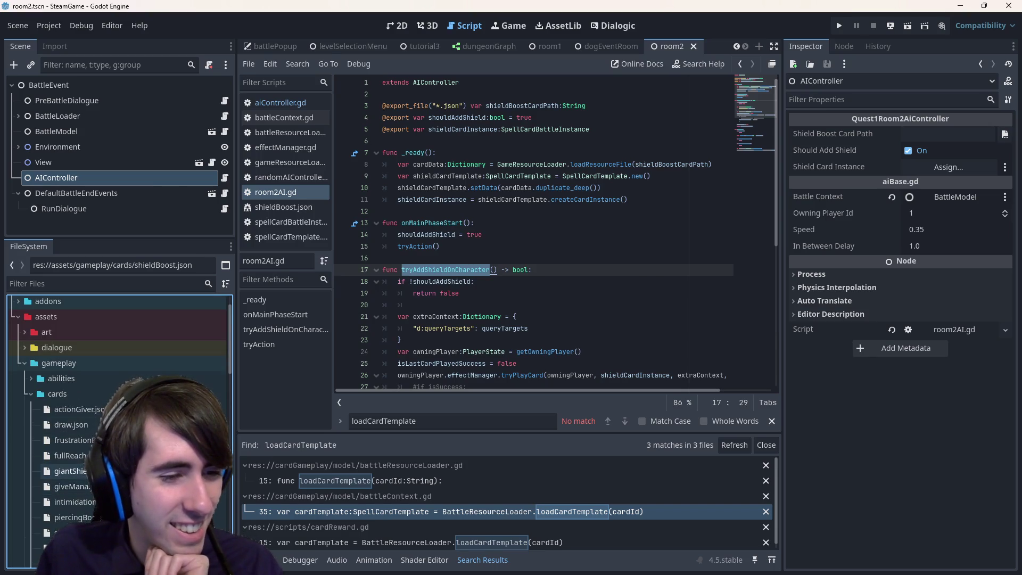
{"action": "mouse_move", "coordinate": [69, 470]}
{"action": "left_mouse_down"}
{"action": "mouse_move", "coordinate": [80, 309]}
{"action": "mouse_move", "coordinate": [100, 347]}
{"action": "left_mouse_up"}
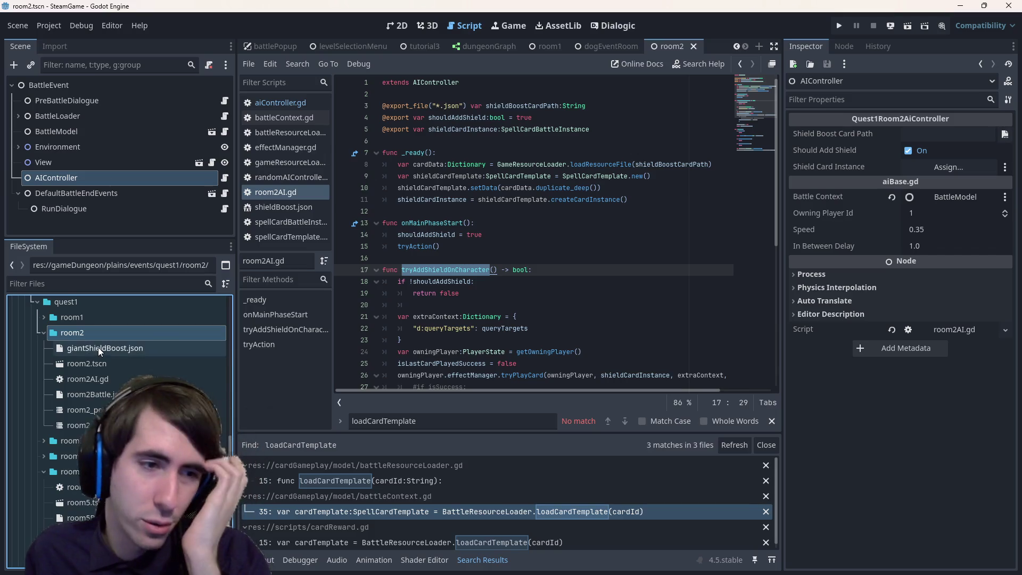
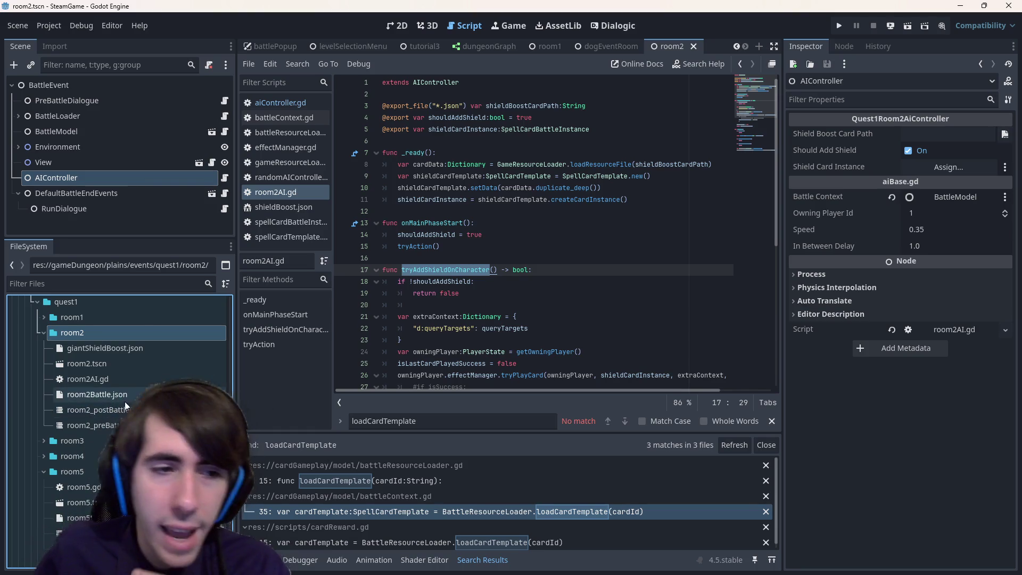
- Browse the assets folder in the FileSystem dock and locate giantShieldBoost.json
{"action": "scroll", "coordinate": [117, 405], "scroll_direction": "up", "scroll_amount": 10}
{"action": "scroll", "coordinate": [117, 405], "scroll_direction": "up", "scroll_amount": 4}
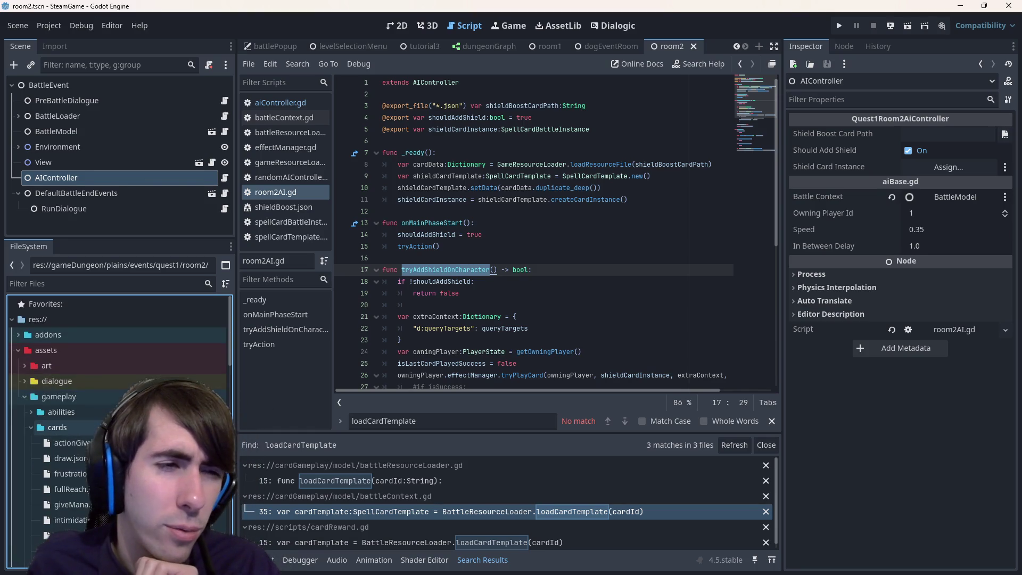
{"action": "left_click", "coordinate": [81, 351]}
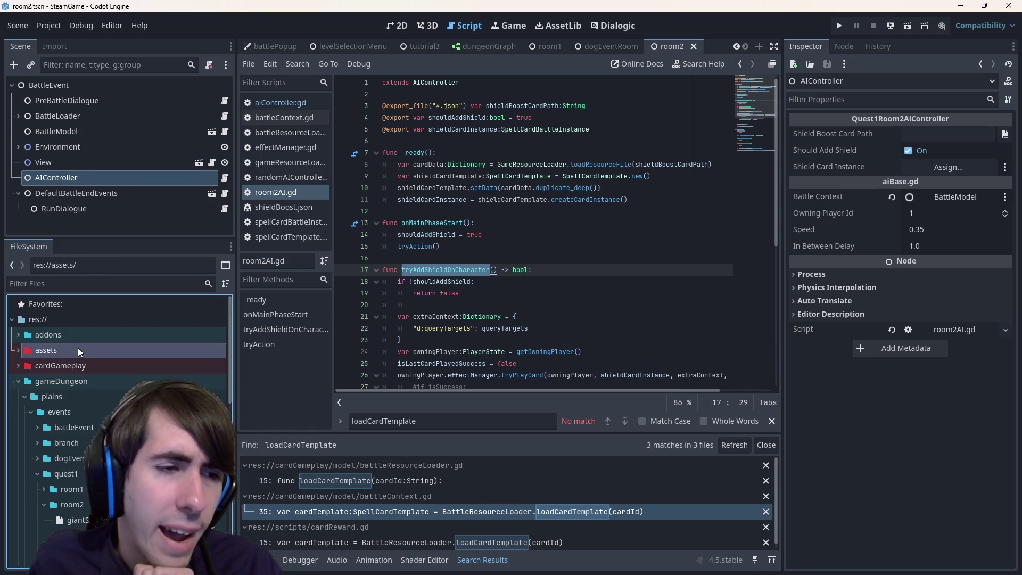
{"action": "double_click", "coordinate": [78, 349]}
{"action": "left_click", "coordinate": [76, 396]}
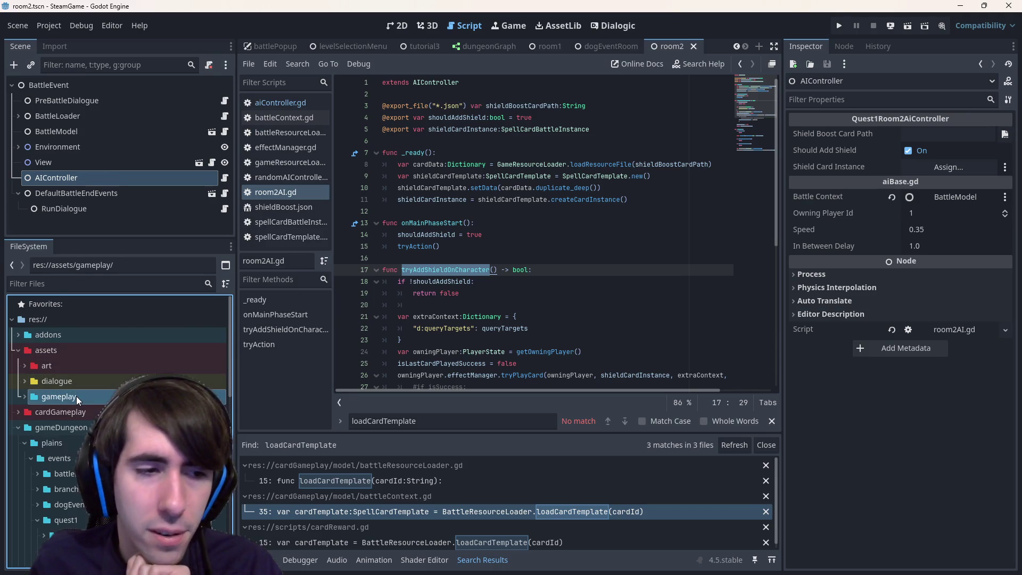
{"action": "scroll", "coordinate": [85, 440], "scroll_direction": "down", "scroll_amount": 3}
{"action": "scroll", "coordinate": [85, 439], "scroll_direction": "up", "scroll_amount": 3}
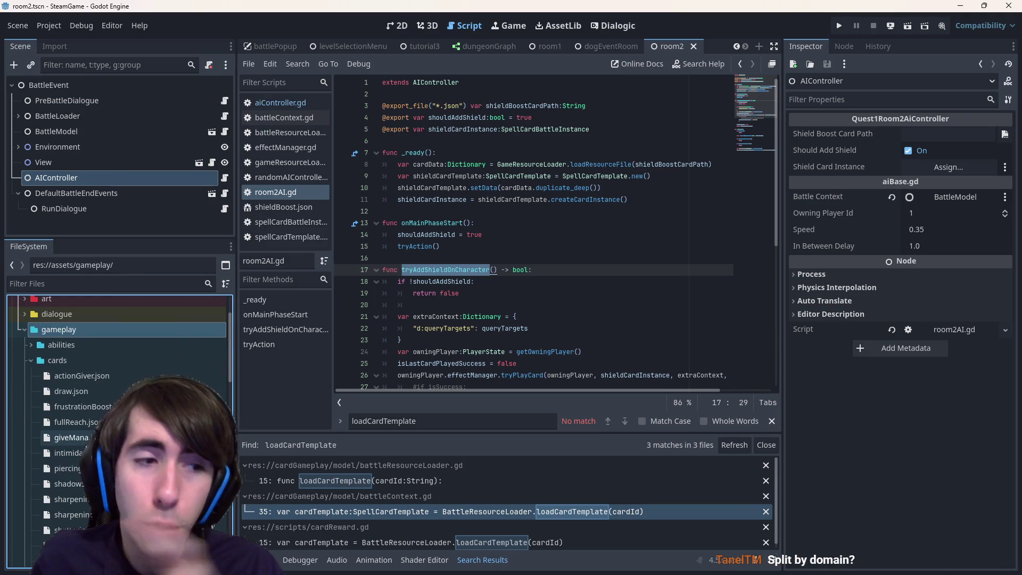
{"action": "scroll", "coordinate": [59, 340], "scroll_direction": "up", "scroll_amount": 3}
{"action": "double_click", "coordinate": [58, 345]}
{"action": "scroll", "coordinate": [59, 367], "scroll_direction": "down", "scroll_amount": 1}
{"action": "scroll", "coordinate": [59, 378], "scroll_direction": "down", "scroll_amount": 4}
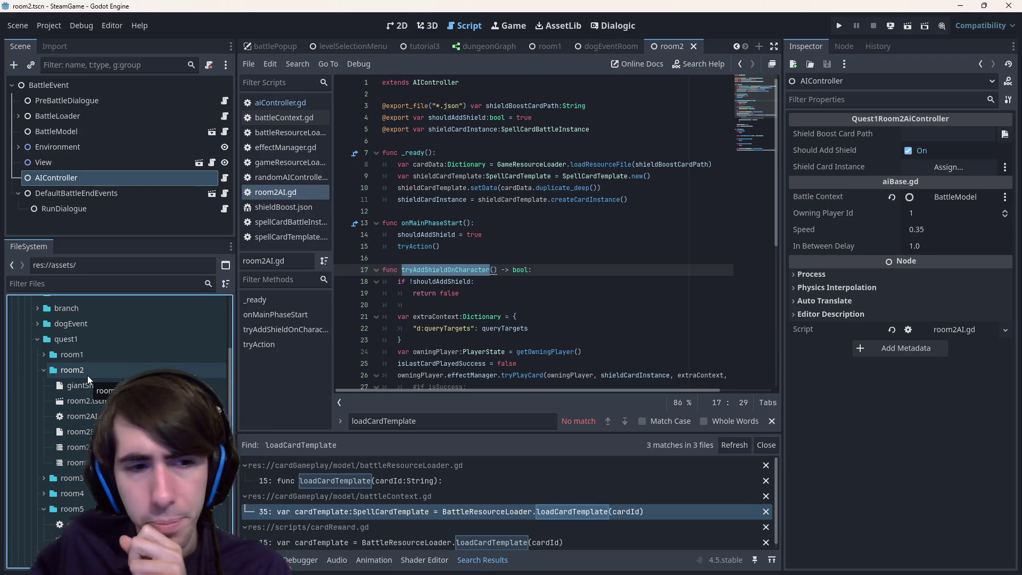
{"action": "scroll", "coordinate": [80, 385], "scroll_direction": "down", "scroll_amount": 2}
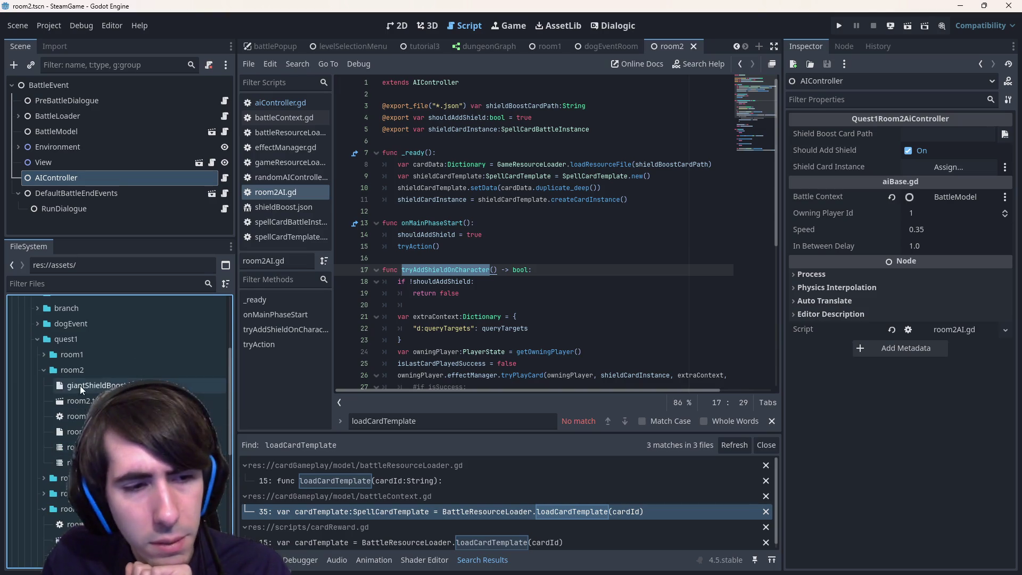
{"action": "left_click", "coordinate": [105, 351]}
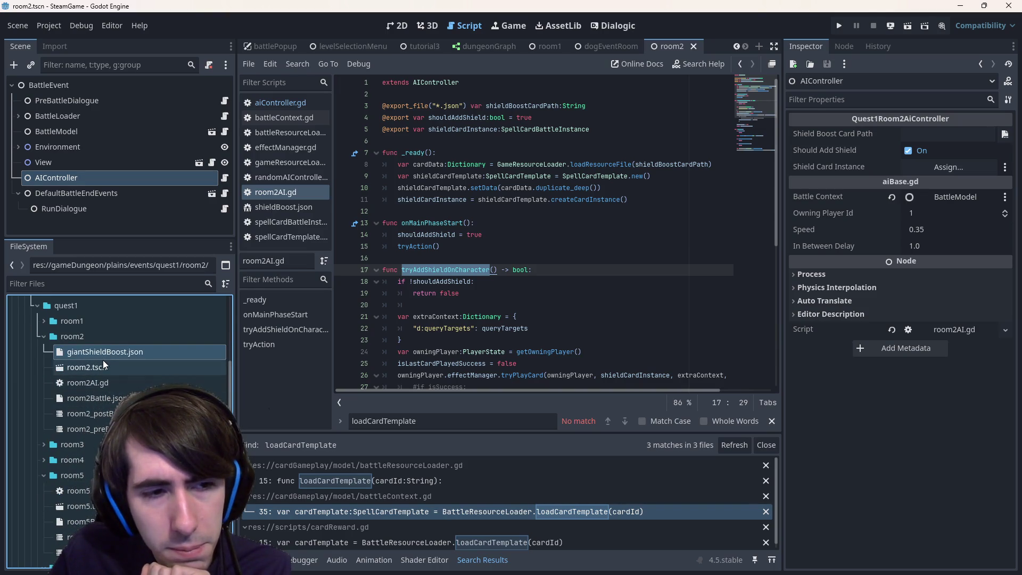
{"action": "scroll", "coordinate": [99, 359], "scroll_direction": "down", "scroll_amount": 15}
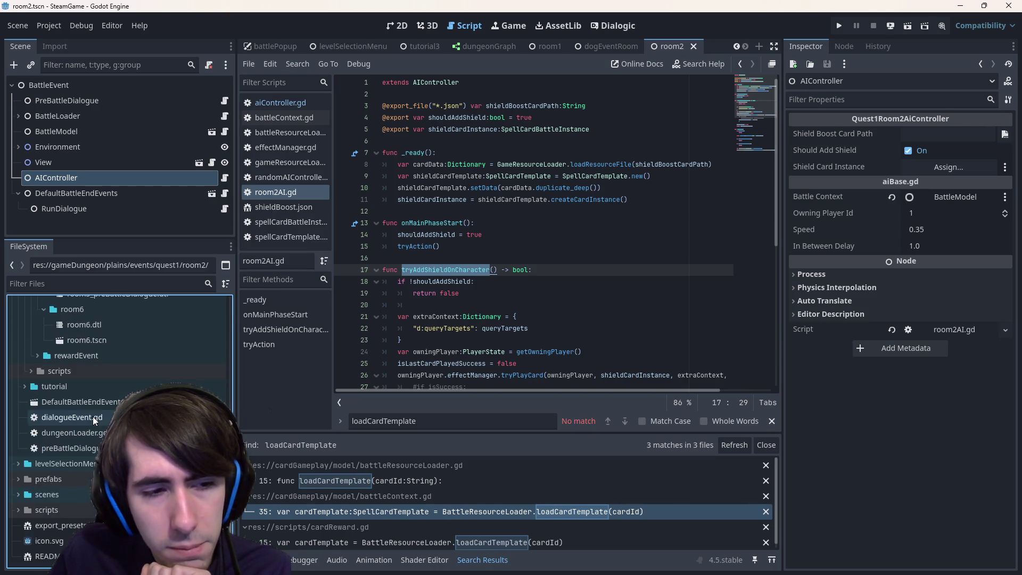
- Look through the gameDungeon room2 files (room2AI.gd, room2.tscn, room2Battle.json) and open room2Battle.json
{"action": "left_click", "coordinate": [52, 510]}
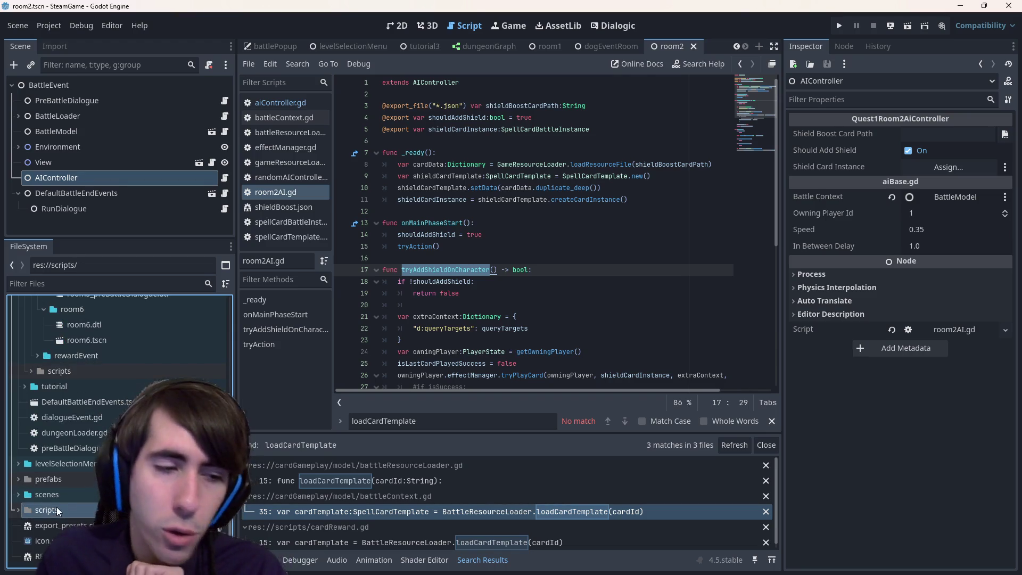
{"action": "left_click", "coordinate": [66, 492]}
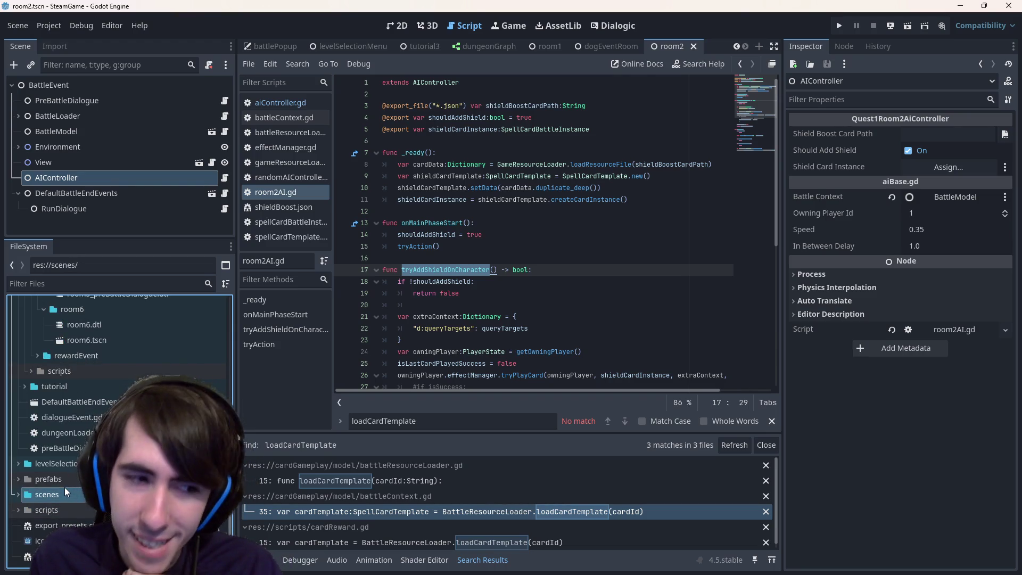
{"action": "left_click", "coordinate": [64, 482]}
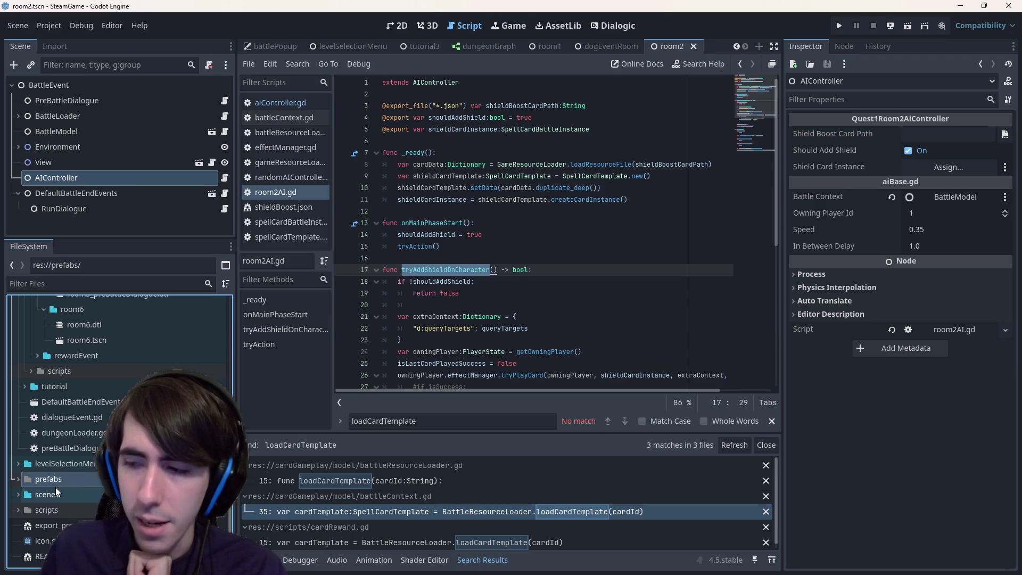
{"action": "scroll", "coordinate": [68, 504], "scroll_direction": "up", "scroll_amount": 5}
{"action": "scroll", "coordinate": [68, 503], "scroll_direction": "up", "scroll_amount": 10}
{"action": "scroll", "coordinate": [66, 502], "scroll_direction": "down", "scroll_amount": 15}
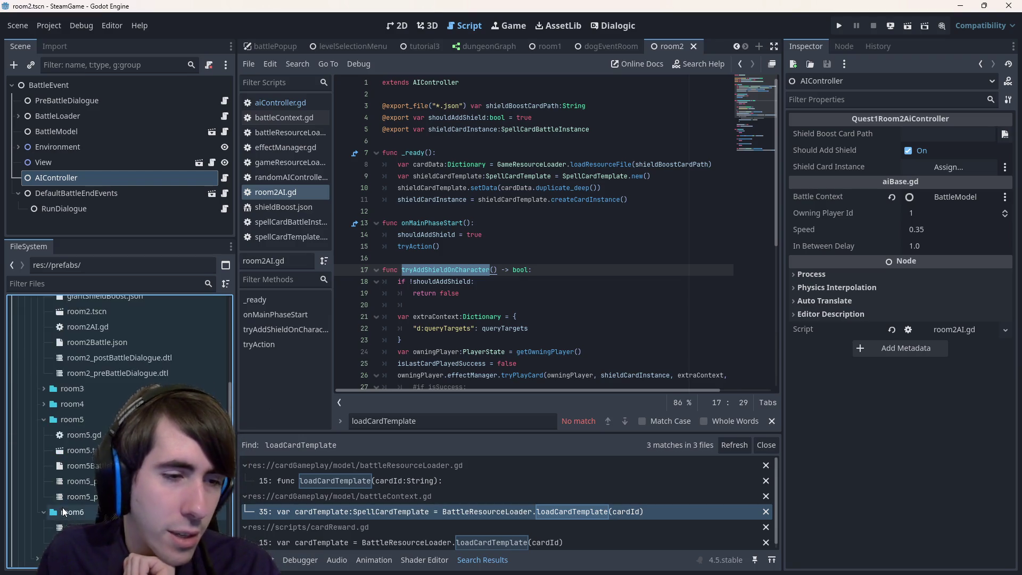
{"action": "scroll", "coordinate": [62, 515], "scroll_direction": "up", "scroll_amount": 5}
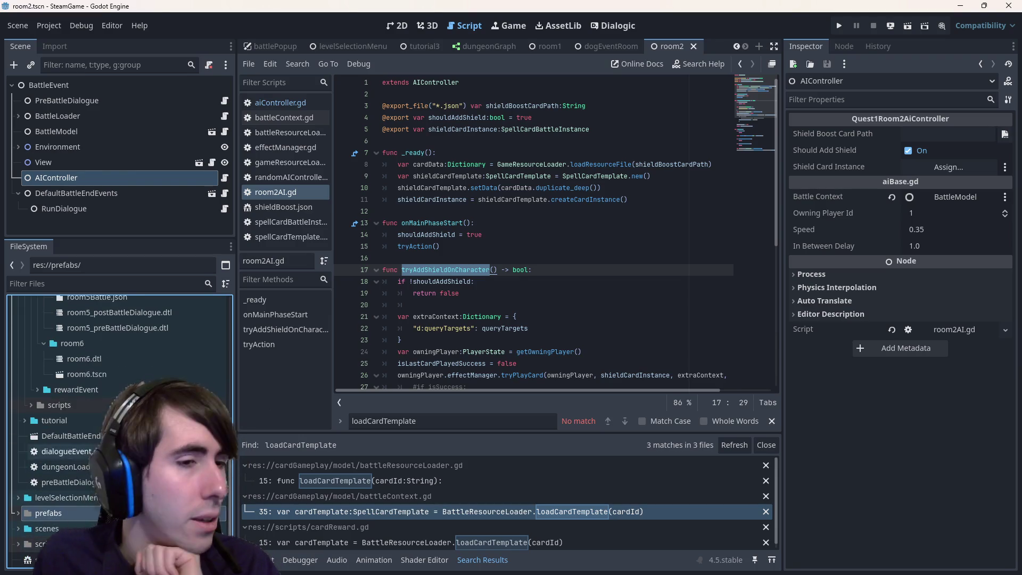
{"action": "scroll", "coordinate": [101, 400], "scroll_direction": "up", "scroll_amount": 3}
{"action": "left_click", "coordinate": [69, 330]}
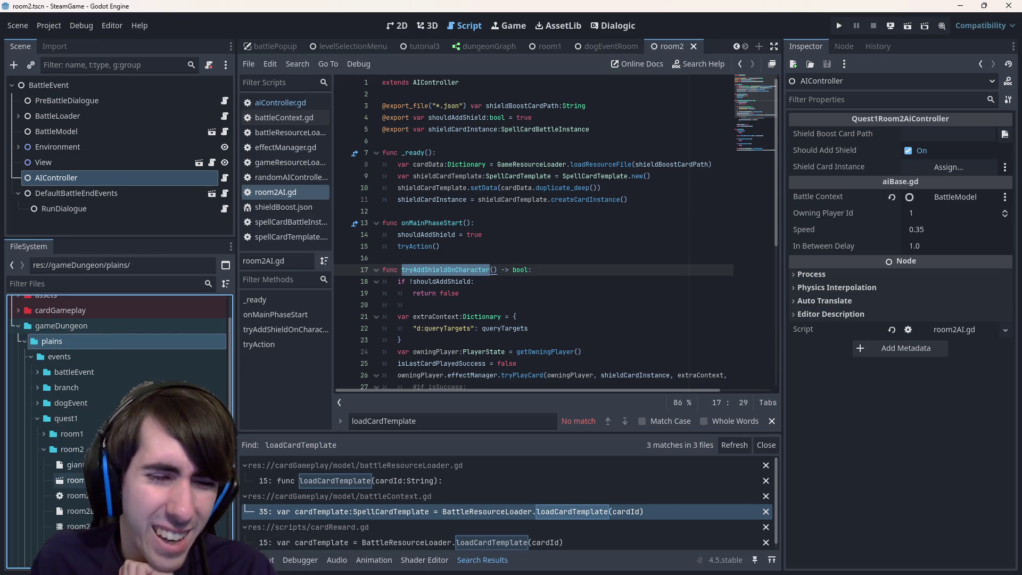
{"action": "left_click", "coordinate": [75, 464]}
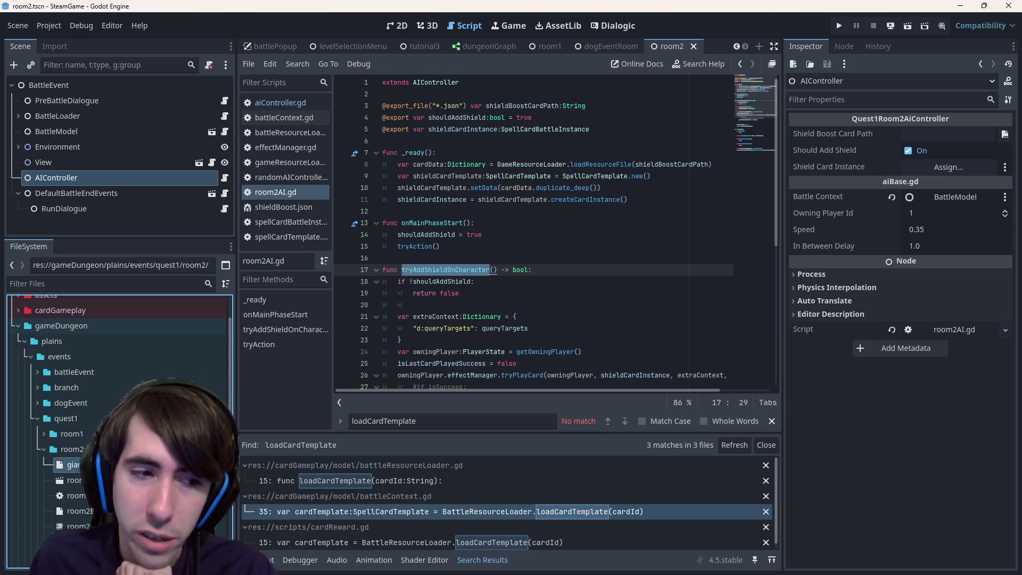
{"action": "scroll", "coordinate": [117, 426], "scroll_direction": "down", "scroll_amount": 3}
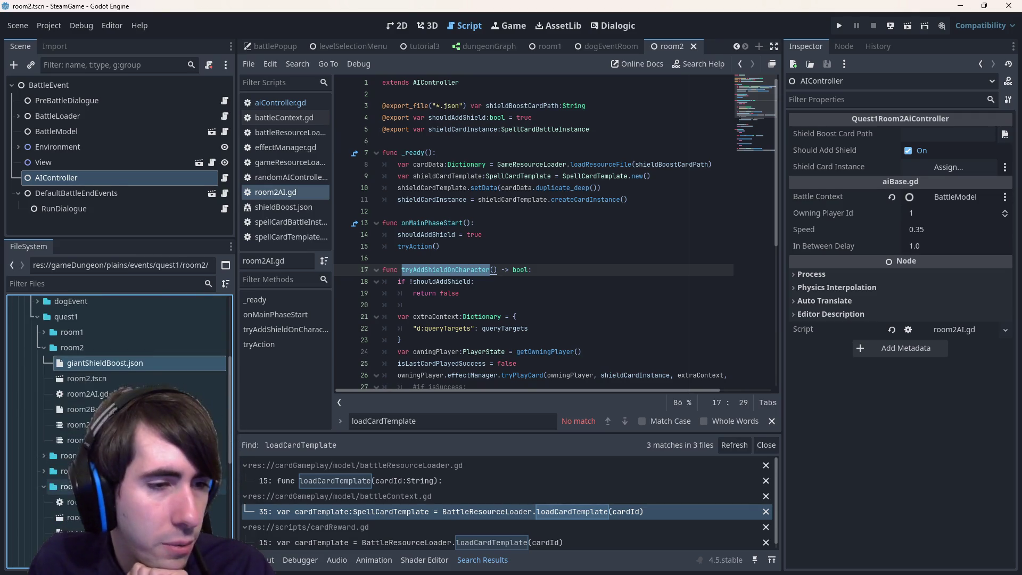
{"action": "left_click", "coordinate": [88, 394]}
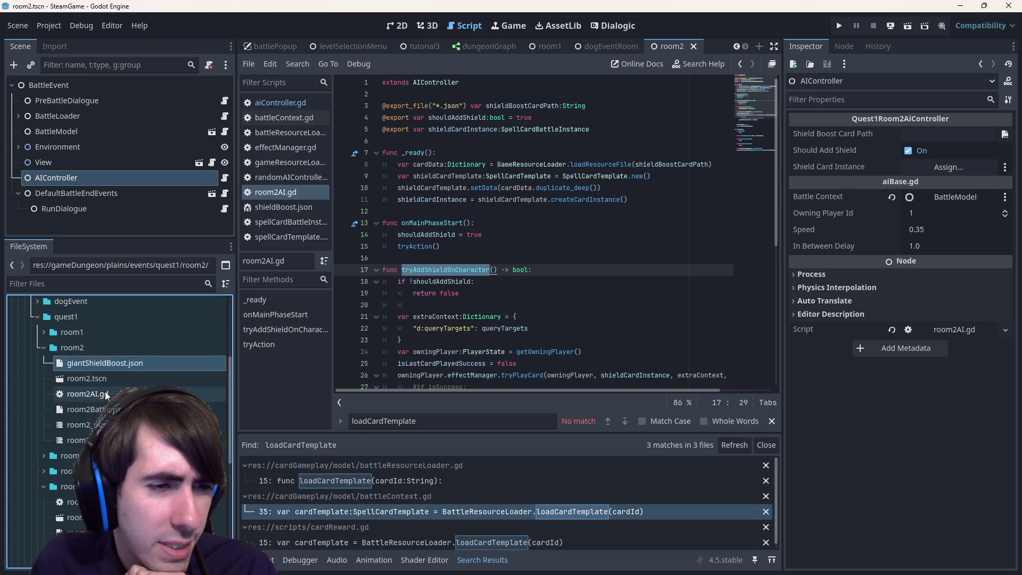
{"action": "left_click", "coordinate": [101, 378]}
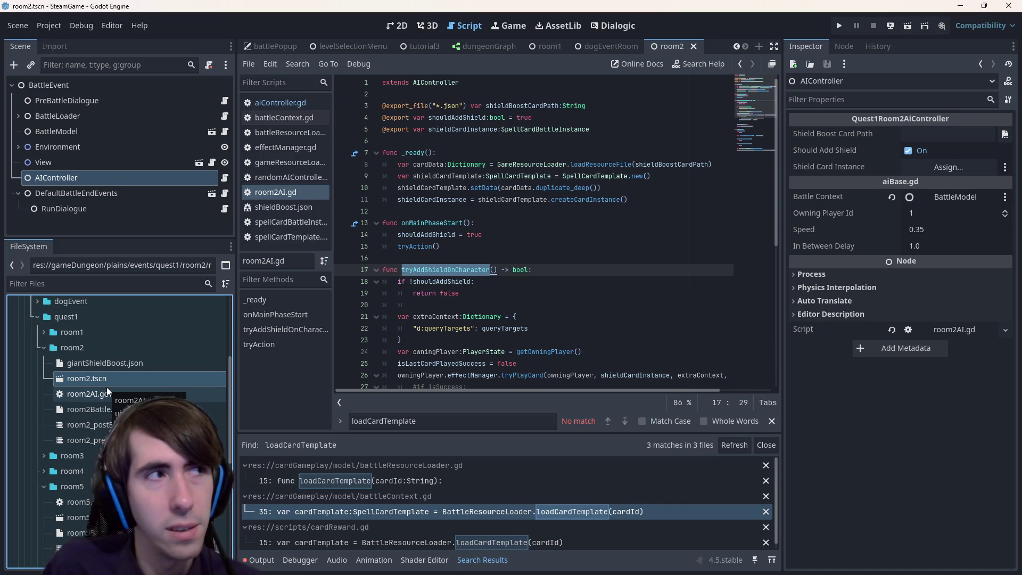
{"action": "left_click", "coordinate": [100, 346]}
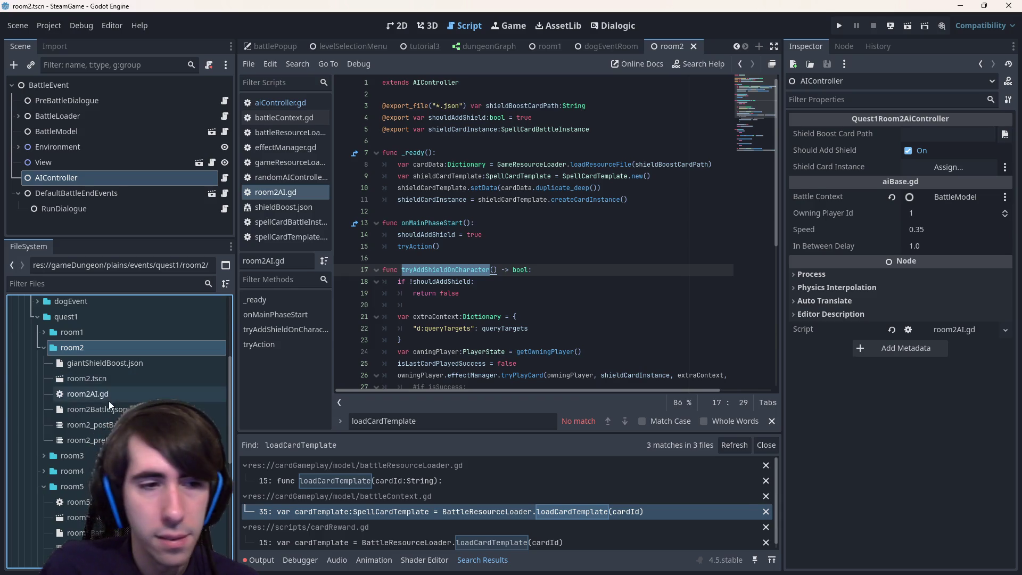
{"action": "left_click", "coordinate": [116, 430]}
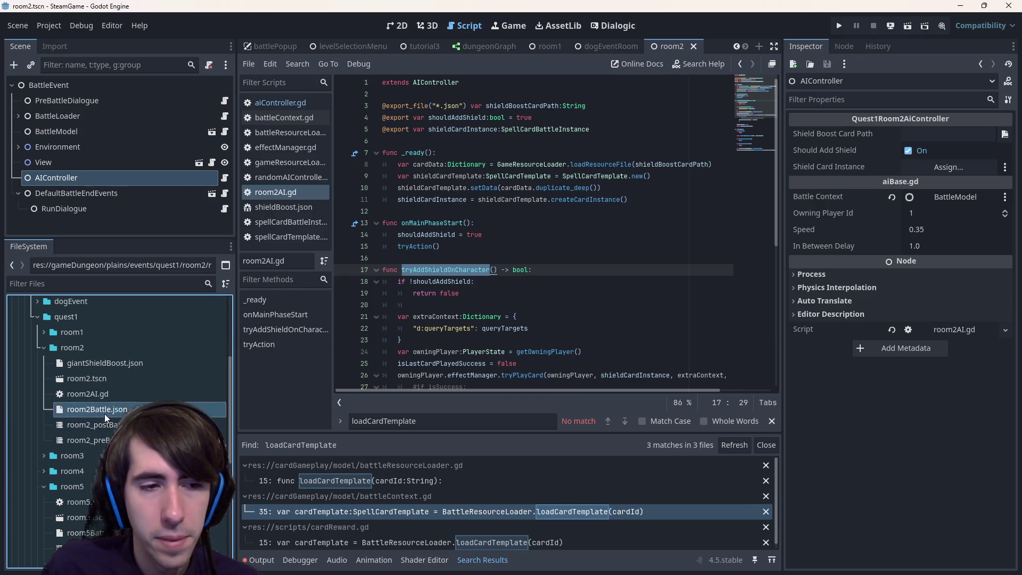
{"action": "key", "text": "Up"}
{"action": "key", "text": "Up"}
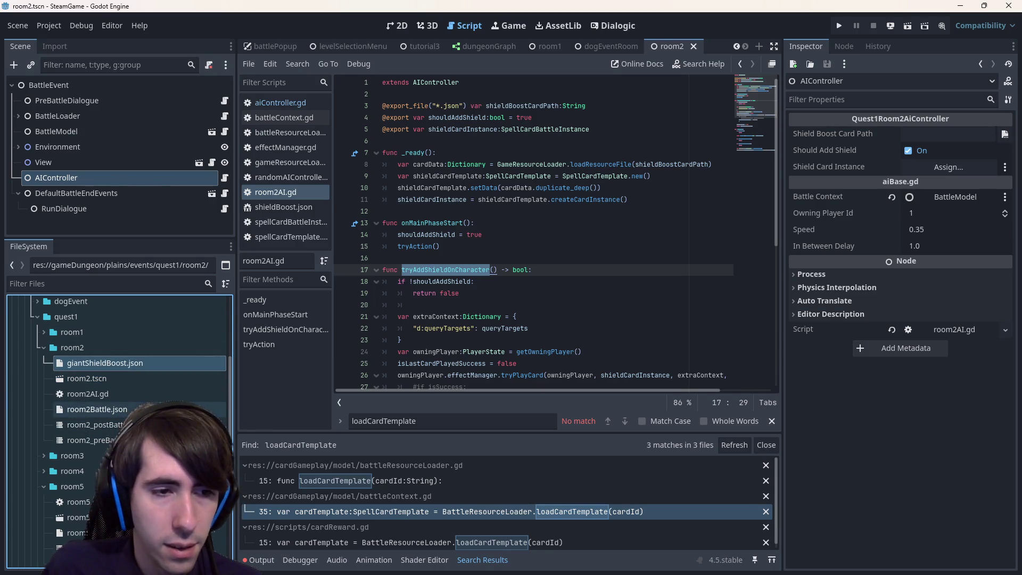
{"action": "double_click", "coordinate": [97, 409]}
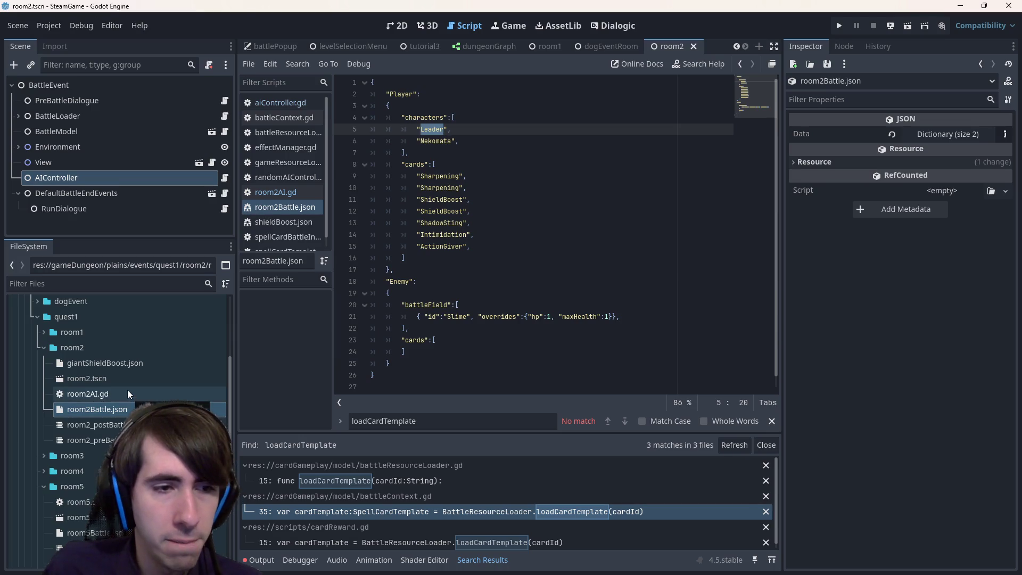
- In giantShieldBoost.json, prefix the card id and name with 'Giant', change the shield amount to 12, and save
{"action": "double_click", "coordinate": [112, 364]}
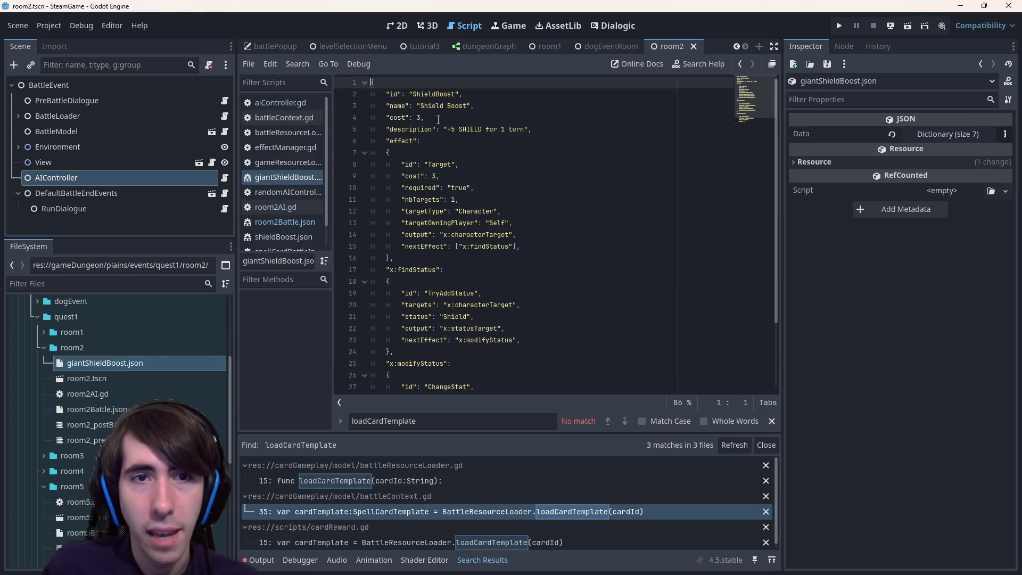
{"action": "left_click", "coordinate": [441, 93]}
{"action": "key", "text": "ctrl+Left"}
{"action": "type", "text": "Giant"}
{"action": "key", "text": "Down"}
{"action": "key", "text": "ctrl+Left"}
{"action": "type", "text": "Giant"}
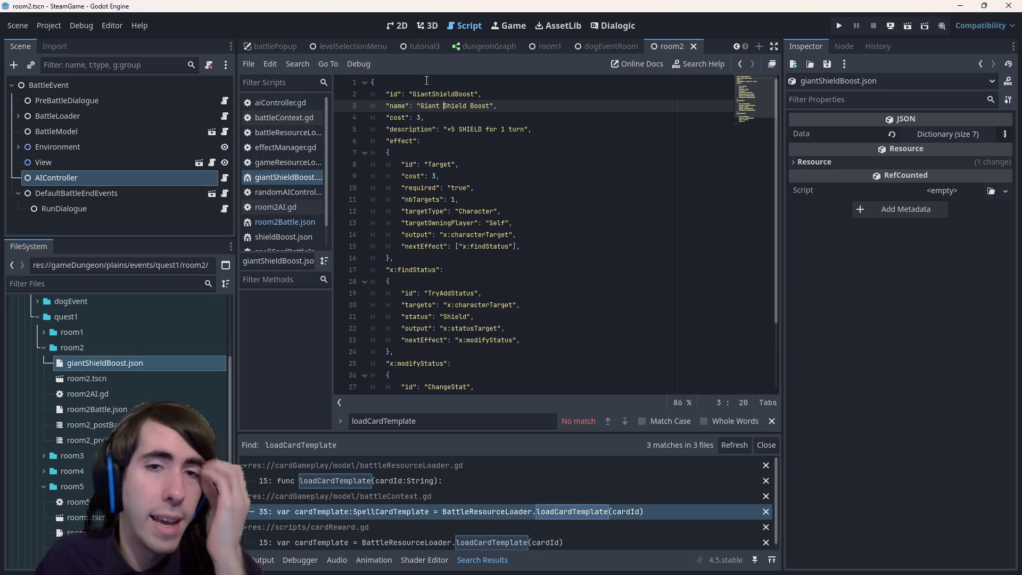
{"action": "left_click", "coordinate": [455, 131]}
{"action": "key", "text": "BackSpace"}
{"action": "type", "text": "12"}
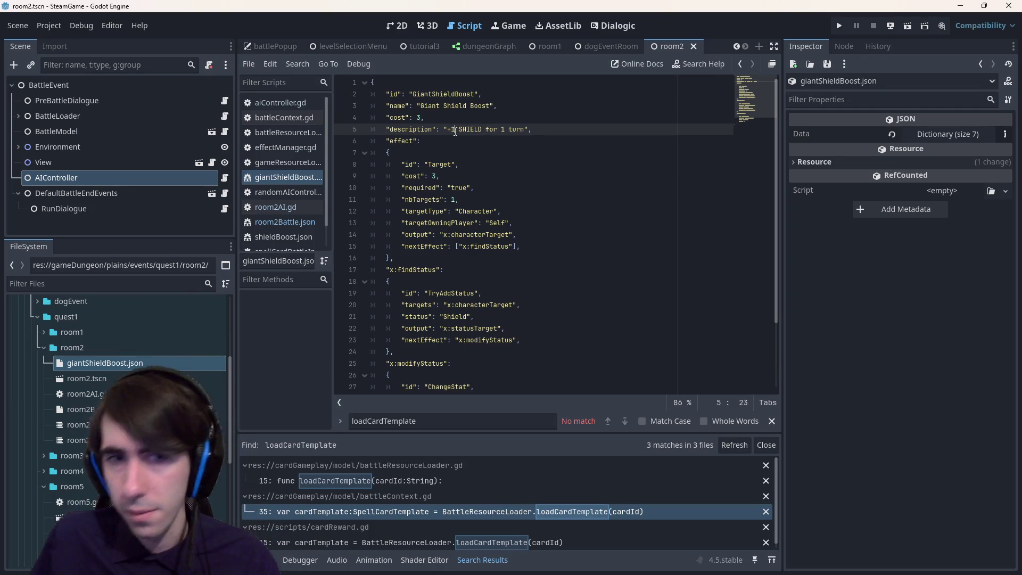
{"action": "key", "text": "ctrl+s"}
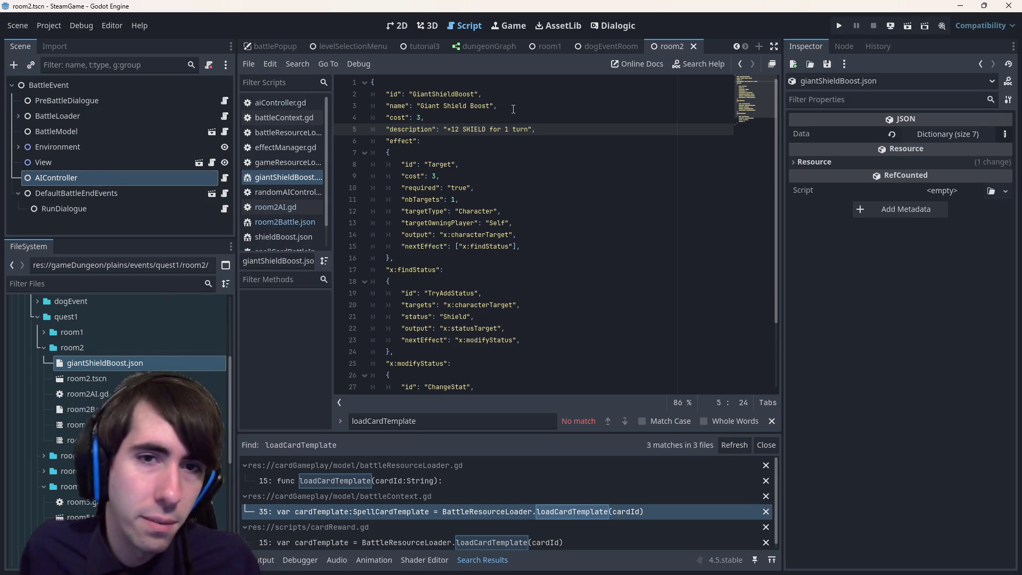
{"action": "left_click", "coordinate": [421, 118]}
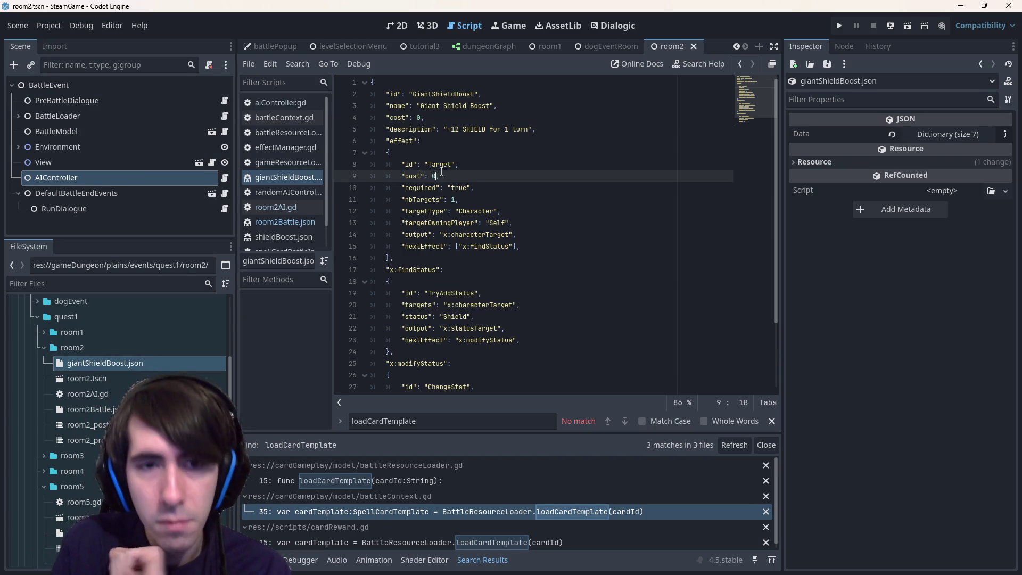
- Inspect the card's effect entries down to the added shield value on line 30
{"action": "mouse_move", "coordinate": [373, 228]}
{"action": "left_mouse_down"}
{"action": "mouse_move", "coordinate": [354, 213]}
{"action": "mouse_move", "coordinate": [351, 222]}
{"action": "left_mouse_up"}
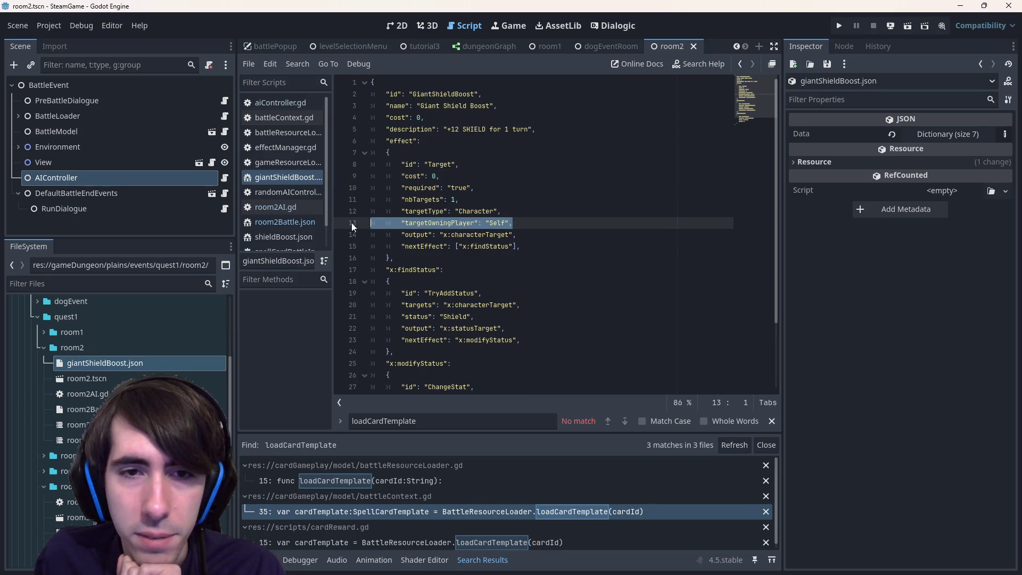
{"action": "left_click", "coordinate": [533, 225]}
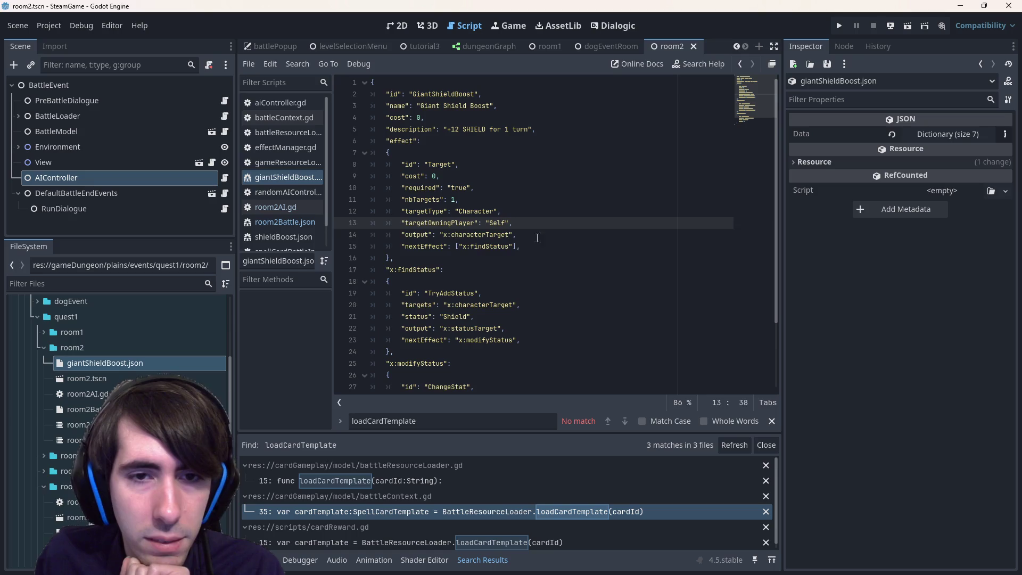
{"action": "left_click_drag", "start_coordinate": [536, 237], "coordinate": [384, 238]}
{"action": "scroll", "coordinate": [518, 230], "scroll_direction": "down", "scroll_amount": 2}
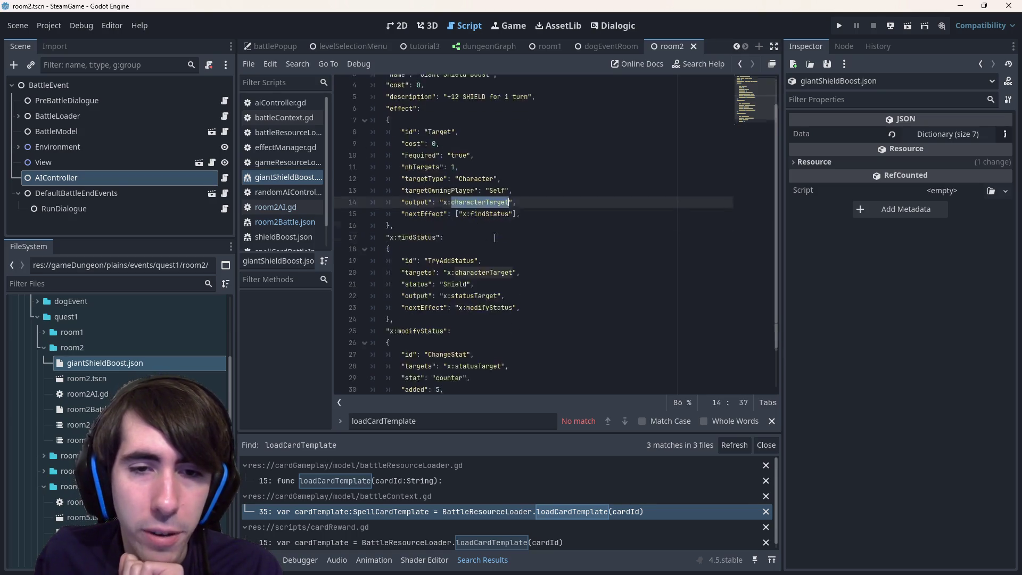
{"action": "left_click_drag", "start_coordinate": [522, 270], "coordinate": [309, 222]}
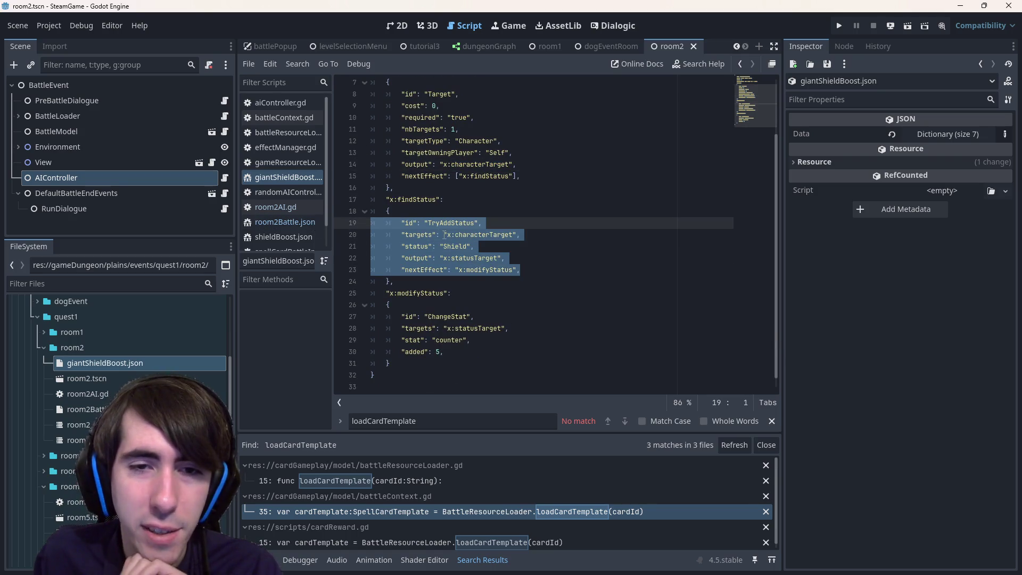
{"action": "double_click", "coordinate": [456, 246]}
{"action": "left_click", "coordinate": [440, 351]}
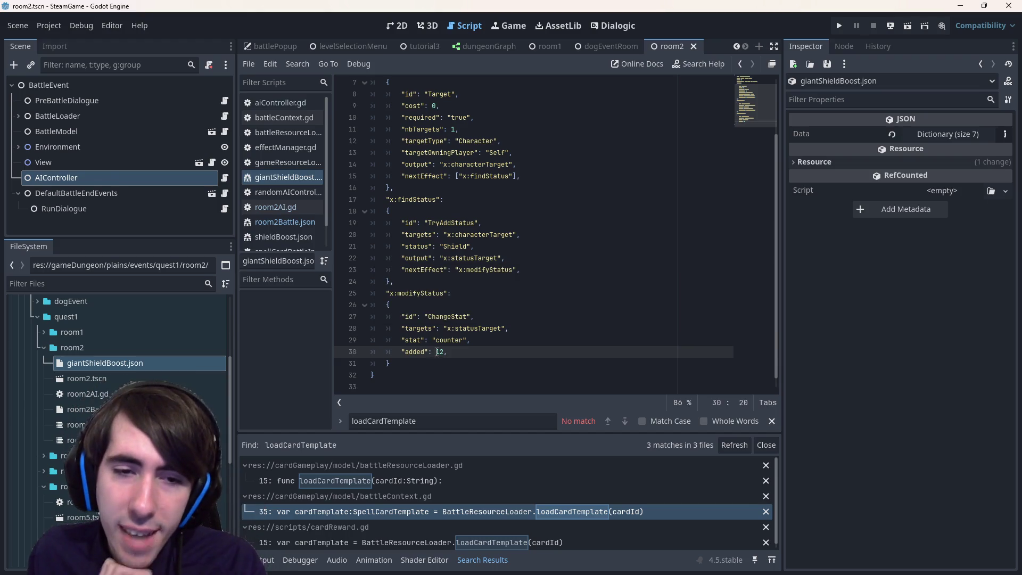
- Check that line 30 adds 12 shield, matching the +12 SHIELD description
{"action": "scroll", "coordinate": [461, 137], "scroll_direction": "up", "scroll_amount": 2}
{"action": "double_click", "coordinate": [454, 129]}
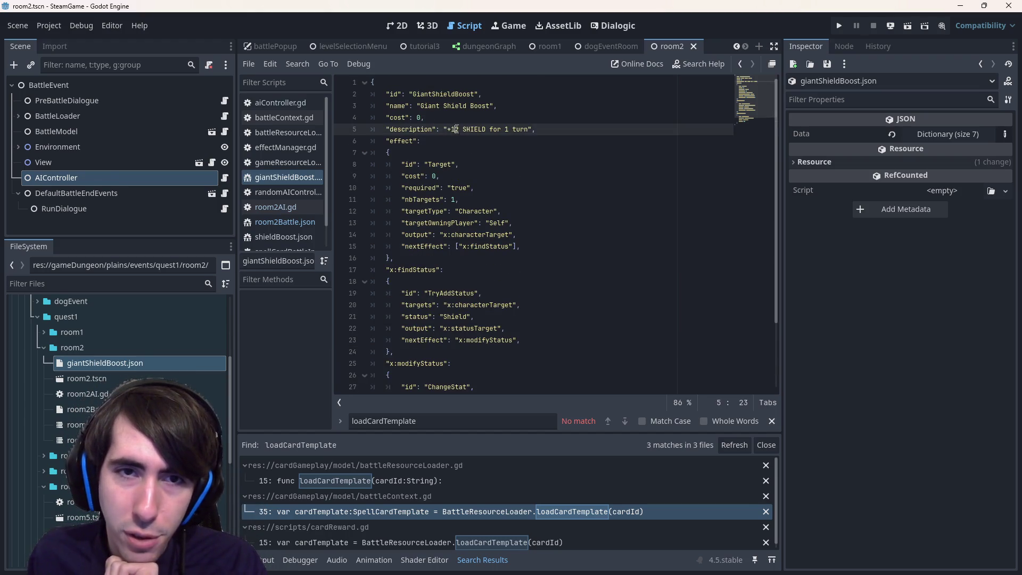
{"action": "scroll", "coordinate": [461, 234], "scroll_direction": "down", "scroll_amount": 2}
{"action": "double_click", "coordinate": [442, 341]}
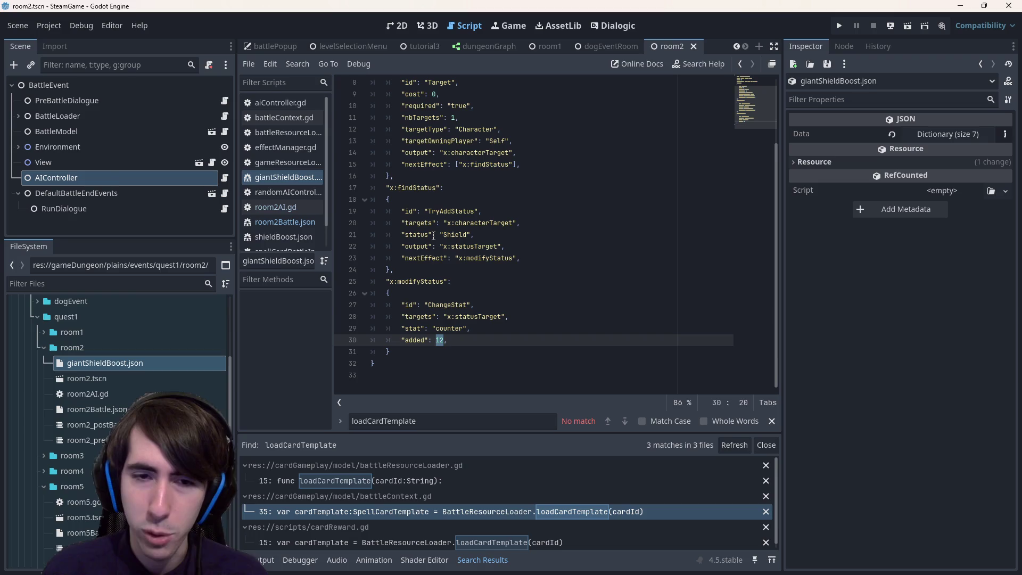
{"action": "scroll", "coordinate": [482, 262], "scroll_direction": "up", "scroll_amount": 3}
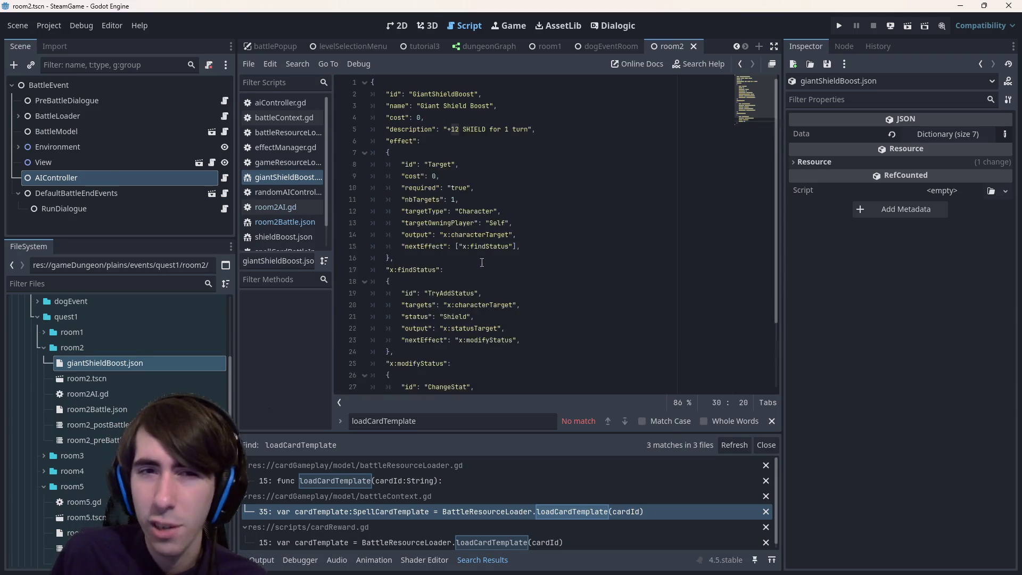
{"action": "scroll", "coordinate": [459, 320], "scroll_direction": "down", "scroll_amount": 3}
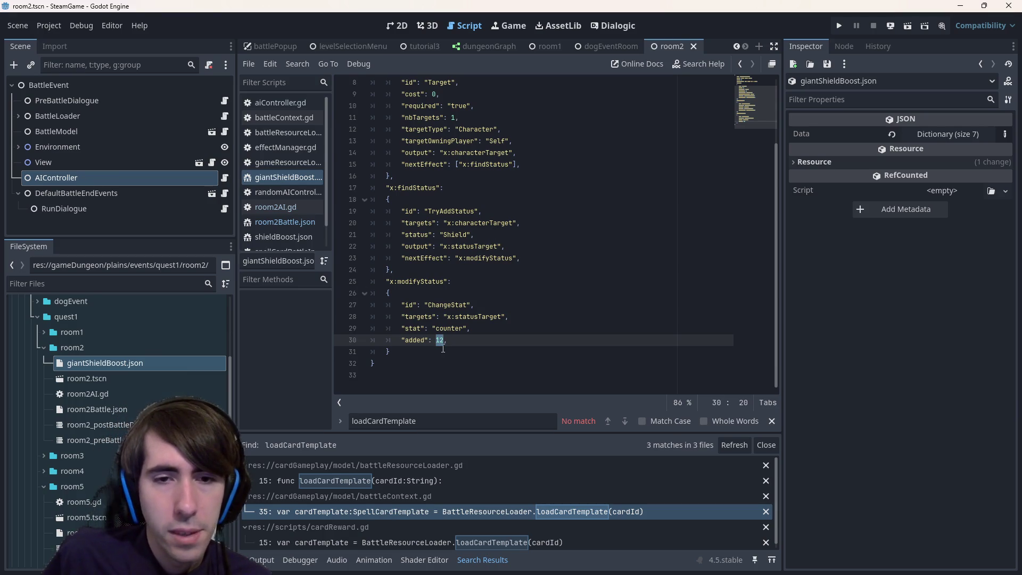
{"action": "scroll", "coordinate": [443, 349], "scroll_direction": "up", "scroll_amount": 3}
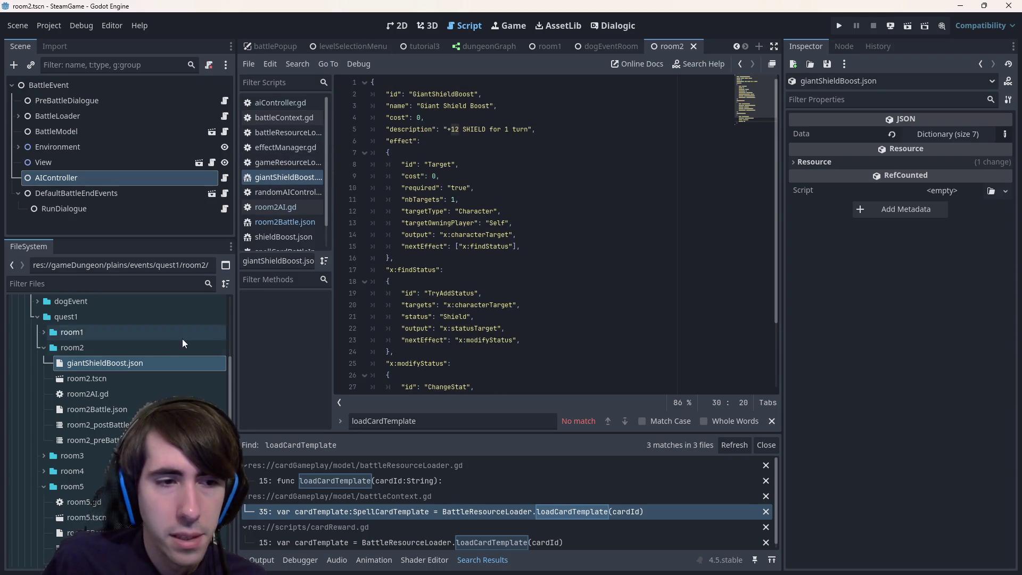
- Assign giantShieldBoost.json as AIController's Shield Boost Card Path, save room2.tscn, and show the 2D view
{"action": "left_click", "coordinate": [136, 161]}
{"action": "left_click", "coordinate": [122, 178]}
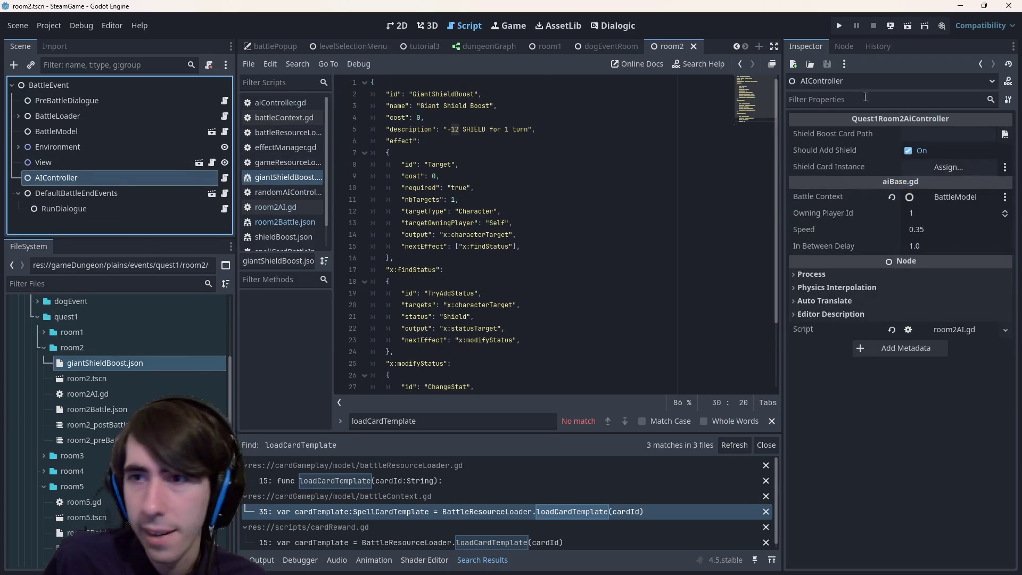
{"action": "left_click_drag", "start_coordinate": [103, 363], "coordinate": [928, 129]}
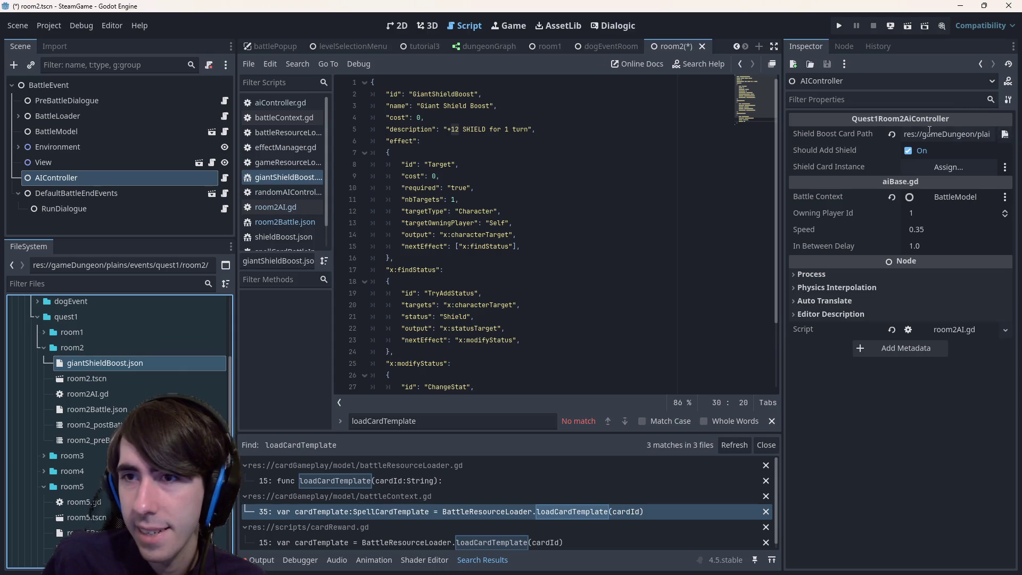
{"action": "key", "text": "ctrl+s"}
{"action": "left_click", "coordinate": [573, 248]}
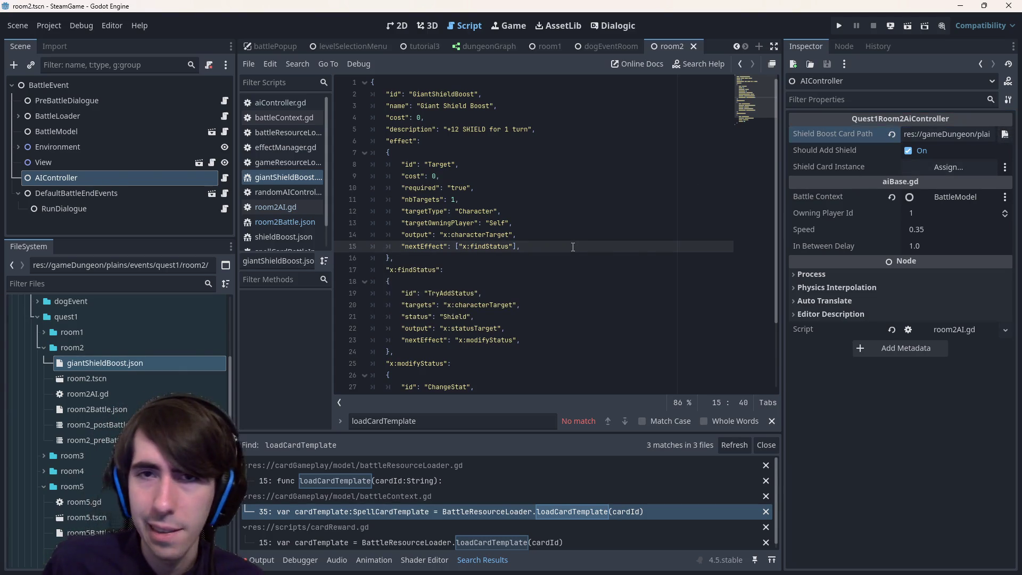
{"action": "scroll", "coordinate": [581, 123], "scroll_direction": "down", "scroll_amount": 2}
{"action": "scroll", "coordinate": [532, 96], "scroll_direction": "up", "scroll_amount": 2}
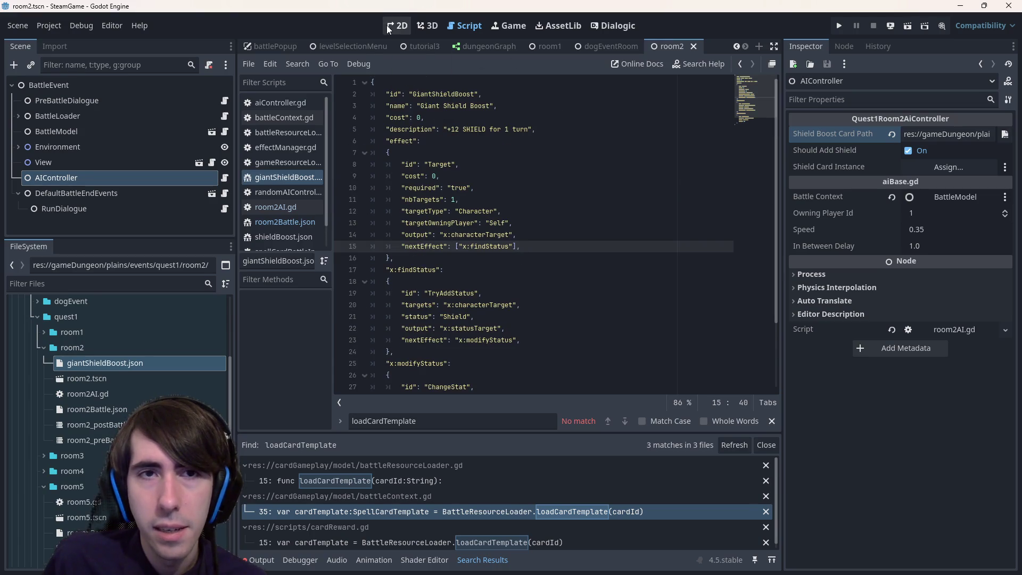
{"action": "left_click", "coordinate": [389, 28]}
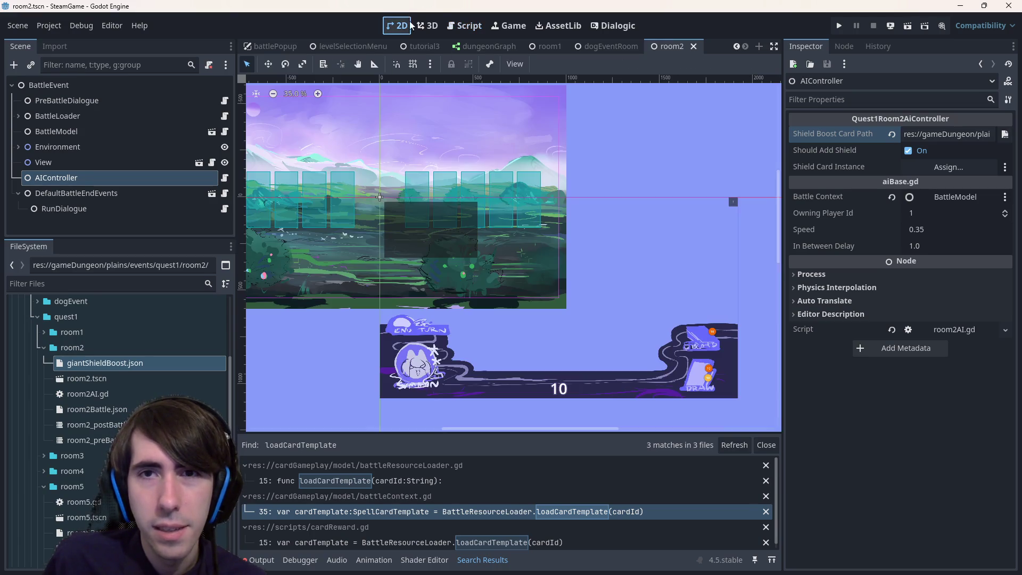
- Test-run room2, deploy both cats on the battlefield, end the turn, then close the game
{"action": "left_click", "coordinate": [912, 26]}
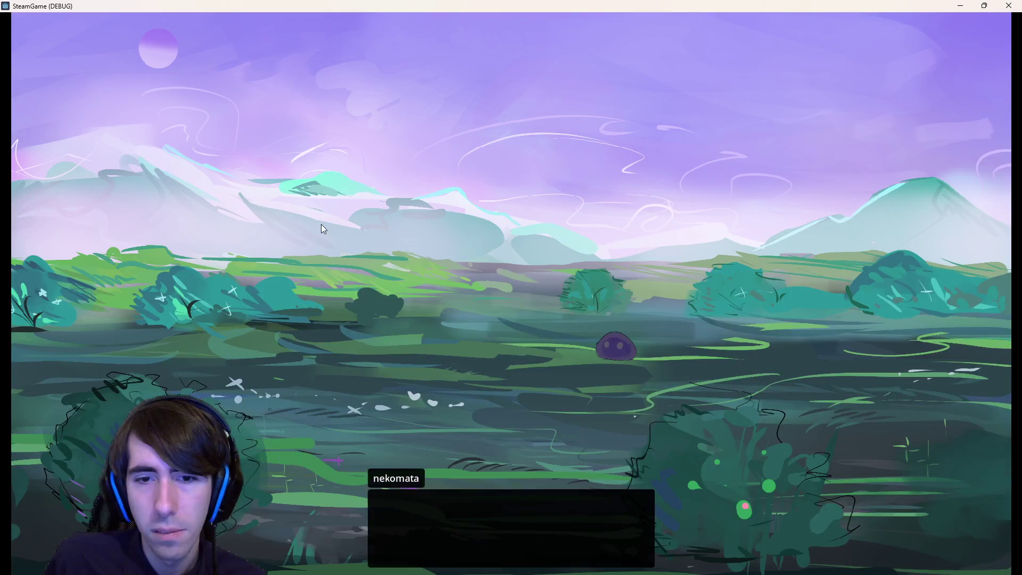
{"action": "key", "text": "Return"}
{"action": "key", "text": "Return"}
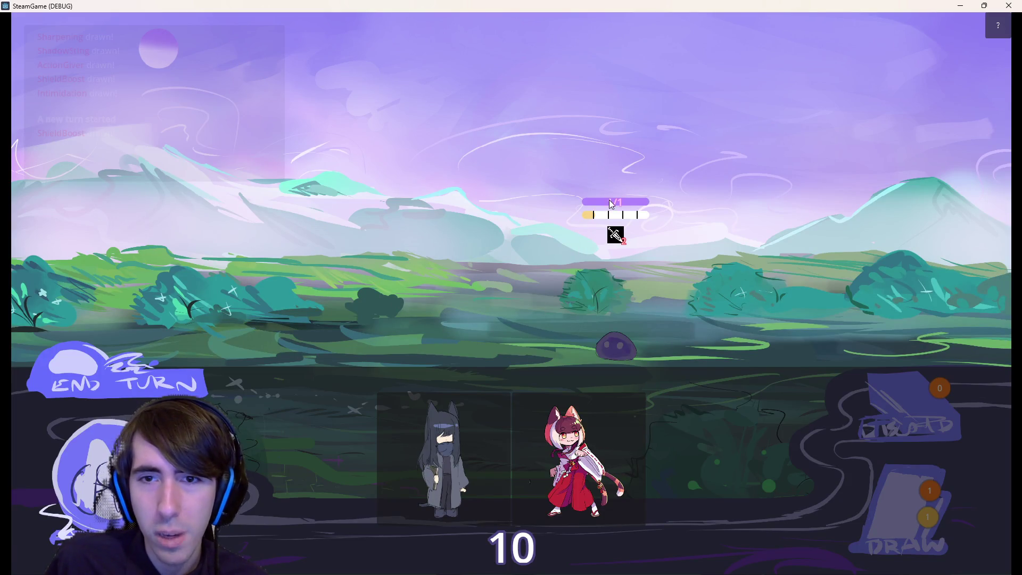
{"action": "left_click_drag", "start_coordinate": [444, 458], "coordinate": [394, 313]}
{"action": "mouse_move", "coordinate": [505, 442]}
{"action": "left_mouse_down"}
{"action": "mouse_move", "coordinate": [333, 320]}
{"action": "mouse_move", "coordinate": [325, 334]}
{"action": "left_mouse_up"}
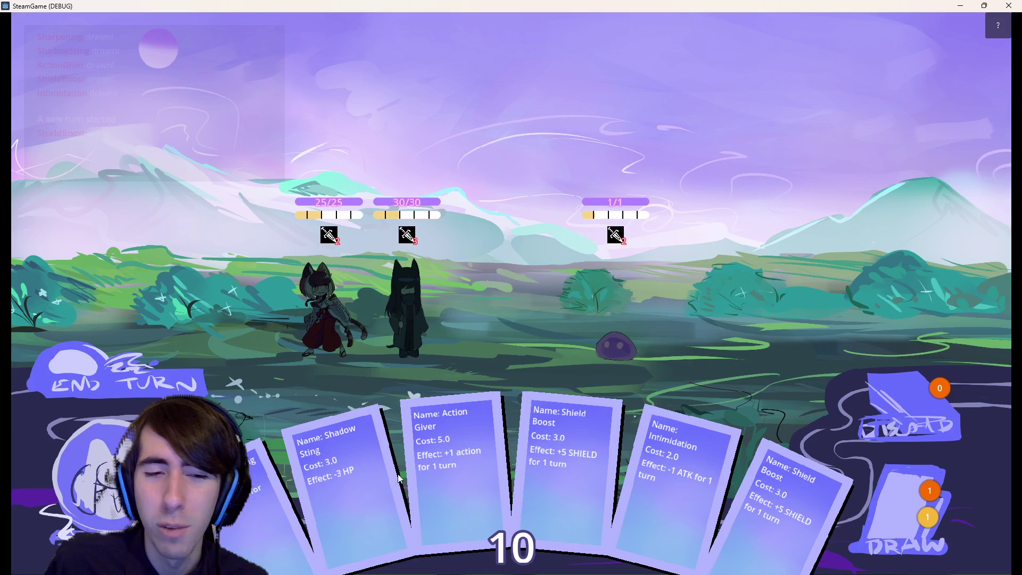
{"action": "mouse_move", "coordinate": [399, 478]}
{"action": "left_mouse_down"}
{"action": "mouse_move", "coordinate": [630, 319]}
{"action": "mouse_move", "coordinate": [607, 314]}
{"action": "mouse_move", "coordinate": [441, 482]}
{"action": "mouse_move", "coordinate": [583, 340]}
{"action": "mouse_move", "coordinate": [655, 309]}
{"action": "left_mouse_up"}
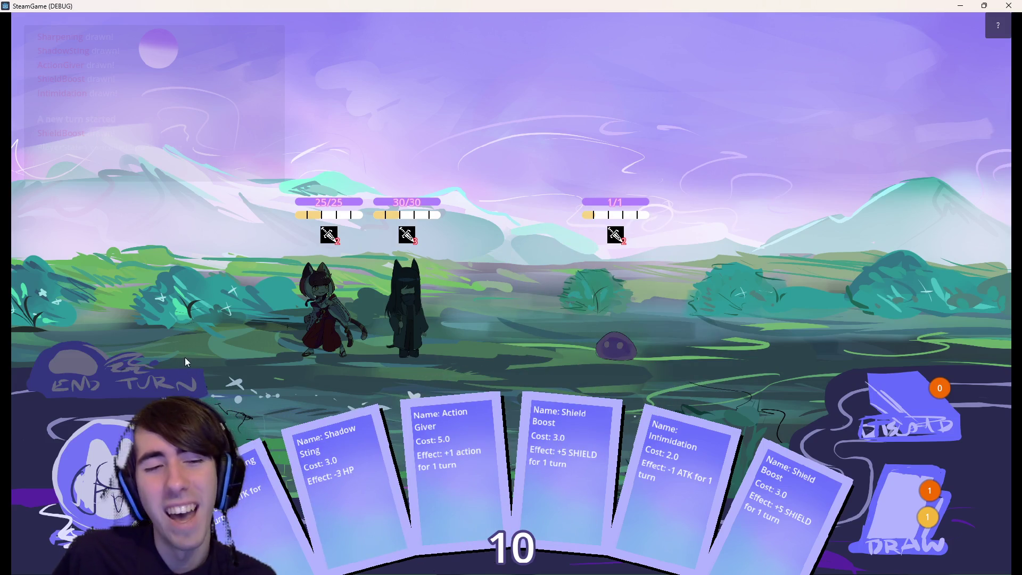
{"action": "left_click", "coordinate": [174, 389]}
{"action": "mouse_move", "coordinate": [183, 141]}
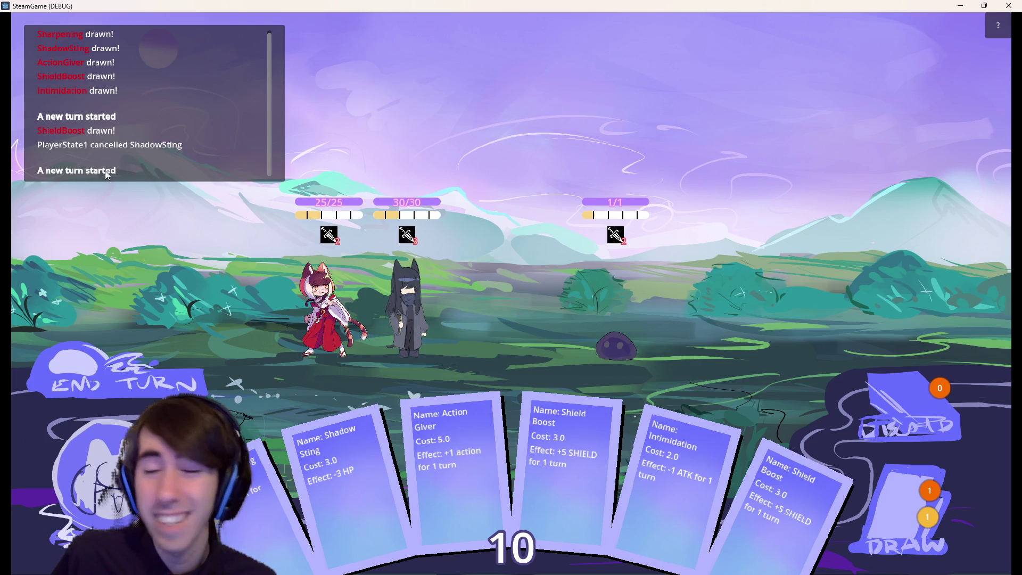
{"action": "key", "text": "alt+F4"}
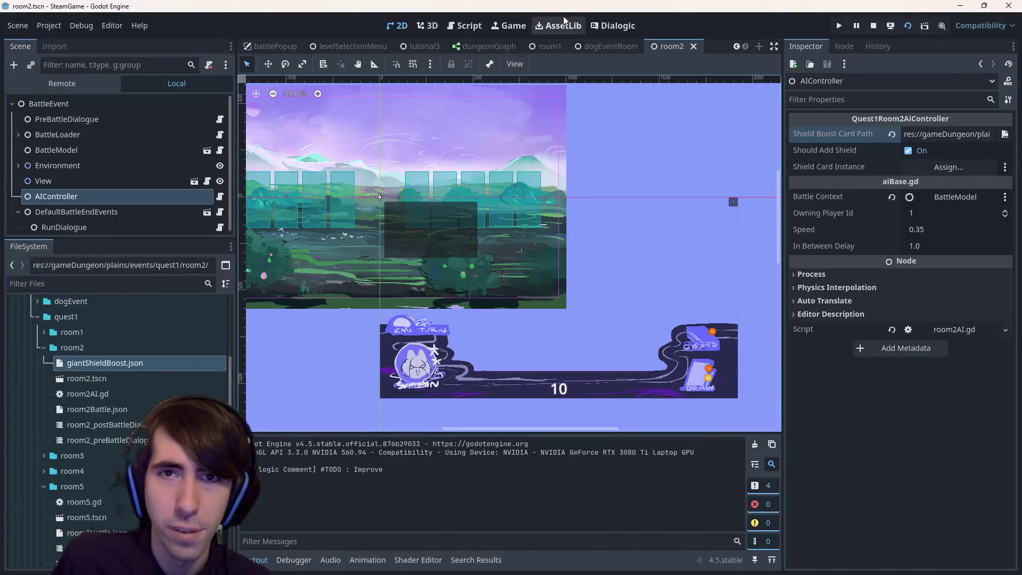
- Show room2AI.gd in the script editor, run the battle scene past the dialogue, then close it
{"action": "left_click", "coordinate": [464, 27]}
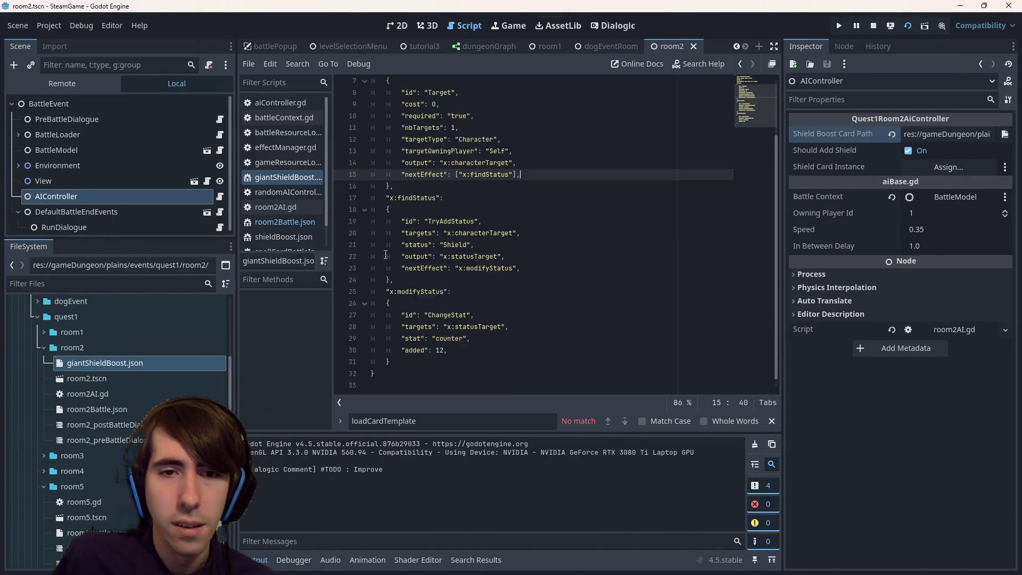
{"action": "left_click", "coordinate": [276, 207]}
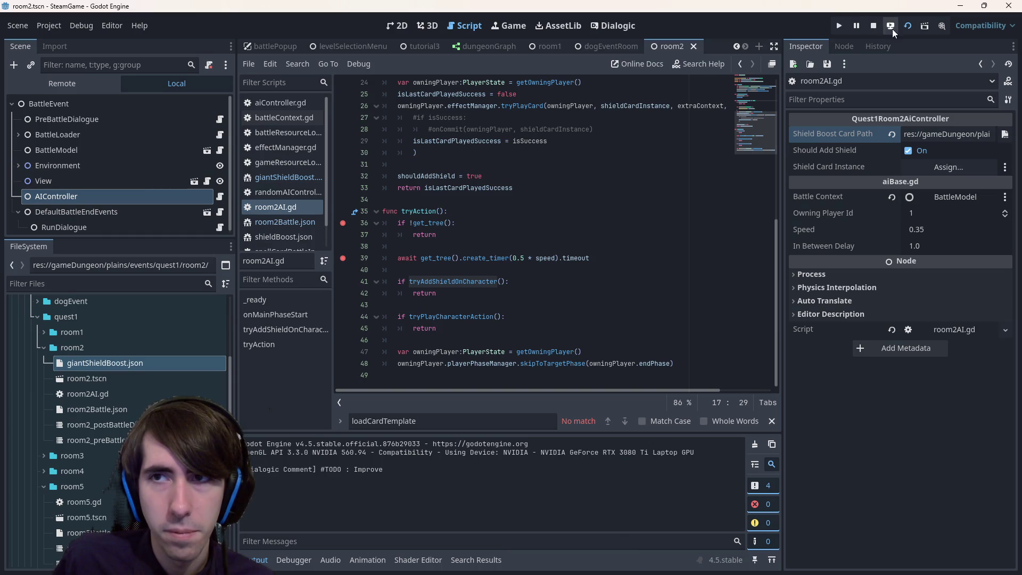
{"action": "left_click", "coordinate": [908, 32]}
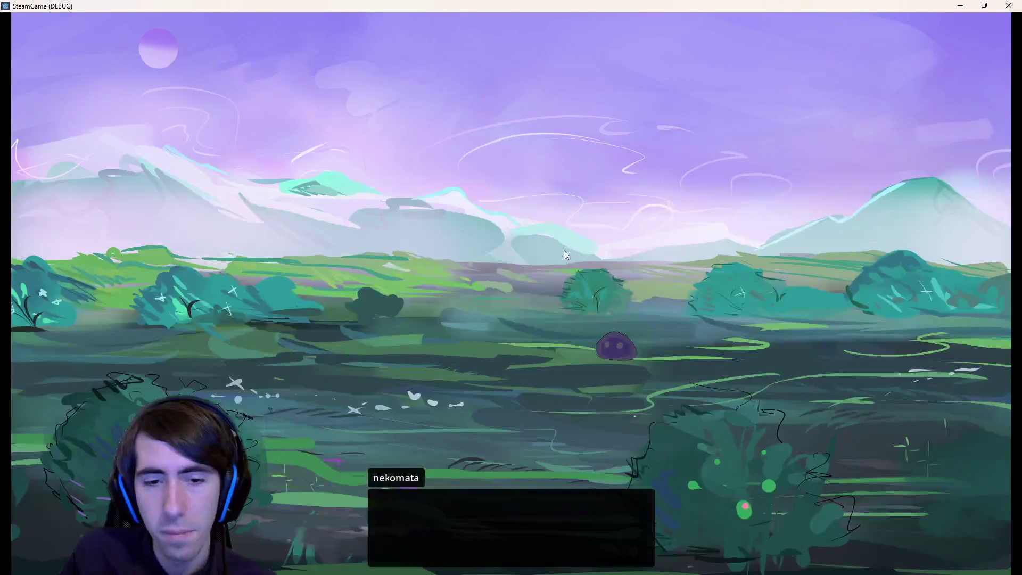
{"action": "left_click", "coordinate": [557, 247]}
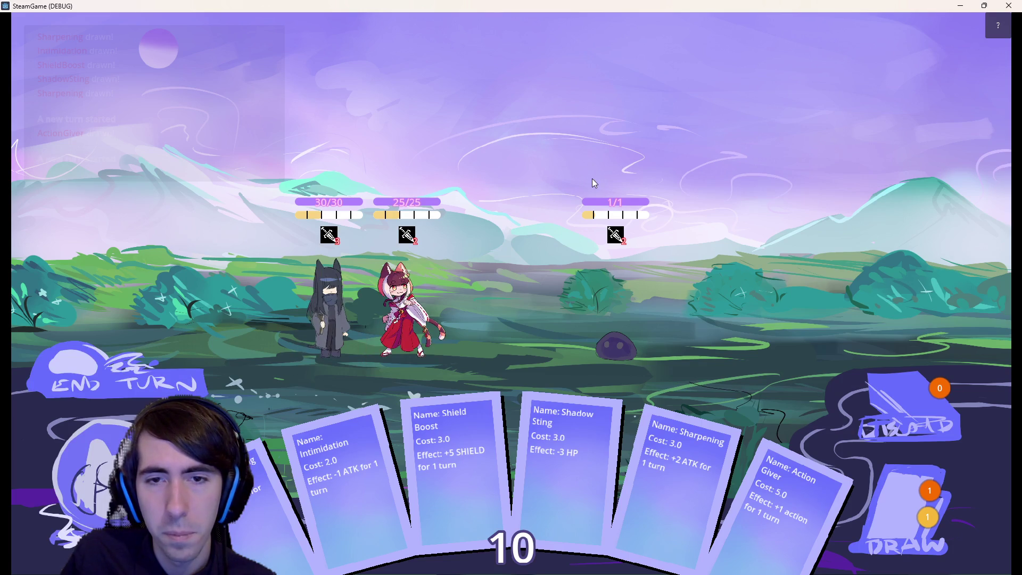
{"action": "left_click", "coordinate": [1008, 6]}
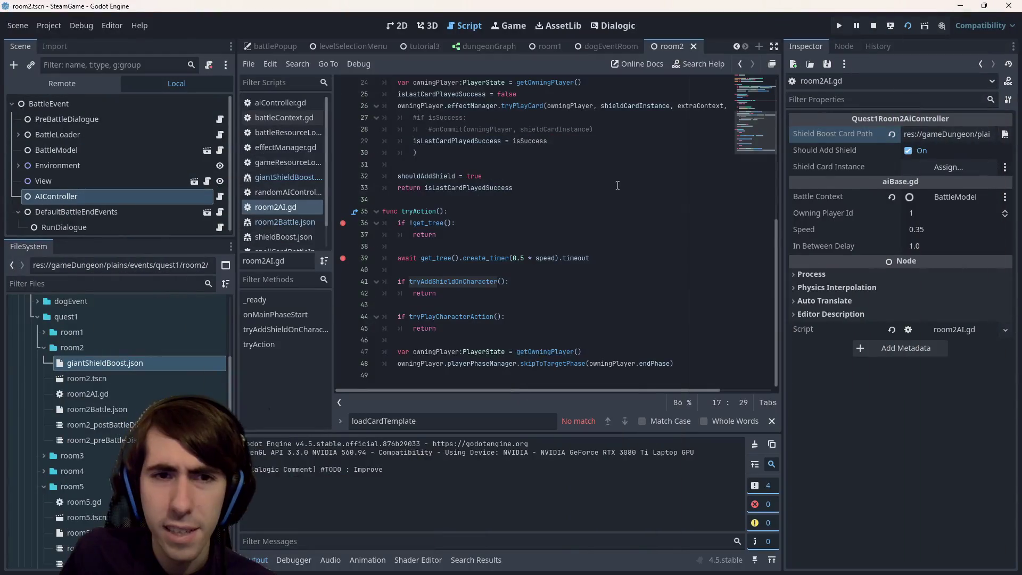
- Review room2AI.gd's _ready and tryAction, and the AIController base script's onMainPhaseStart connection
{"action": "scroll", "coordinate": [446, 229], "scroll_direction": "up", "scroll_amount": 8}
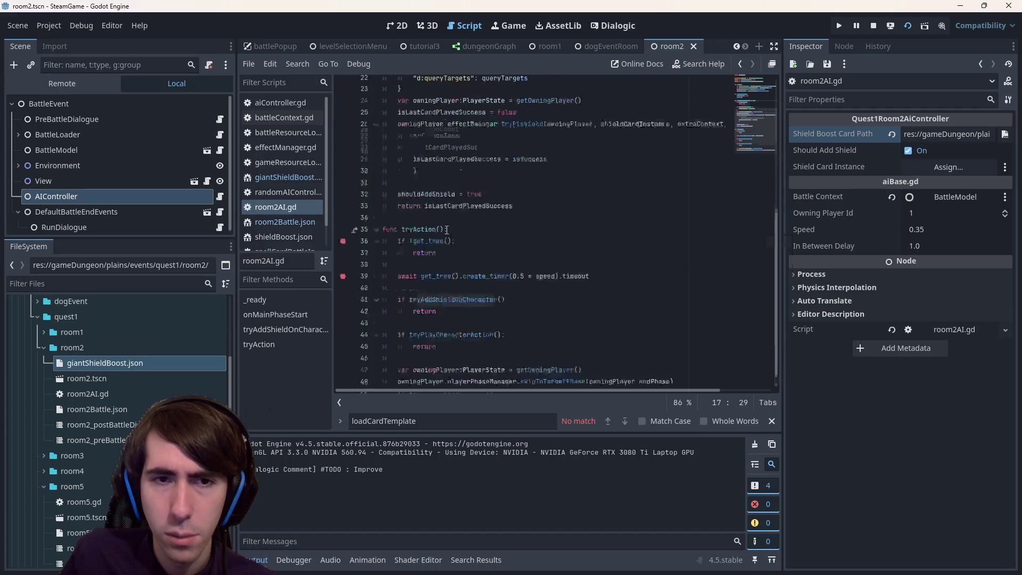
{"action": "double_click", "coordinate": [442, 224]}
{"action": "double_click", "coordinate": [426, 246]}
{"action": "scroll", "coordinate": [425, 246], "scroll_direction": "down", "scroll_amount": 5}
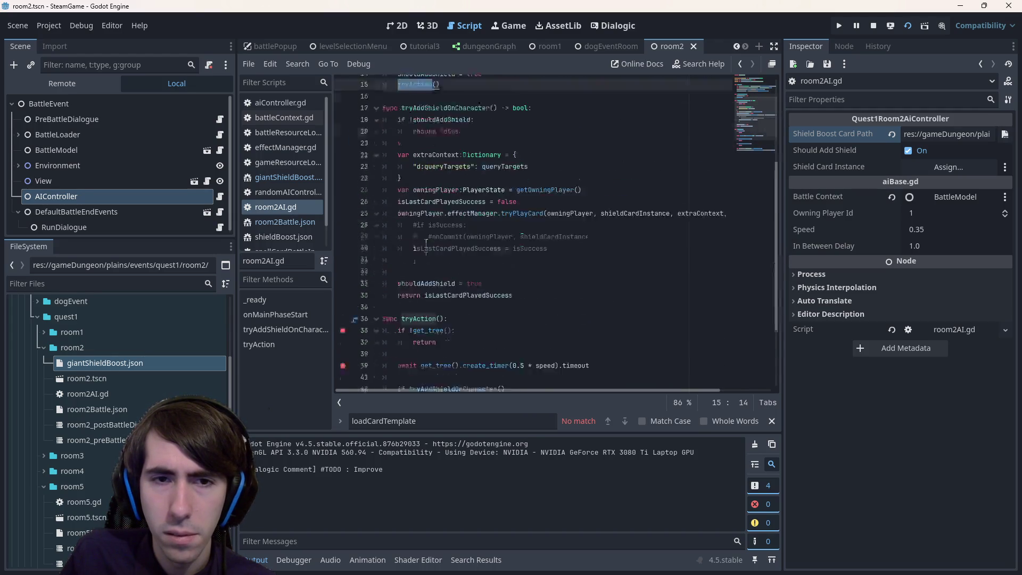
{"action": "scroll", "coordinate": [426, 243], "scroll_direction": "up", "scroll_amount": 3}
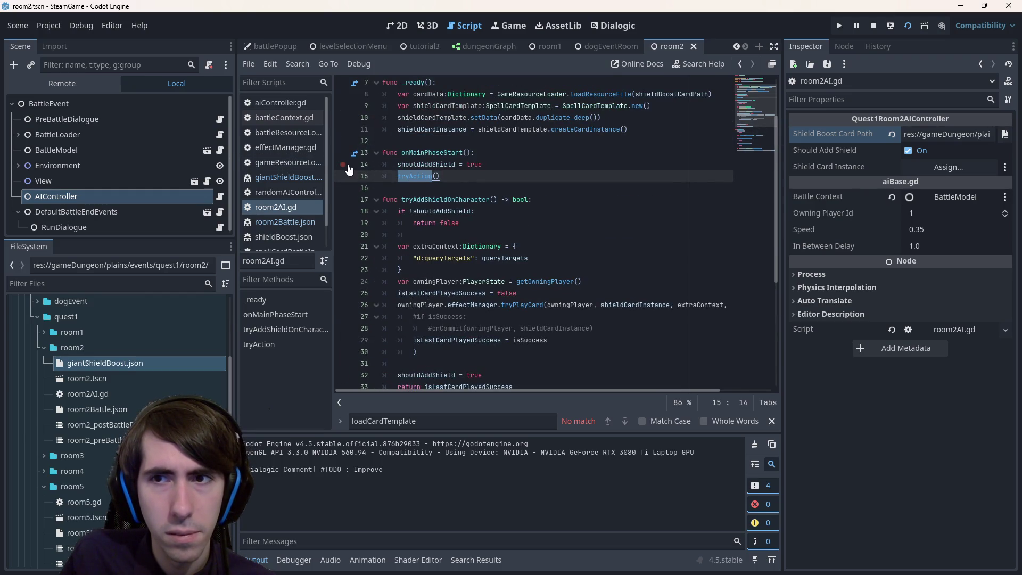
{"action": "scroll", "coordinate": [550, 285], "scroll_direction": "up", "scroll_amount": 2}
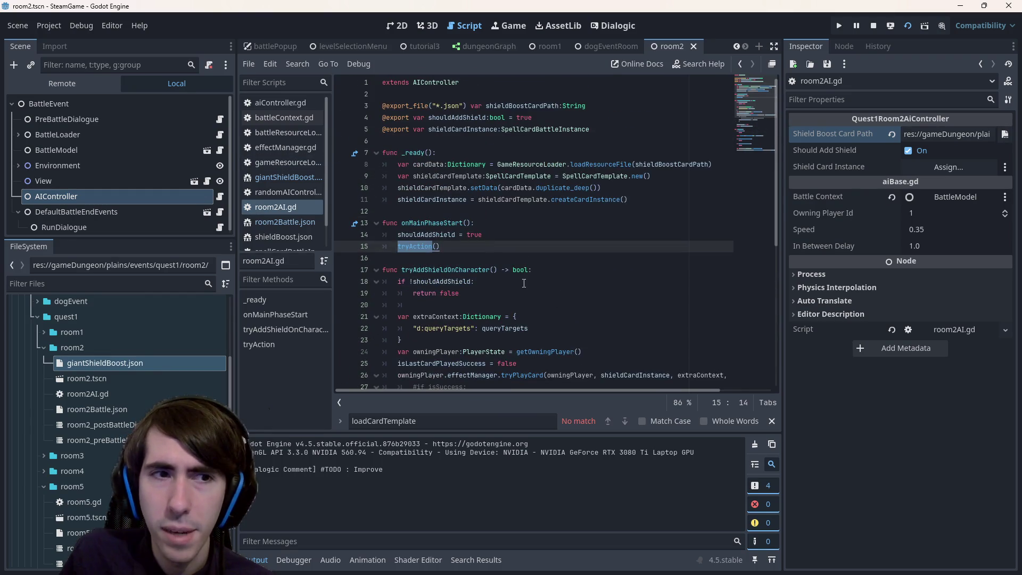
{"action": "double_click", "coordinate": [571, 165]}
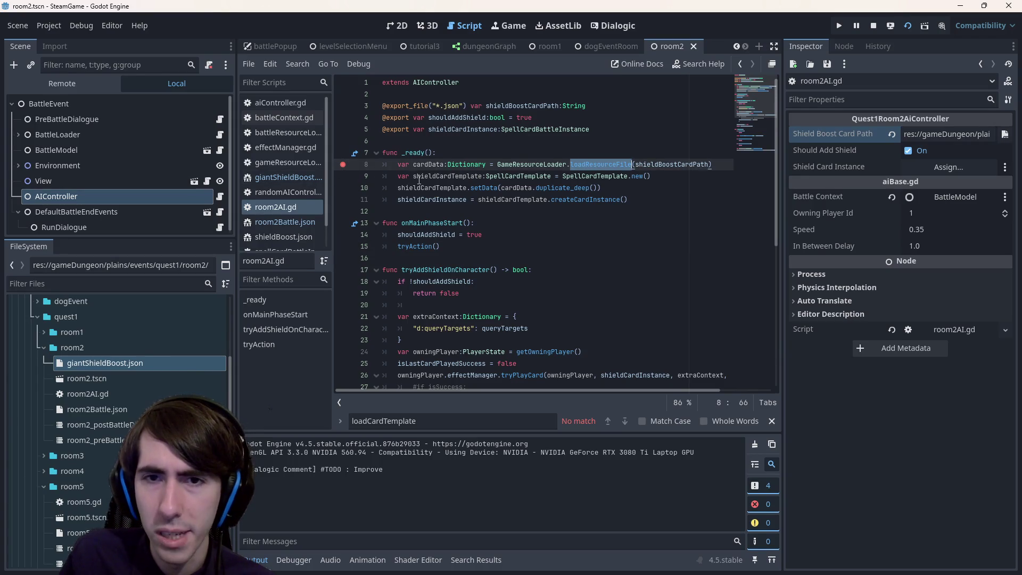
{"action": "double_click", "coordinate": [438, 165]}
{"action": "left_click", "coordinate": [440, 165]}
{"action": "left_click", "coordinate": [446, 83]}
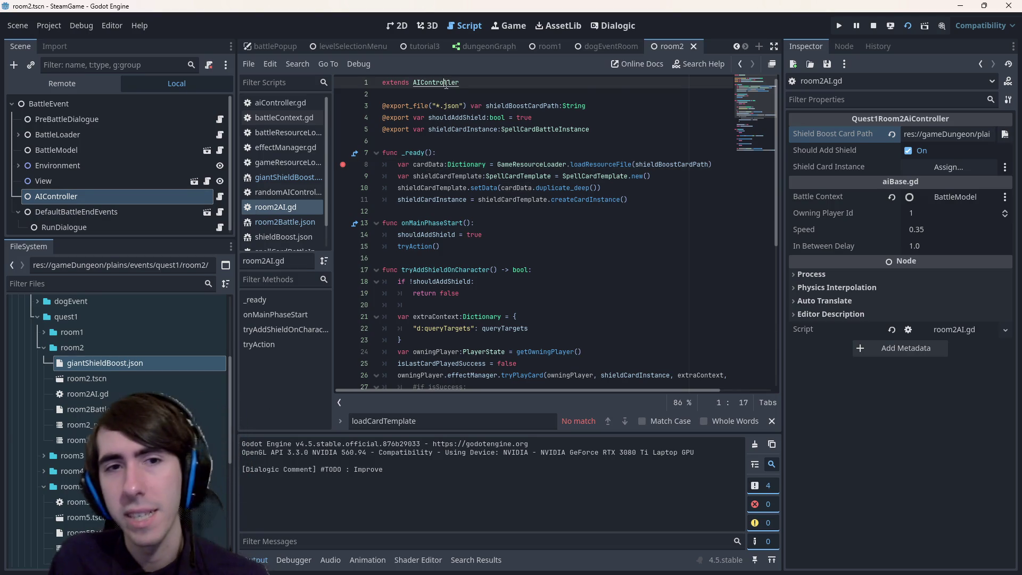
{"action": "left_click", "coordinate": [446, 83], "text": "ctrl"}
{"action": "scroll", "coordinate": [566, 257], "scroll_direction": "up", "scroll_amount": 15}
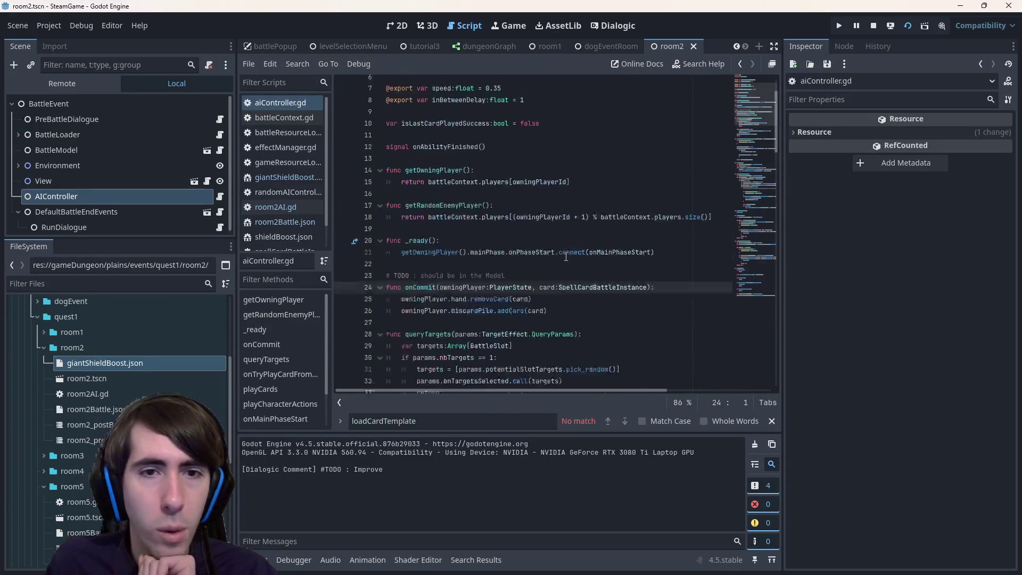
{"action": "scroll", "coordinate": [580, 256], "scroll_direction": "up", "scroll_amount": 2}
{"action": "left_click", "coordinate": [687, 270]}
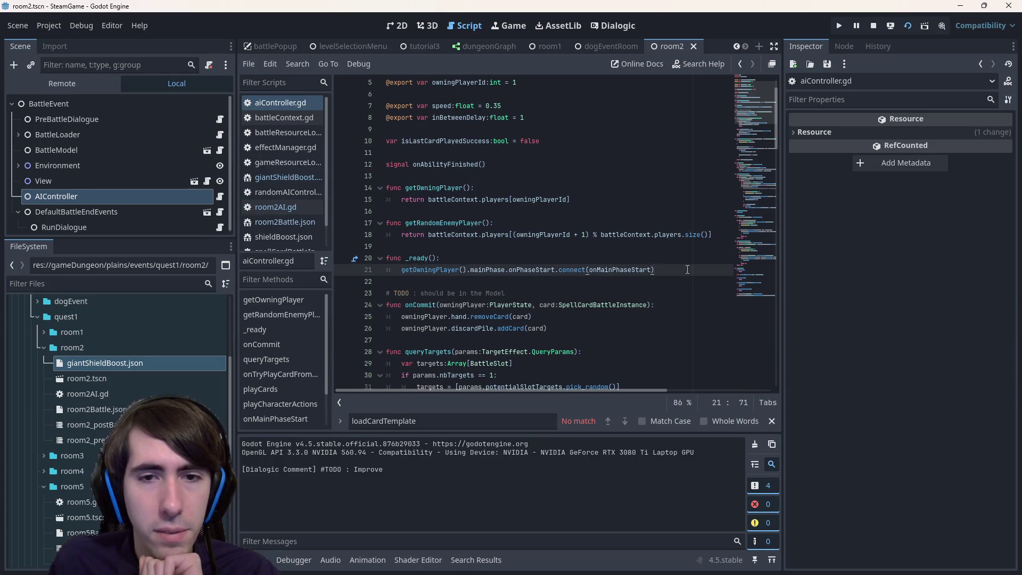
{"action": "left_click_drag", "start_coordinate": [687, 269], "coordinate": [369, 267]}
{"action": "key", "text": "alt+Left"}
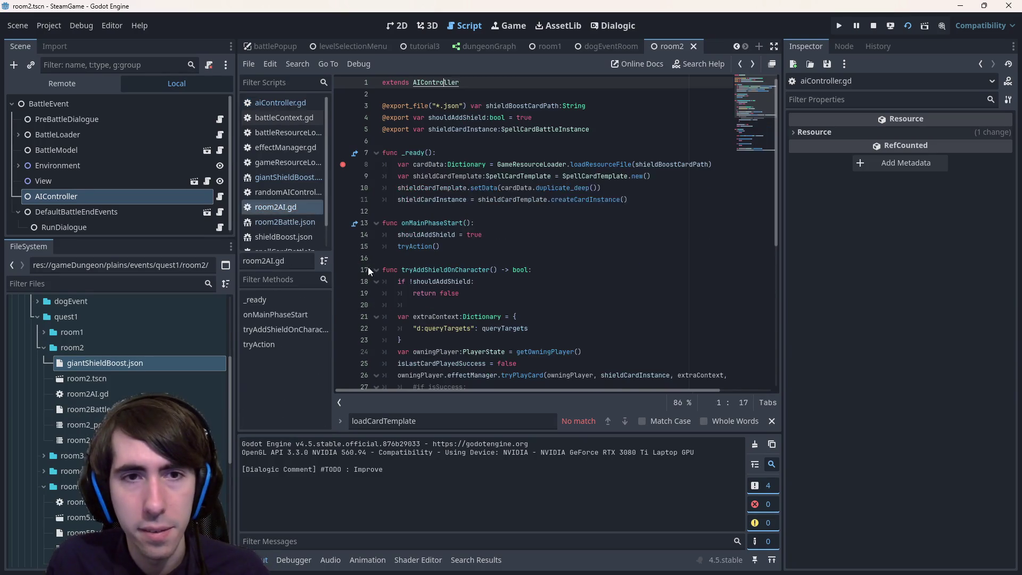
- Append a super._ready() call at the end of room2AI.gd's _ready()
{"action": "left_click", "coordinate": [644, 201]}
{"action": "key", "text": "Return"}
{"action": "key", "text": "Return"}
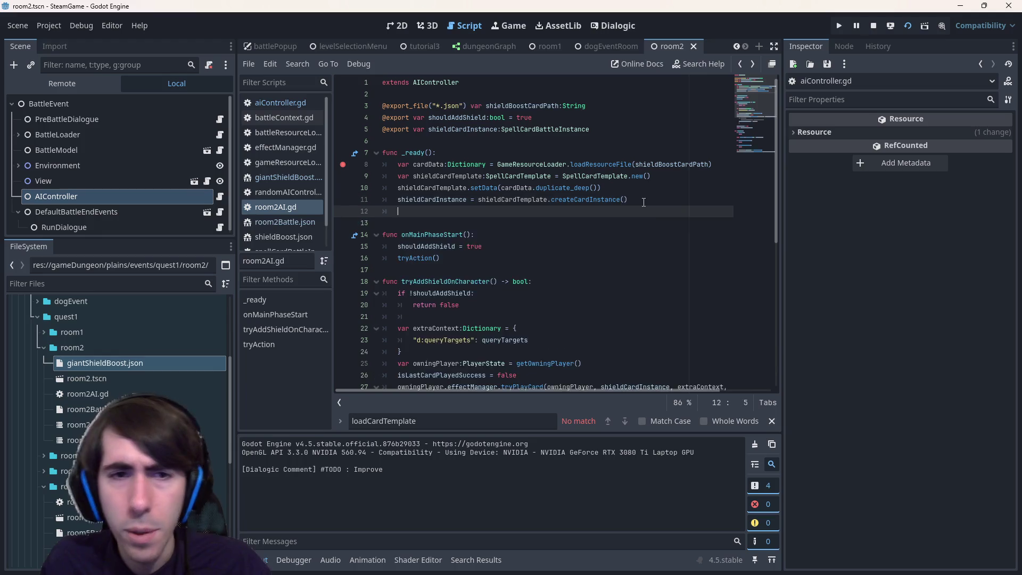
{"action": "type", "text": "syoer,"}
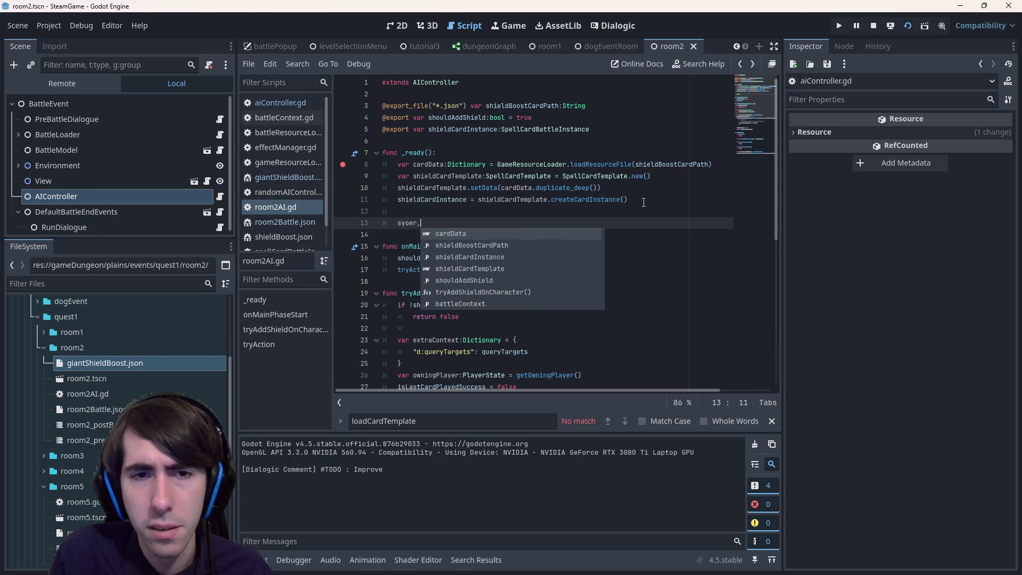
{"action": "key", "text": "BackSpace"}
{"action": "key", "text": "BackSpace"}
{"action": "key", "text": "BackSpace"}
{"action": "type", "text": "uper."}
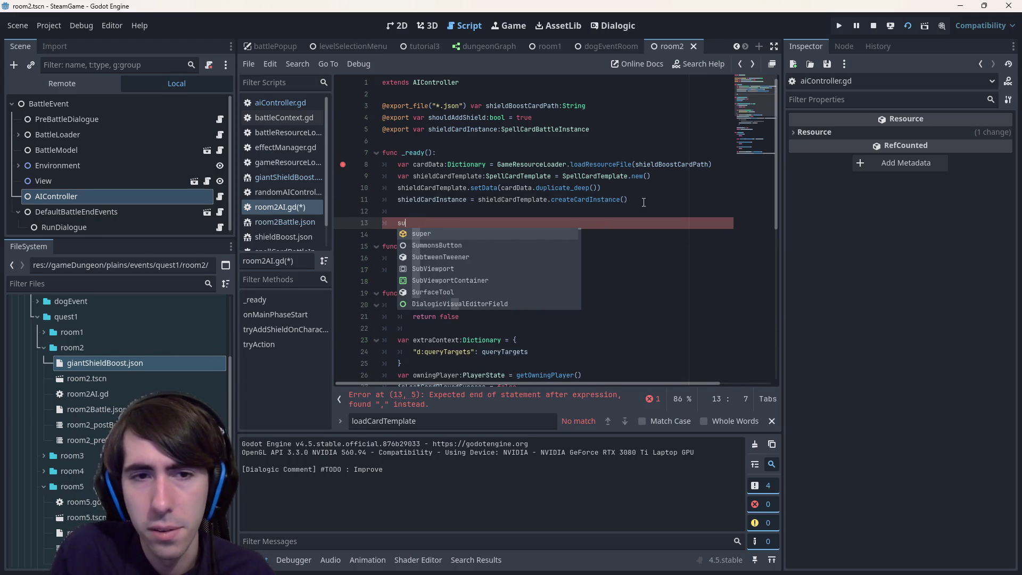
{"action": "type", "text": "_r"}
{"action": "key", "text": "Return"}
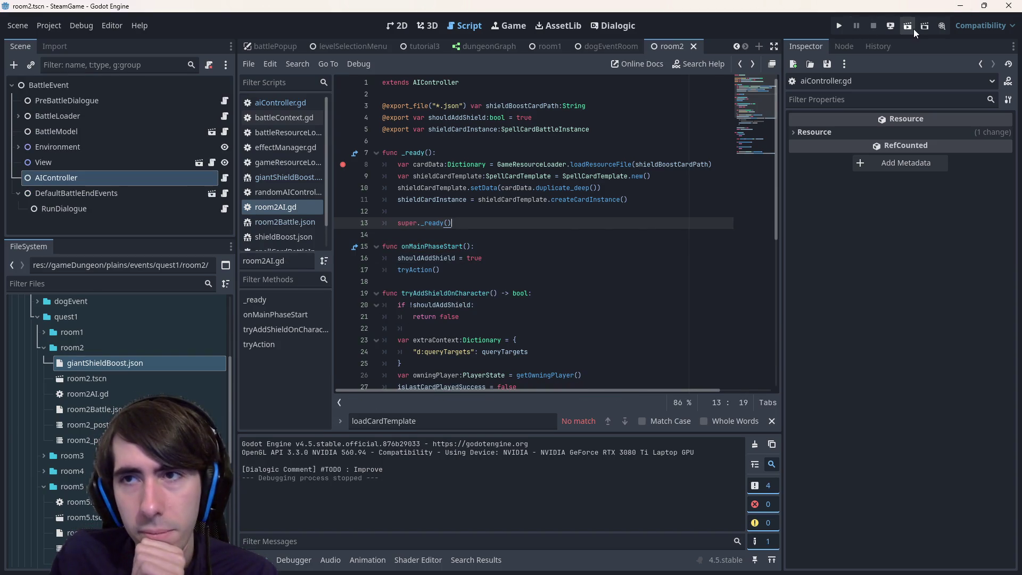
- Restart the scene, remove the breakpoint in tryAction, and dismiss the opening dialogue
{"action": "left_click", "coordinate": [906, 29]}
{"action": "scroll", "coordinate": [354, 164], "scroll_direction": "down", "scroll_amount": 8}
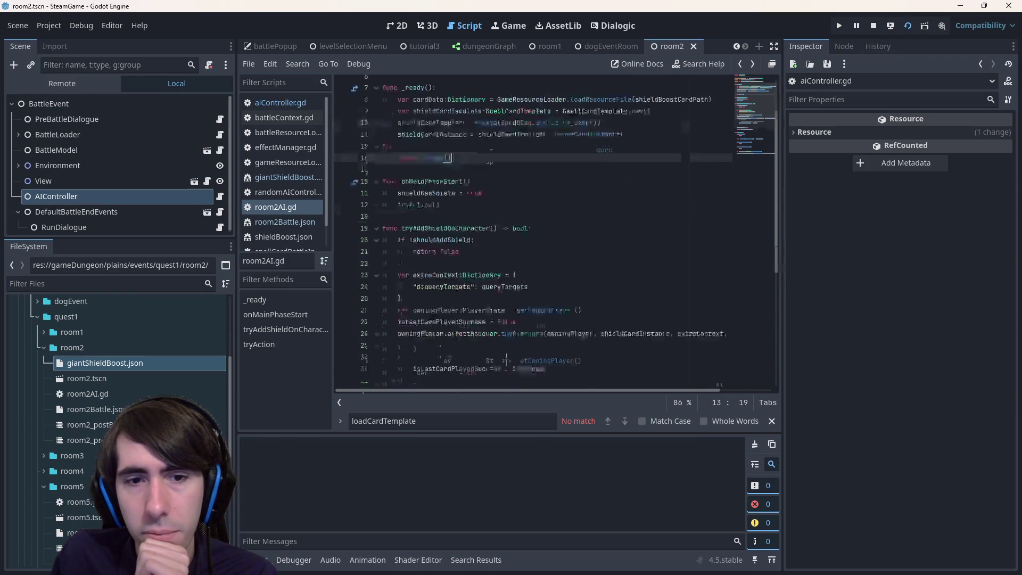
{"action": "left_click", "coordinate": [342, 258]}
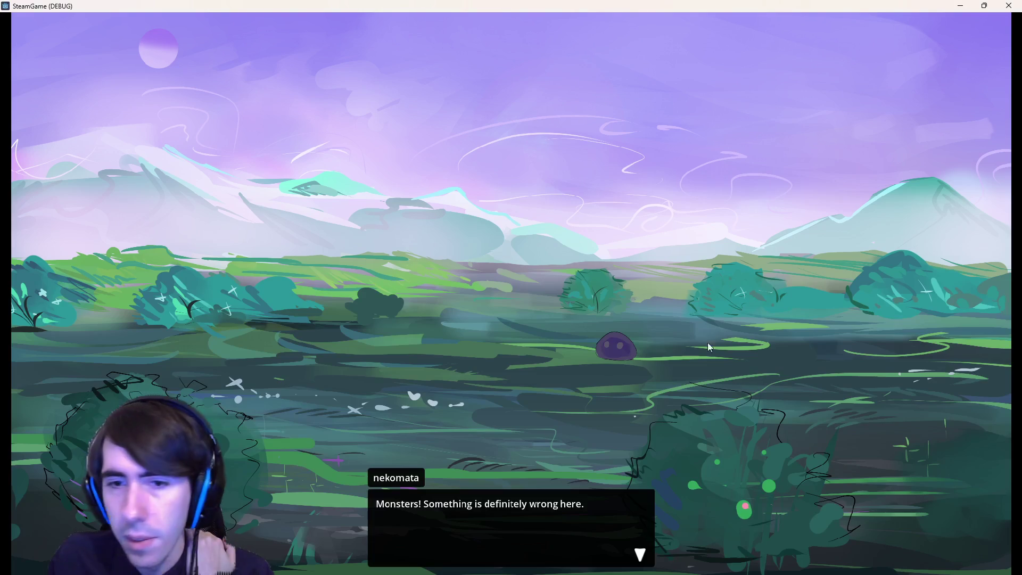
{"action": "left_click", "coordinate": [708, 344]}
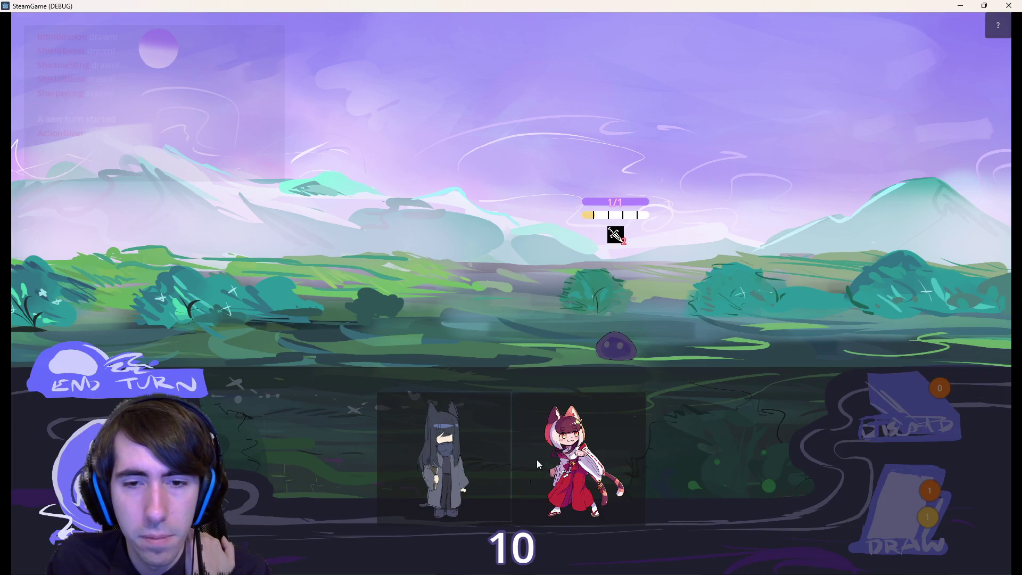
- Deploy the hooded character and fox girl, end the turn so the slime gains 12.0 shield, then minimize
{"action": "mouse_move", "coordinate": [442, 436]}
{"action": "left_mouse_down"}
{"action": "mouse_move", "coordinate": [401, 300]}
{"action": "mouse_move", "coordinate": [407, 308]}
{"action": "left_mouse_up"}
{"action": "left_click_drag", "start_coordinate": [505, 431], "coordinate": [315, 292]}
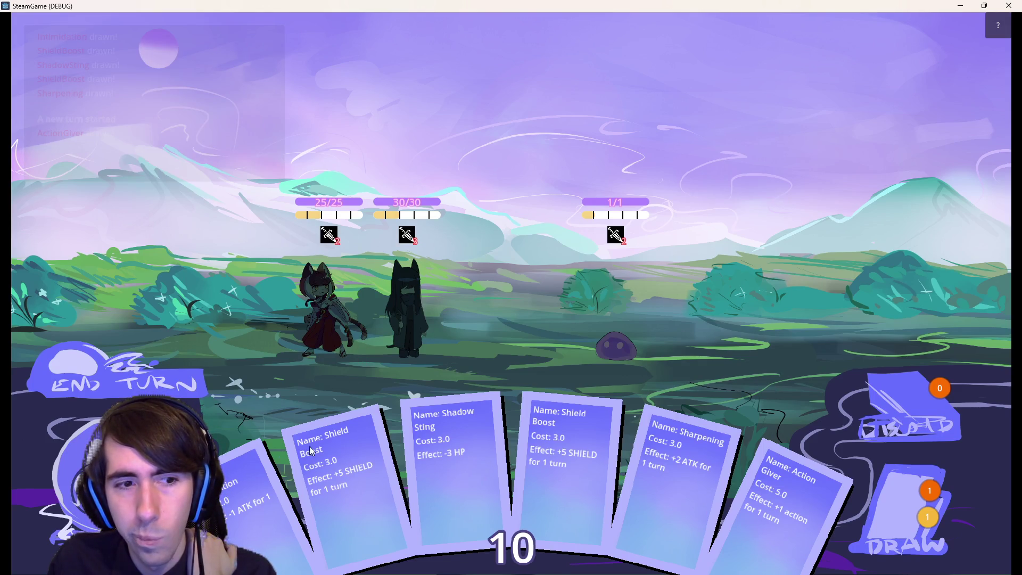
{"action": "left_click", "coordinate": [203, 367]}
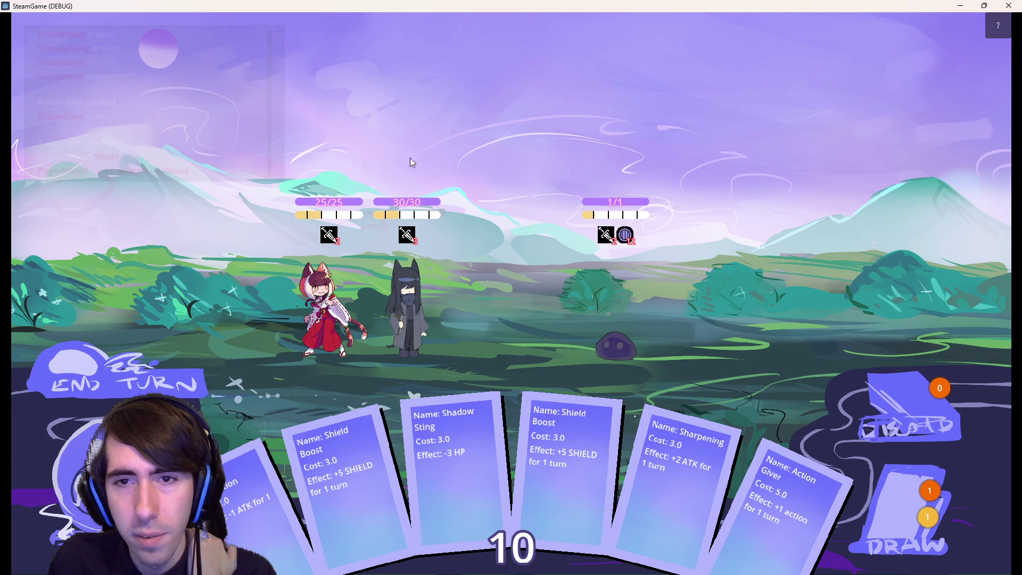
{"action": "mouse_move", "coordinate": [627, 234]}
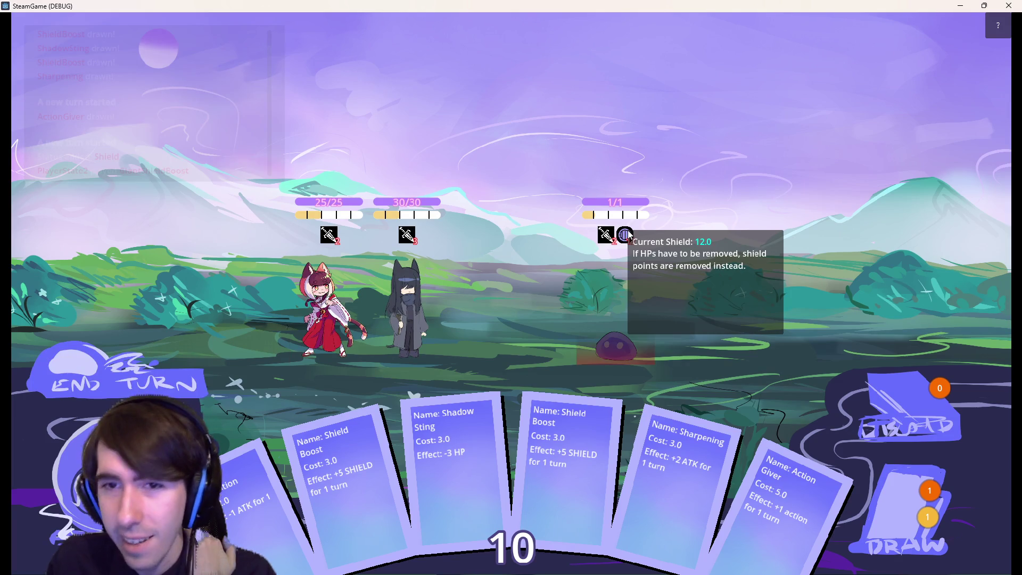
{"action": "mouse_move", "coordinate": [225, 126]}
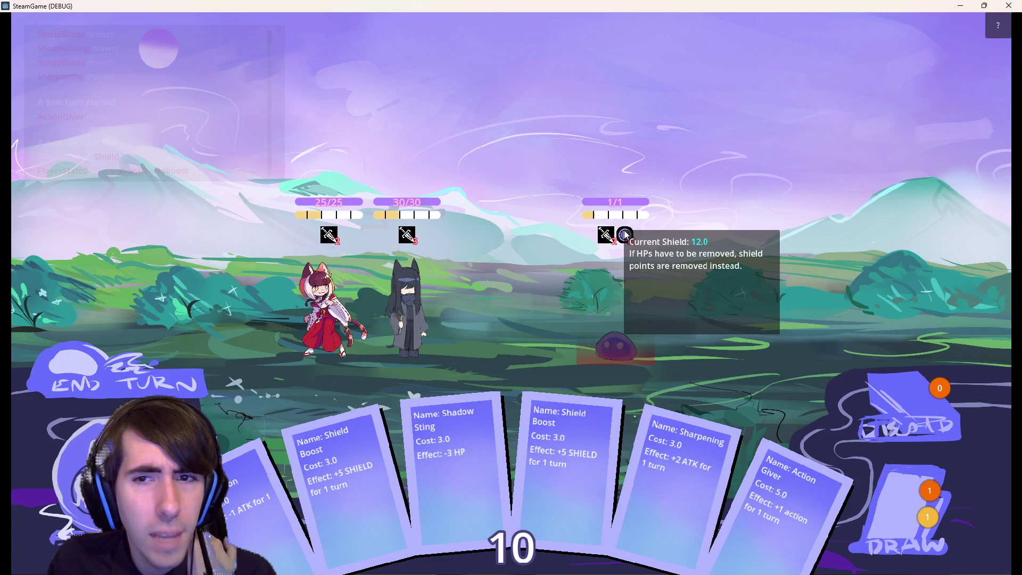
{"action": "mouse_move", "coordinate": [162, 150]}
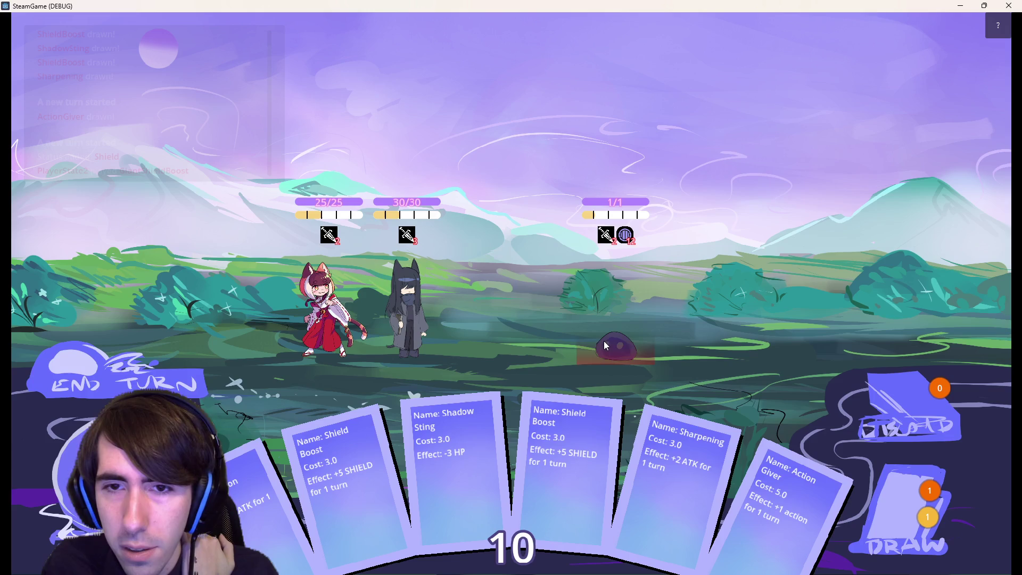
{"action": "left_click", "coordinate": [958, 6]}
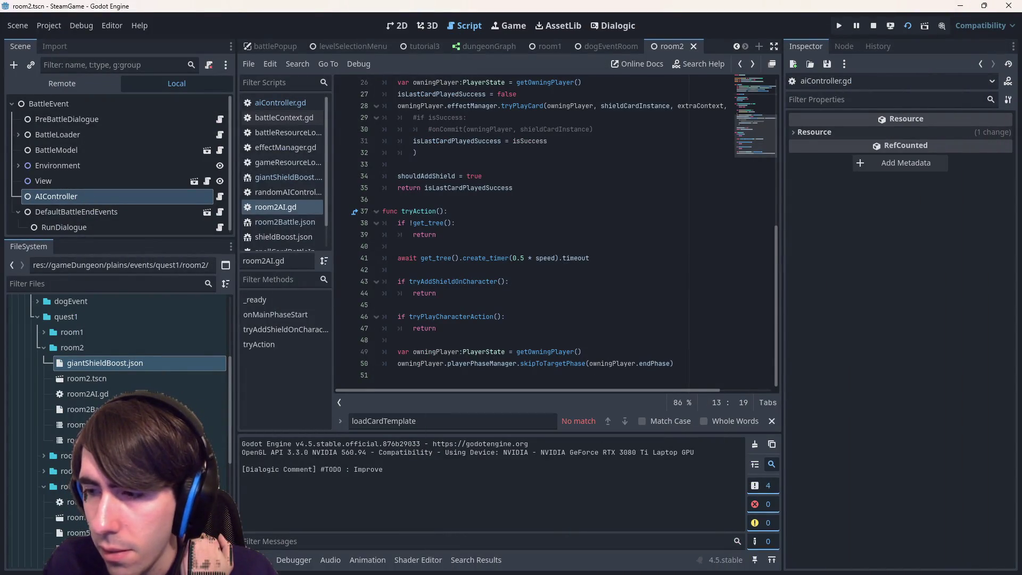
- Close the game window and bring up the AI controller's room2AI.gd script
{"action": "key", "text": "alt+Tab"}
{"action": "mouse_move", "coordinate": [113, 163]}
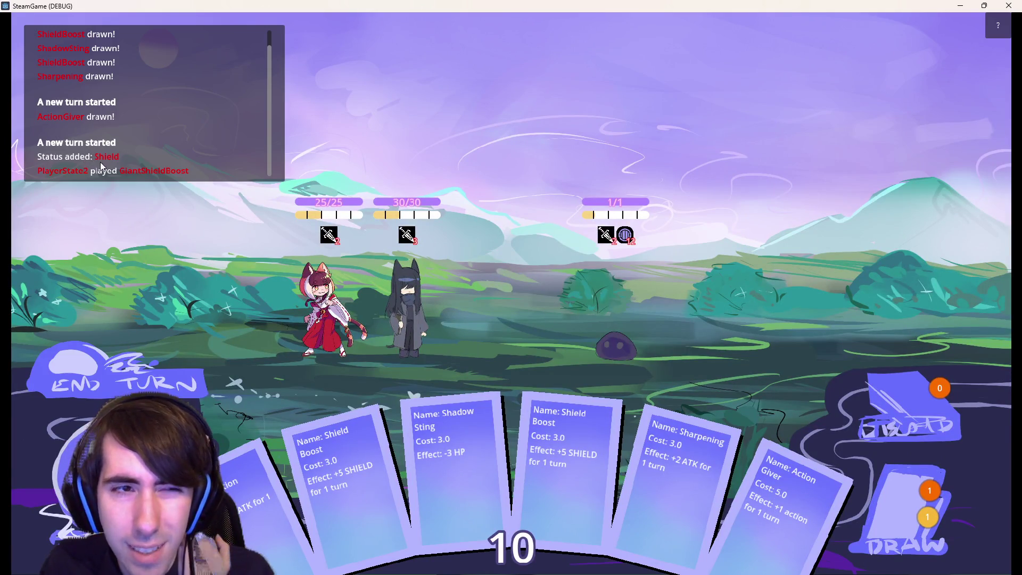
{"action": "left_click", "coordinate": [1008, 6]}
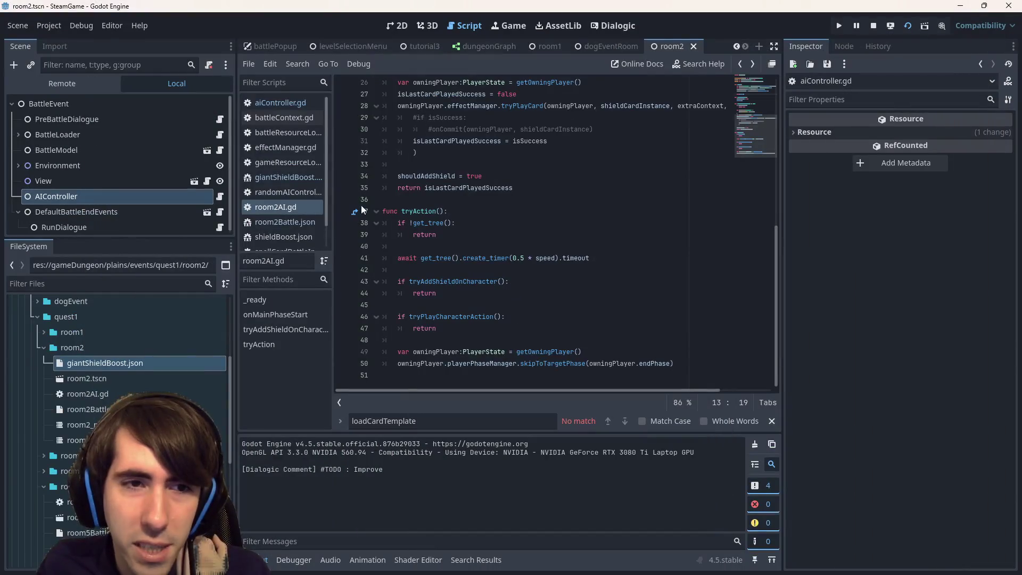
{"action": "left_click", "coordinate": [219, 197]}
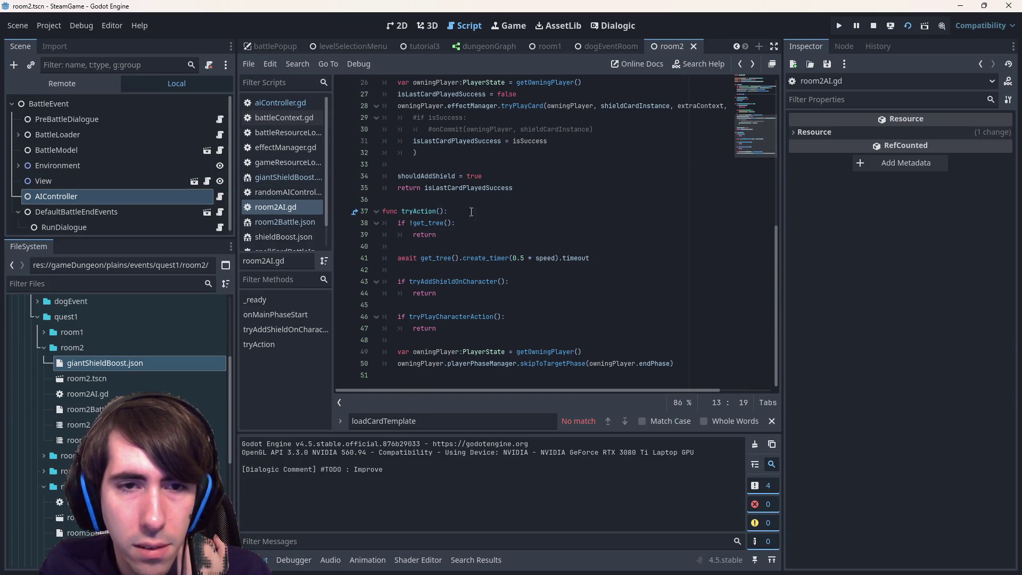
- In tryAddShieldOnCharacter, set shouldAddShield to false on line 34 and stop the running game
{"action": "double_click", "coordinate": [420, 280]}
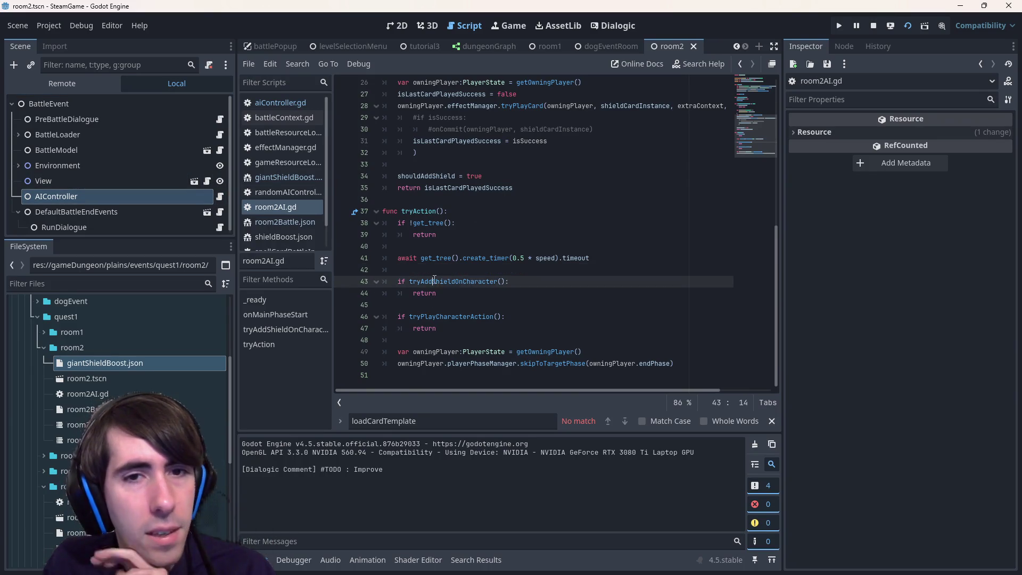
{"action": "scroll", "coordinate": [420, 280], "scroll_direction": "up", "scroll_amount": 2}
{"action": "left_click", "coordinate": [429, 246]}
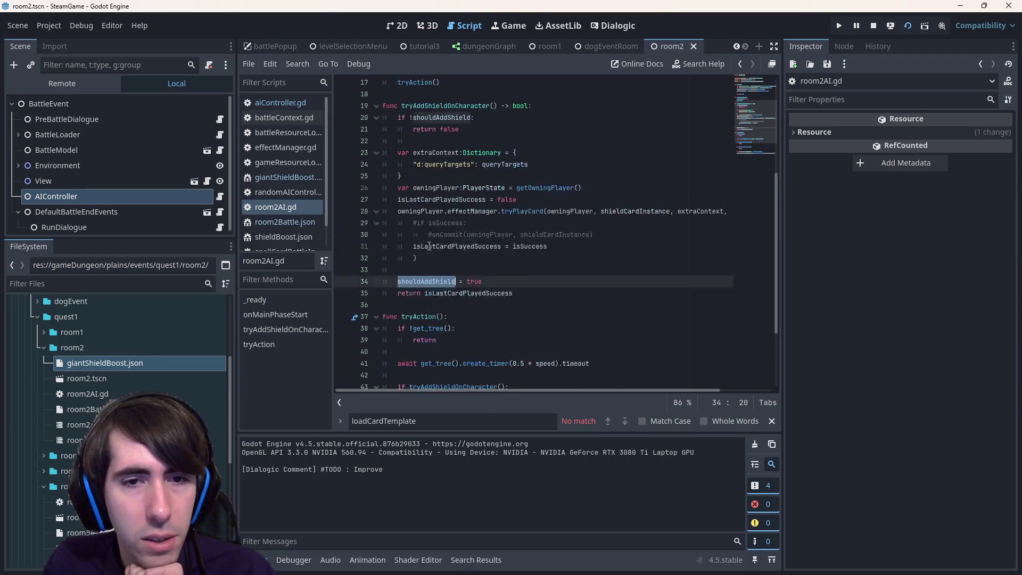
{"action": "scroll", "coordinate": [436, 255], "scroll_direction": "up", "scroll_amount": 2}
{"action": "left_click", "coordinate": [480, 316]}
{"action": "double_click", "coordinate": [480, 316]}
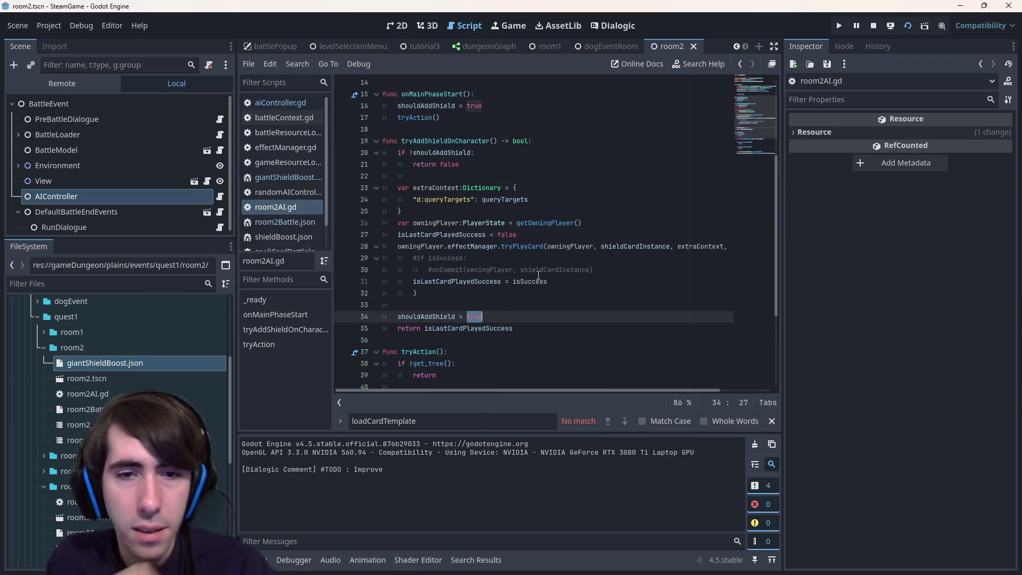
{"action": "type", "text": "fals"}
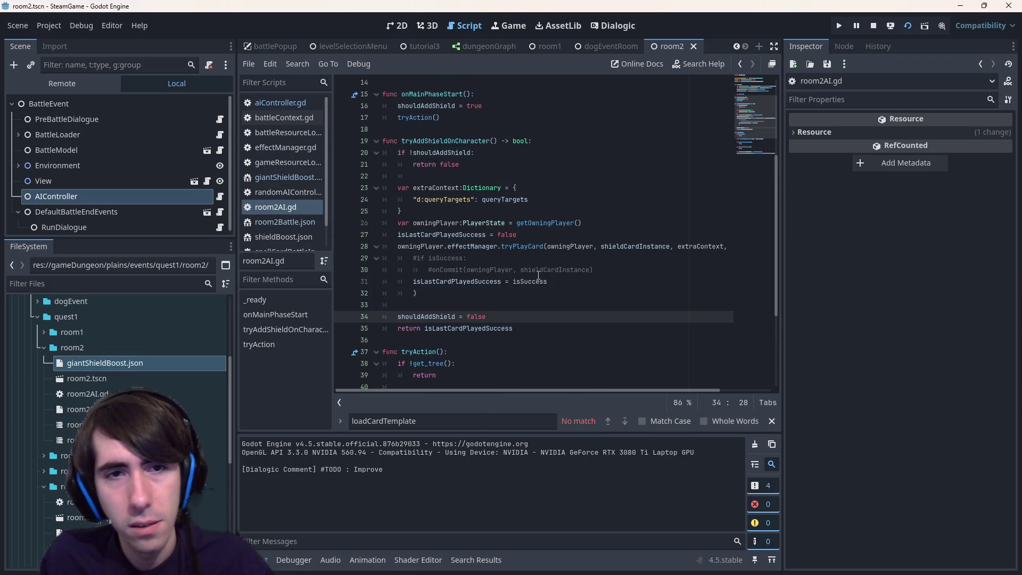
{"action": "left_click", "coordinate": [871, 28]}
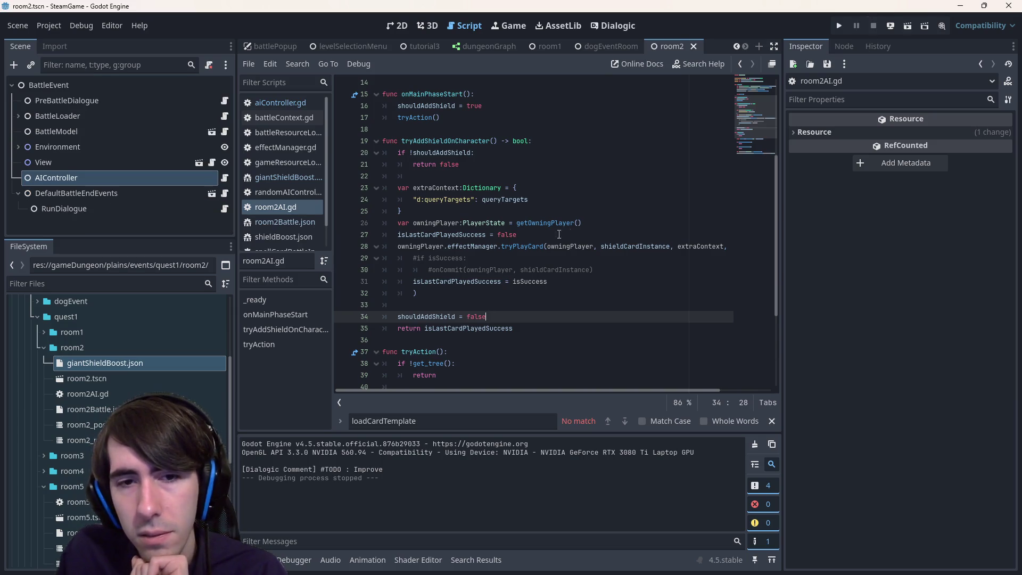
- Run the scene again, place the hooded character and cat girl, then close the game
{"action": "left_click", "coordinate": [905, 26]}
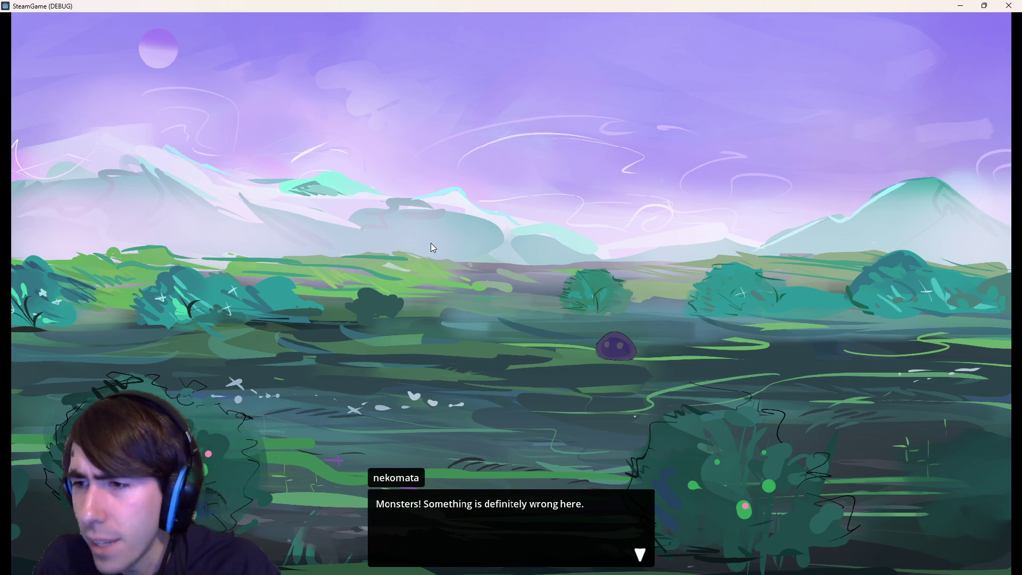
{"action": "left_click", "coordinate": [335, 217]}
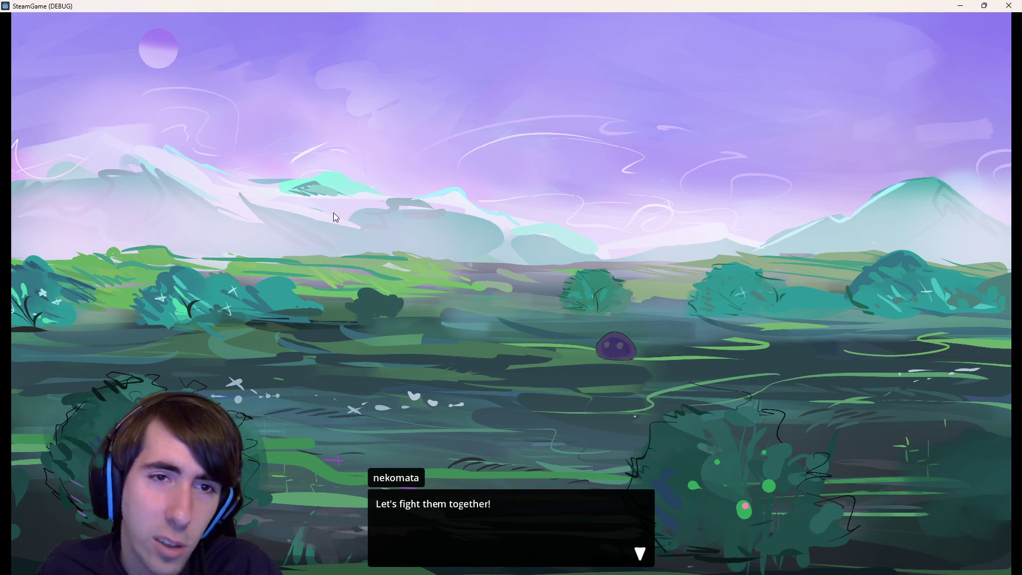
{"action": "left_click", "coordinate": [335, 217]}
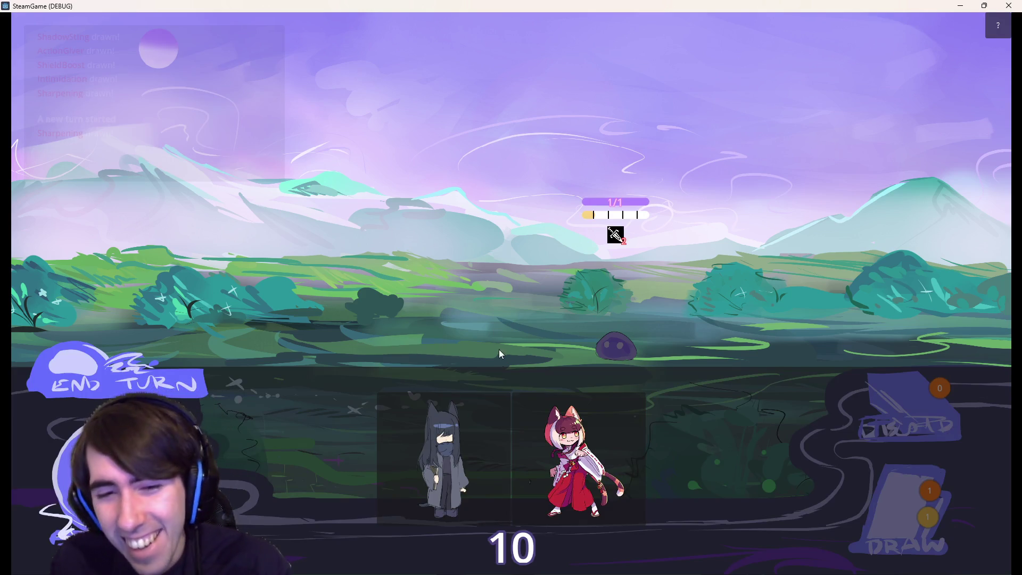
{"action": "mouse_move", "coordinate": [462, 424]}
{"action": "left_mouse_down"}
{"action": "mouse_move", "coordinate": [382, 282]}
{"action": "mouse_move", "coordinate": [405, 303]}
{"action": "mouse_move", "coordinate": [292, 290]}
{"action": "left_mouse_up"}
{"action": "mouse_move", "coordinate": [494, 421]}
{"action": "left_mouse_down"}
{"action": "mouse_move", "coordinate": [255, 277]}
{"action": "mouse_move", "coordinate": [339, 318]}
{"action": "left_mouse_up"}
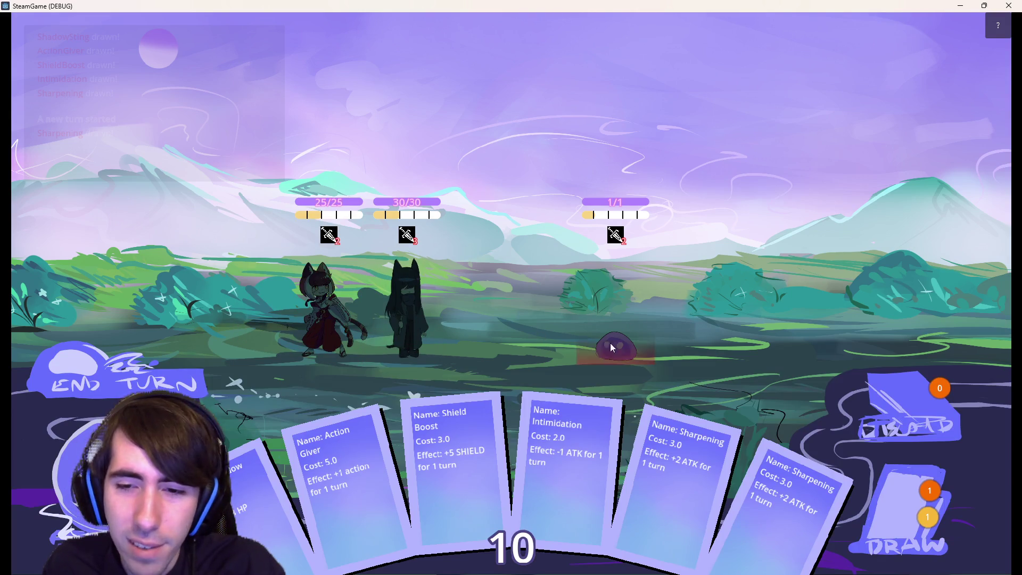
{"action": "left_click", "coordinate": [1009, 5]}
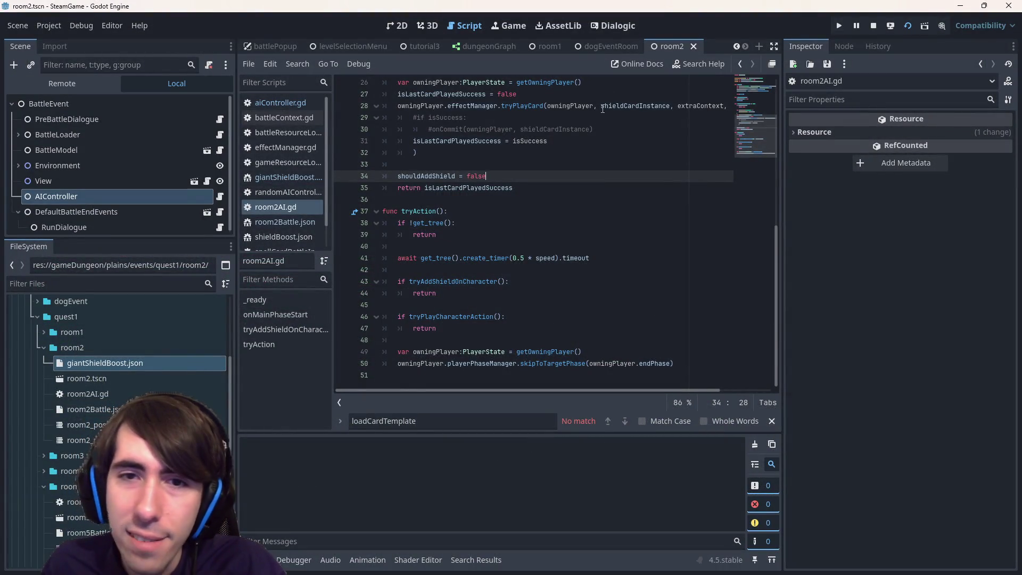
- Relaunch with F5, end the turn so the slime gains a shield, then stop with F8
{"action": "key", "text": "F5"}
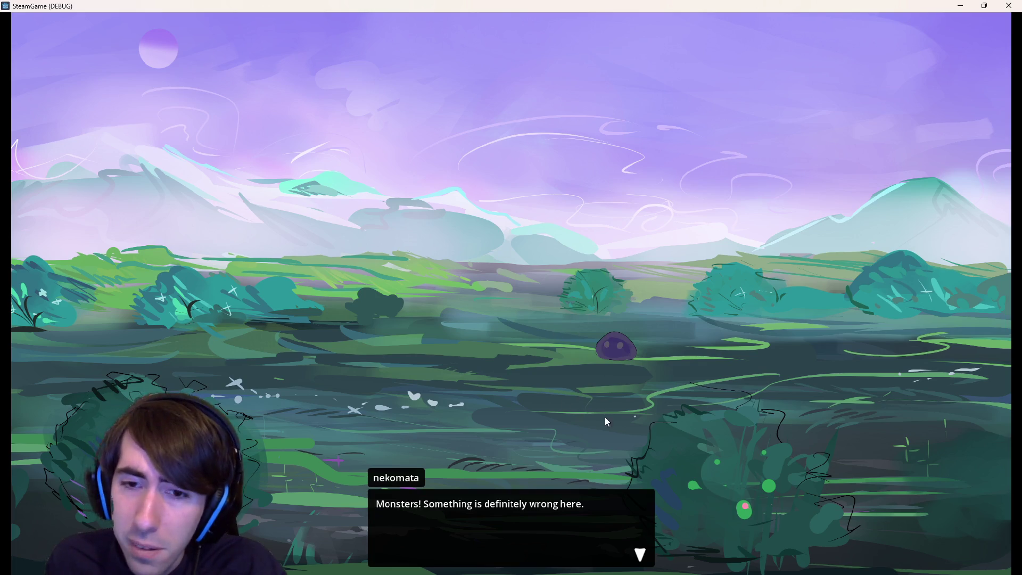
{"action": "left_click", "coordinate": [617, 346]}
{"action": "left_click", "coordinate": [602, 342]}
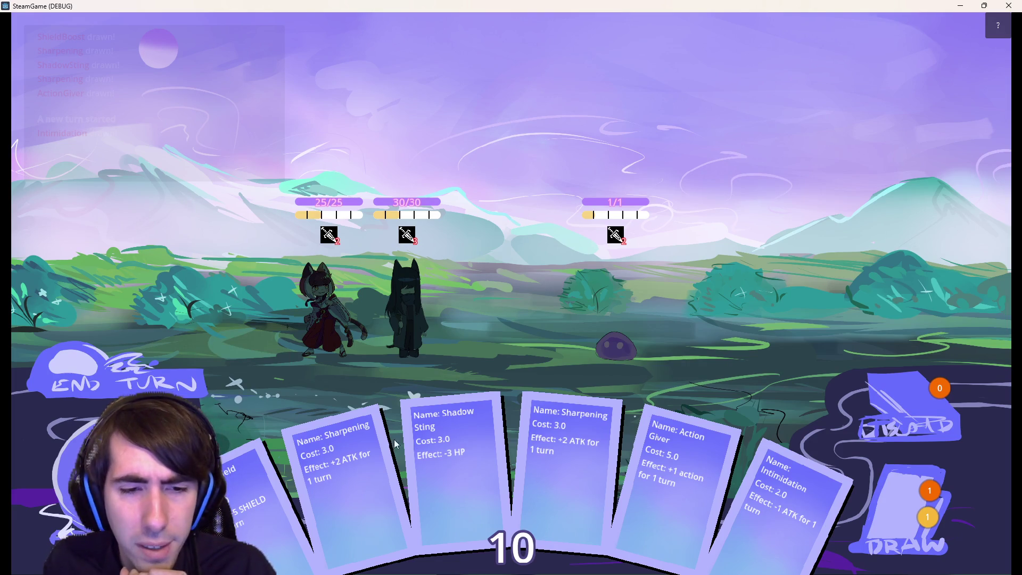
{"action": "left_click", "coordinate": [117, 381]}
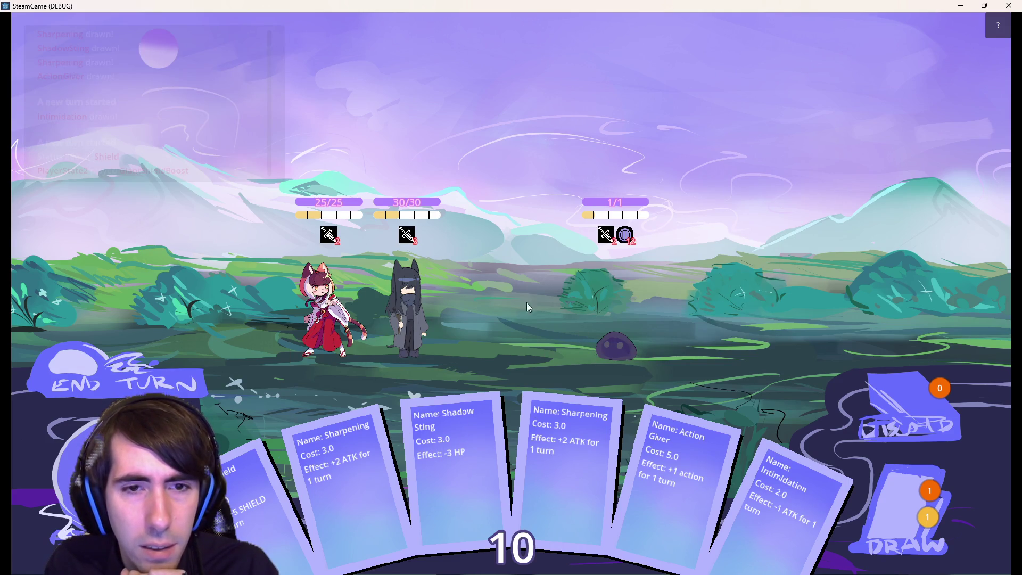
{"action": "key", "text": "F8"}
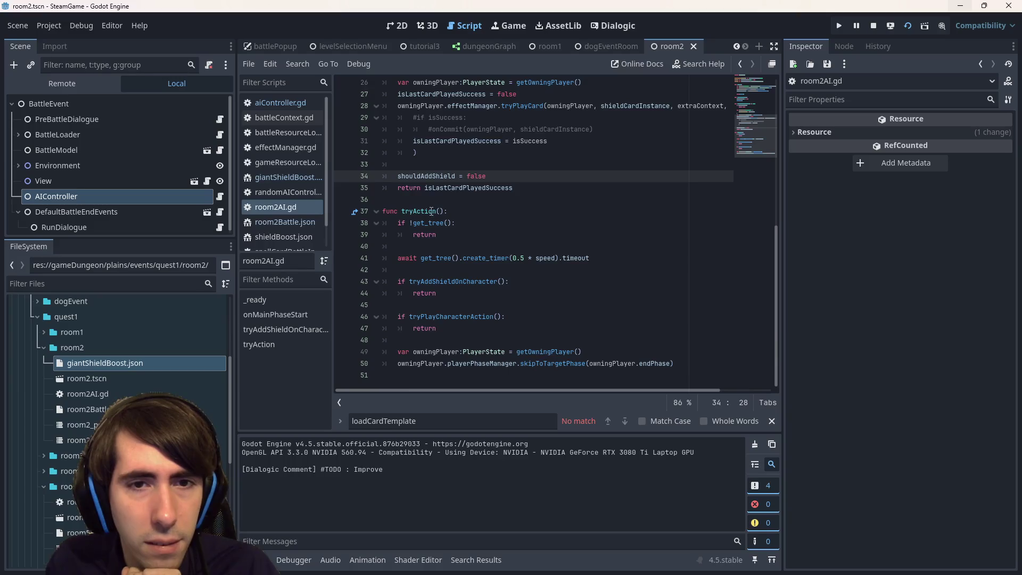
{"action": "scroll", "coordinate": [420, 240], "scroll_direction": "up", "scroll_amount": 4}
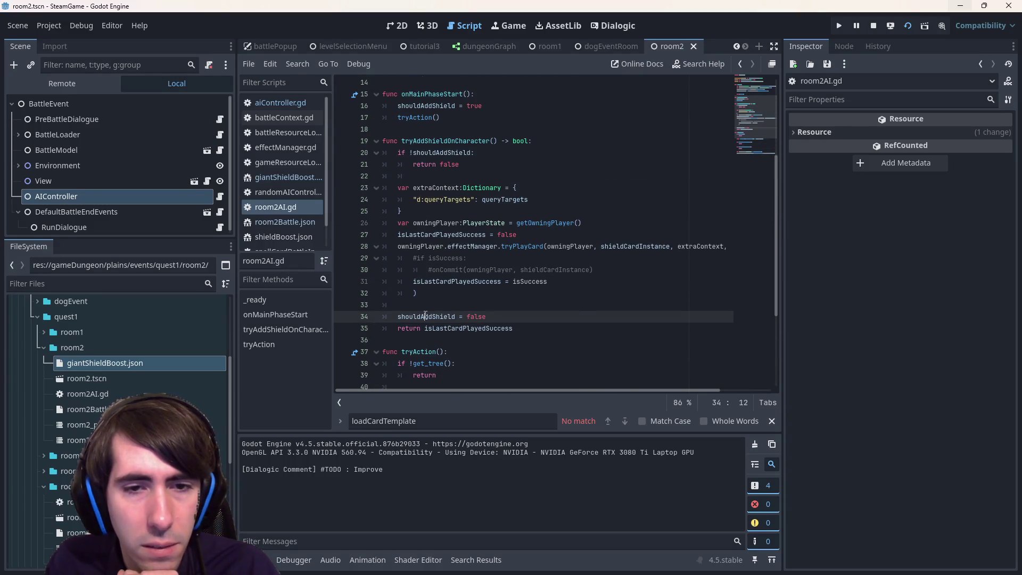
{"action": "double_click", "coordinate": [425, 316]}
{"action": "scroll", "coordinate": [426, 316], "scroll_direction": "down", "scroll_amount": 3}
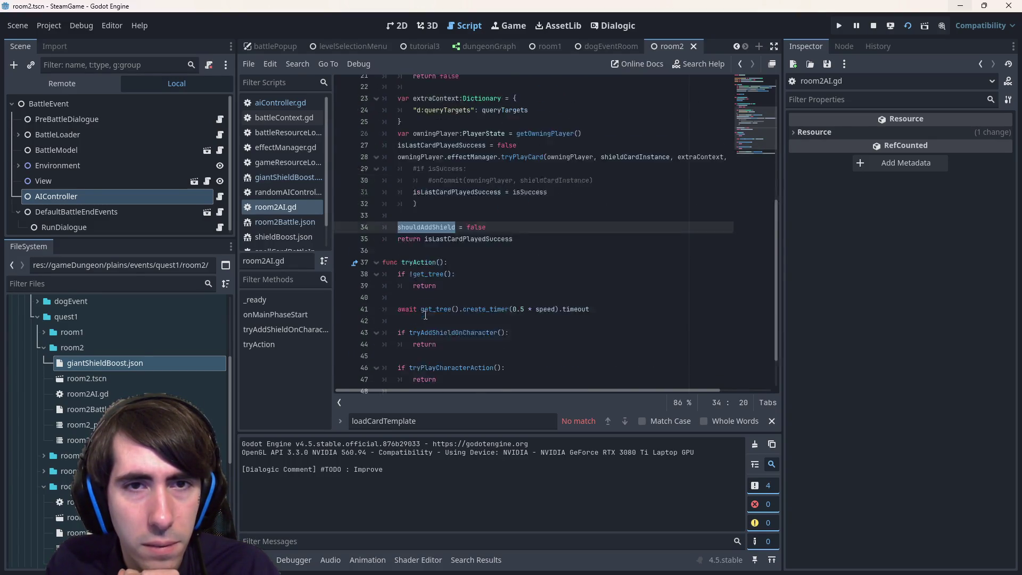
{"action": "scroll", "coordinate": [453, 193], "scroll_direction": "up", "scroll_amount": 2}
{"action": "scroll", "coordinate": [454, 192], "scroll_direction": "down", "scroll_amount": 3}
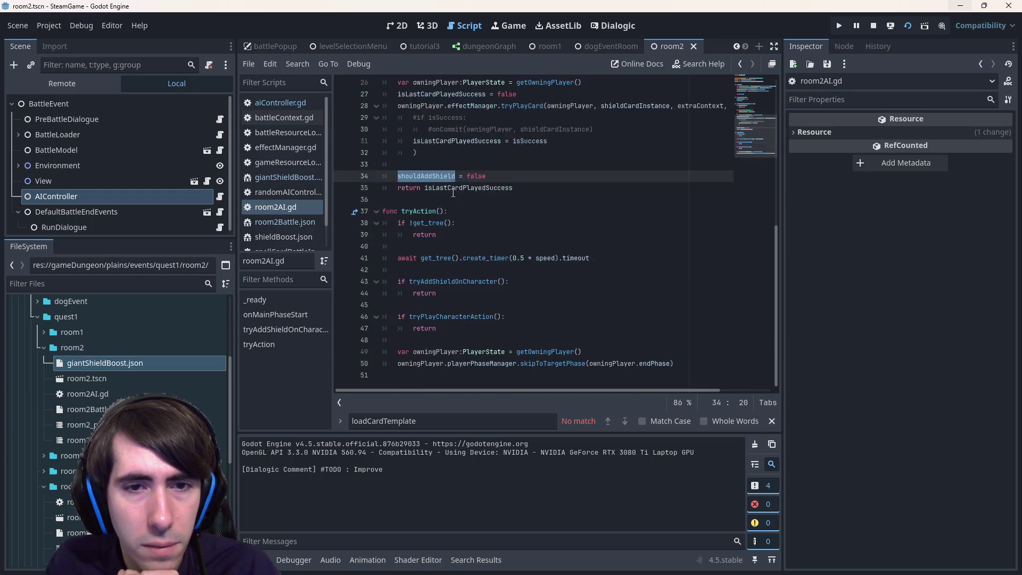
{"action": "scroll", "coordinate": [453, 195], "scroll_direction": "up", "scroll_amount": 4}
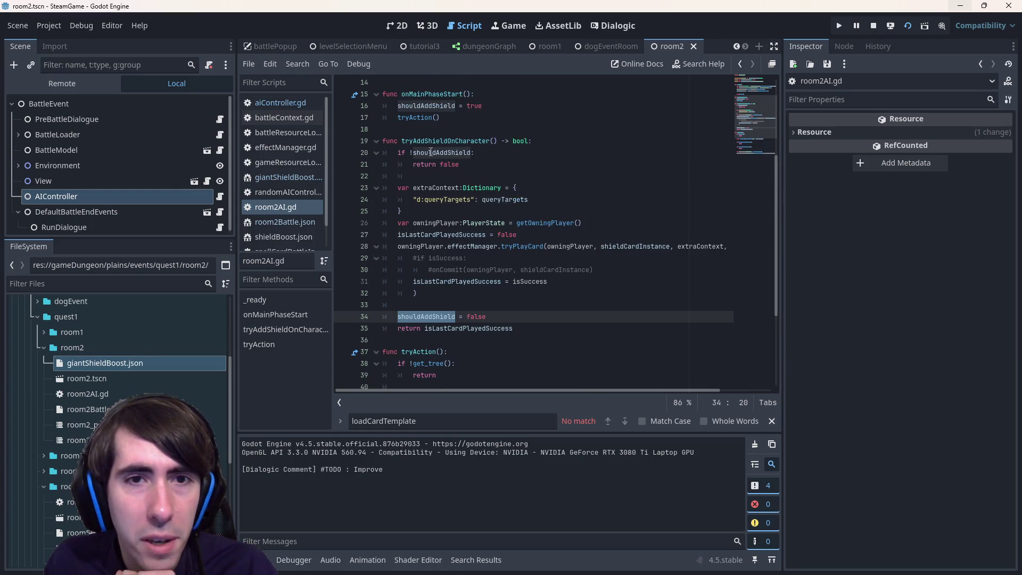
{"action": "double_click", "coordinate": [426, 141]}
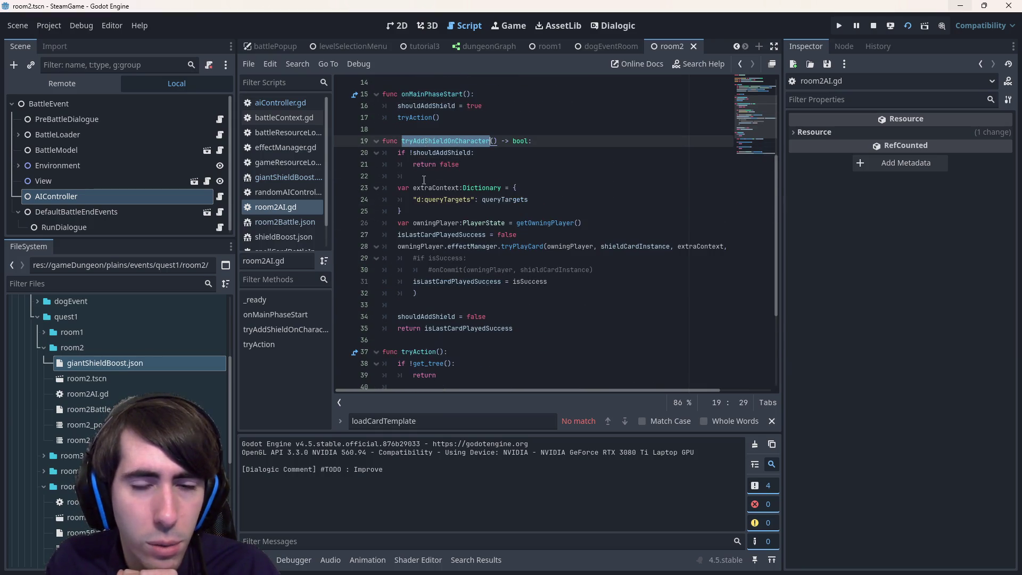
{"action": "scroll", "coordinate": [424, 180], "scroll_direction": "down", "scroll_amount": 4}
{"action": "scroll", "coordinate": [423, 194], "scroll_direction": "up", "scroll_amount": 4}
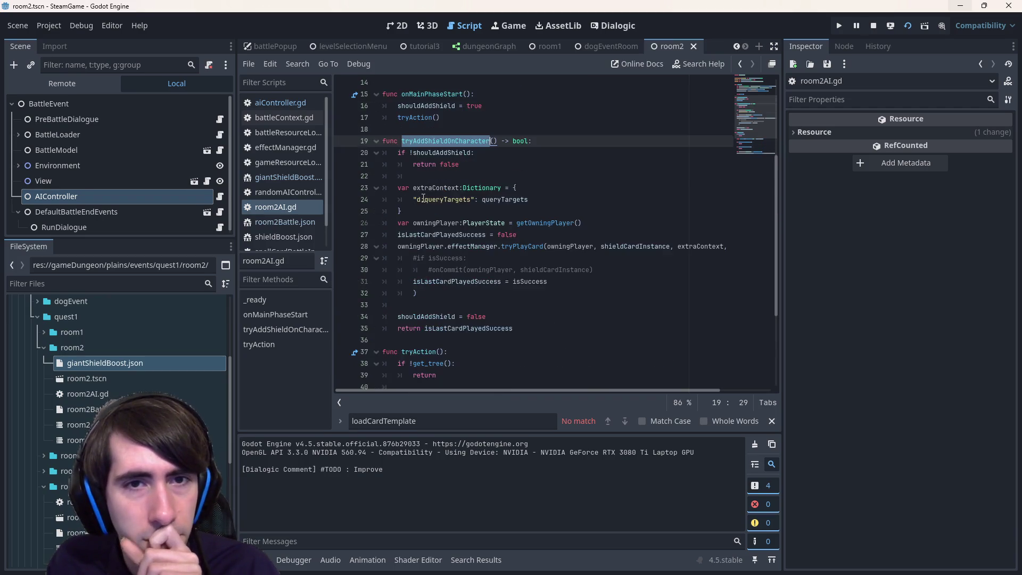
{"action": "scroll", "coordinate": [425, 149], "scroll_direction": "down", "scroll_amount": 4}
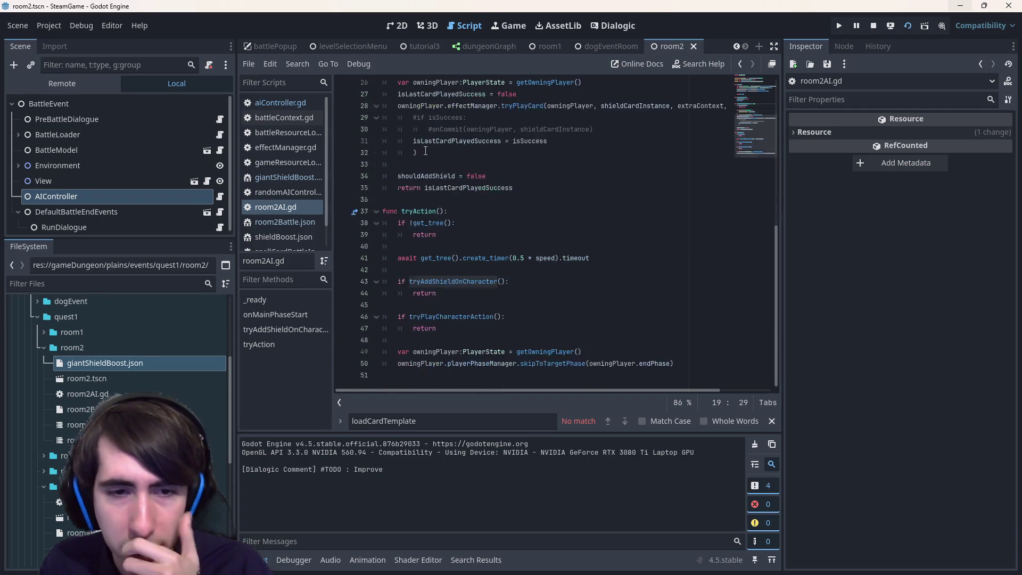
{"action": "left_click", "coordinate": [481, 294]}
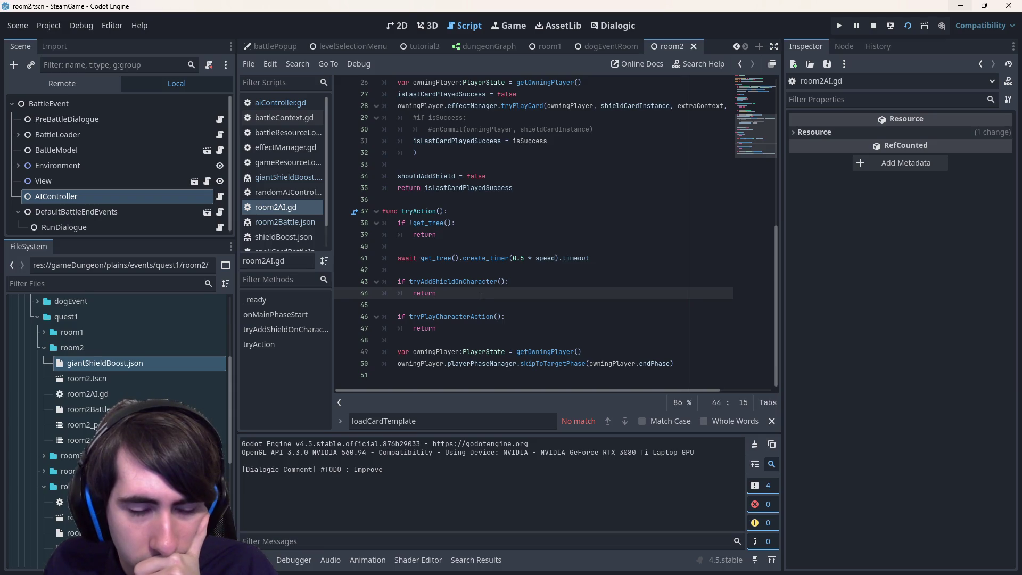
{"action": "left_click", "coordinate": [409, 282]}
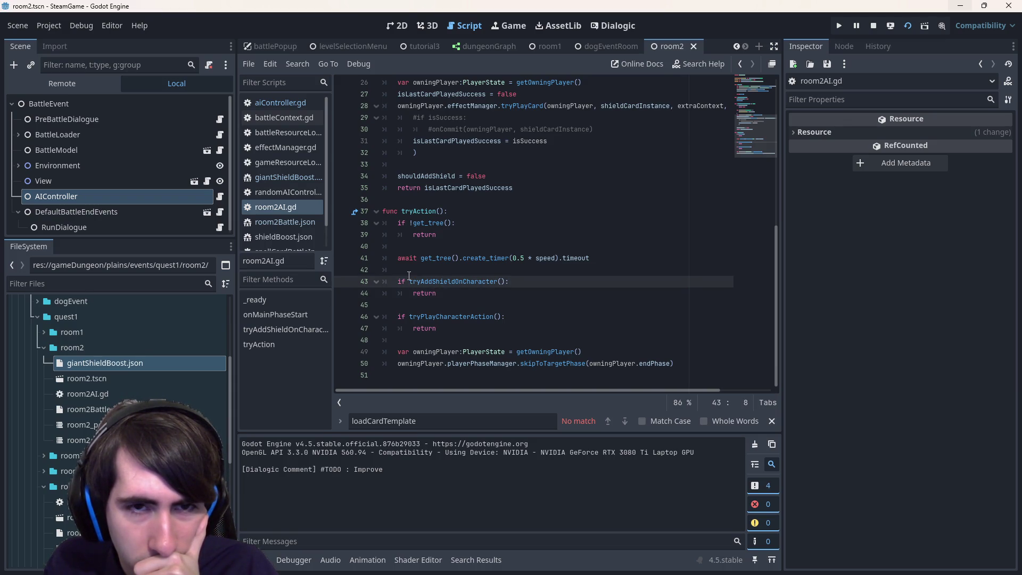
{"action": "scroll", "coordinate": [426, 280], "scroll_direction": "up", "scroll_amount": 3}
{"action": "left_click", "coordinate": [453, 234]}
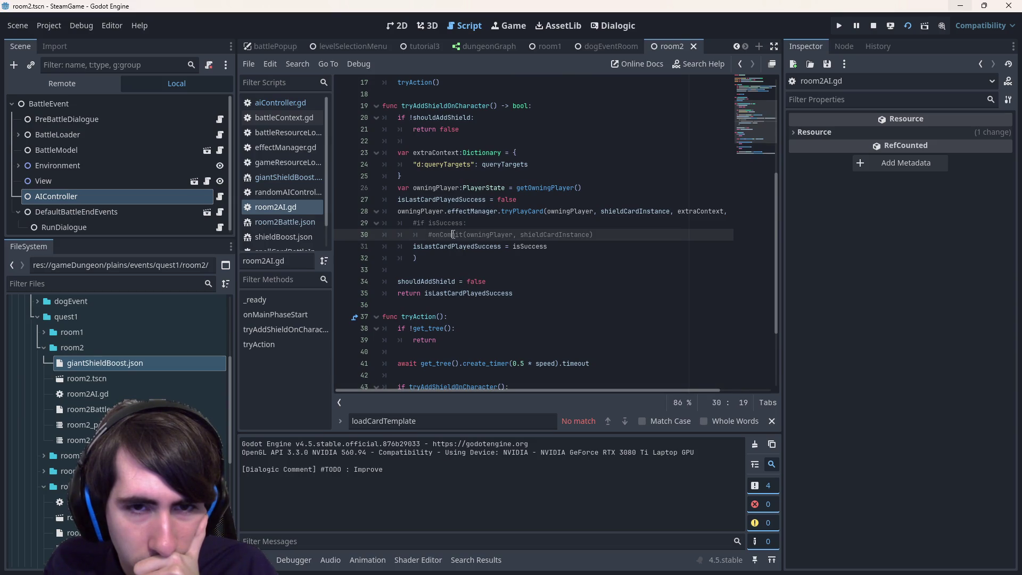
{"action": "double_click", "coordinate": [452, 235]}
{"action": "scroll", "coordinate": [447, 197], "scroll_direction": "up", "scroll_amount": 4}
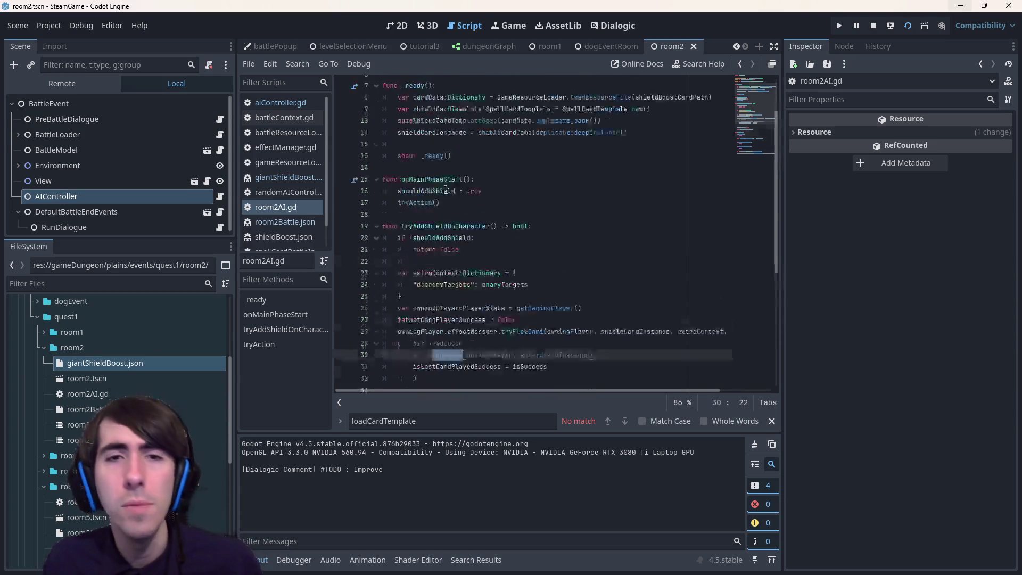
{"action": "key", "text": "ctrl+c"}
{"action": "left_click", "coordinate": [280, 102]}
- In aiController.gd, search for onCommit and jump to its second match
{"action": "scroll", "coordinate": [533, 180], "scroll_direction": "down", "scroll_amount": 1}
{"action": "left_click", "coordinate": [532, 180]}
{"action": "key", "text": "ctrl+v"}
{"action": "key", "text": "shift+Home"}
{"action": "key", "text": "ctrl+x"}
{"action": "key", "text": "ctrl+f"}
{"action": "key", "text": "ctrl+v"}
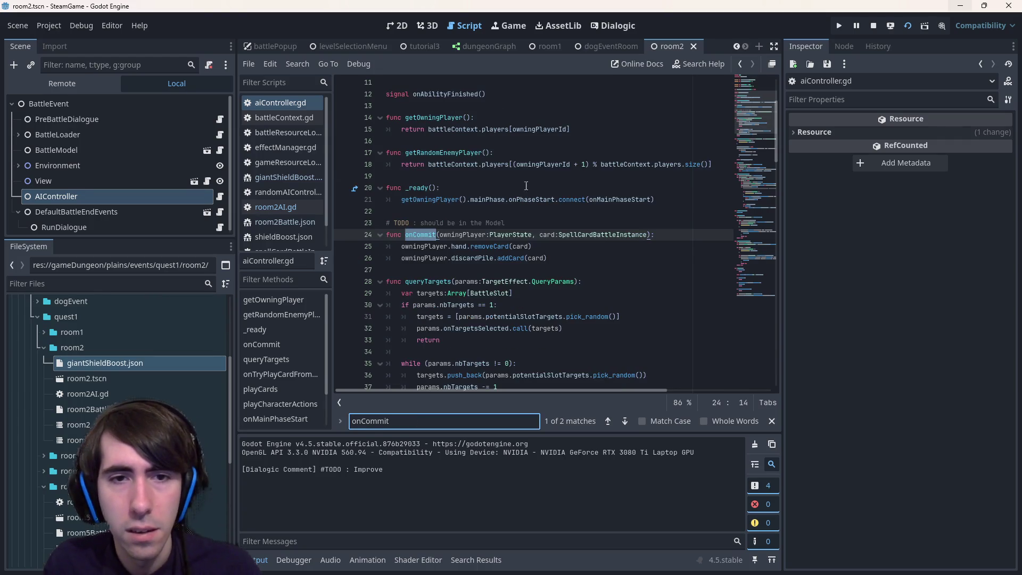
{"action": "key", "text": "Return"}
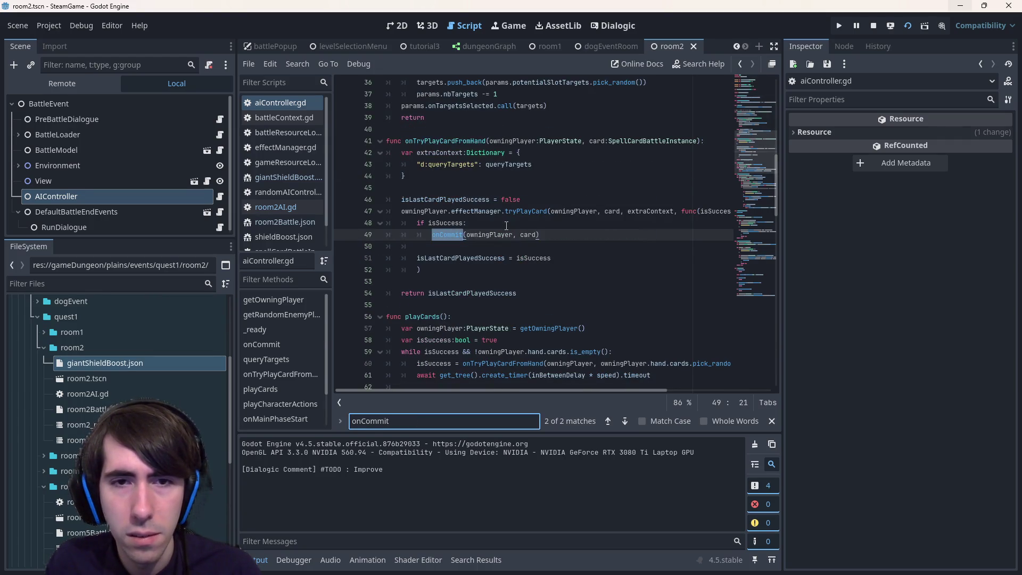
- Inspect onTryPlayCardFromHand and the playCards wait-timer, then search the script for playCards
{"action": "double_click", "coordinate": [500, 258]}
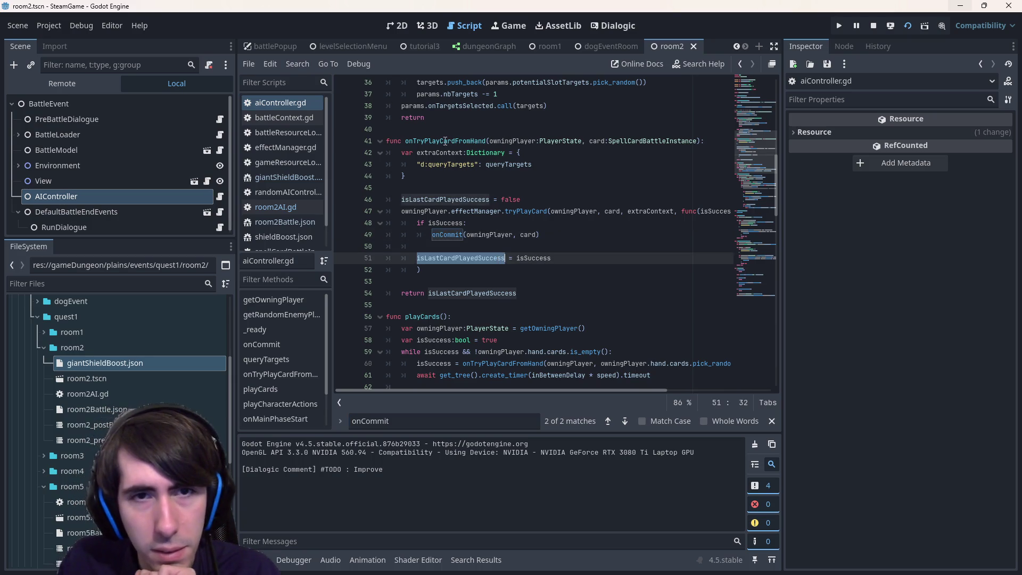
{"action": "double_click", "coordinate": [445, 141]}
{"action": "scroll", "coordinate": [458, 197], "scroll_direction": "down", "scroll_amount": 4}
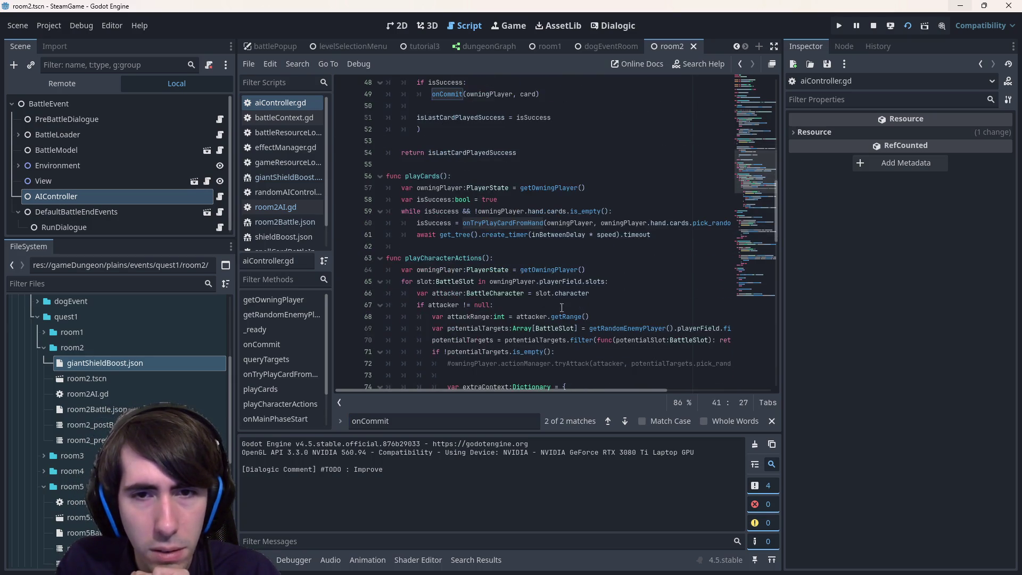
{"action": "left_click_drag", "start_coordinate": [672, 238], "coordinate": [385, 234]}
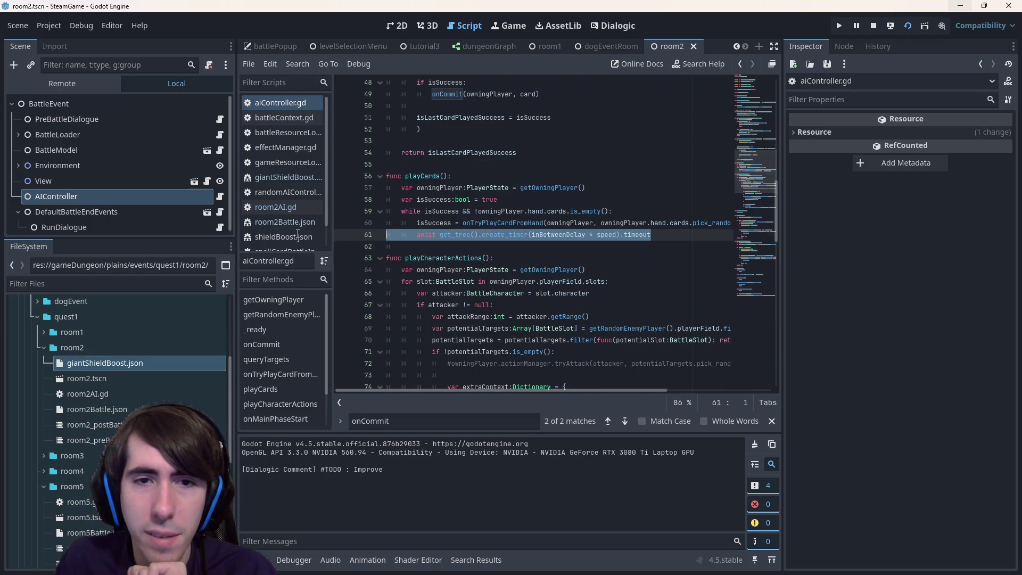
{"action": "double_click", "coordinate": [430, 177]}
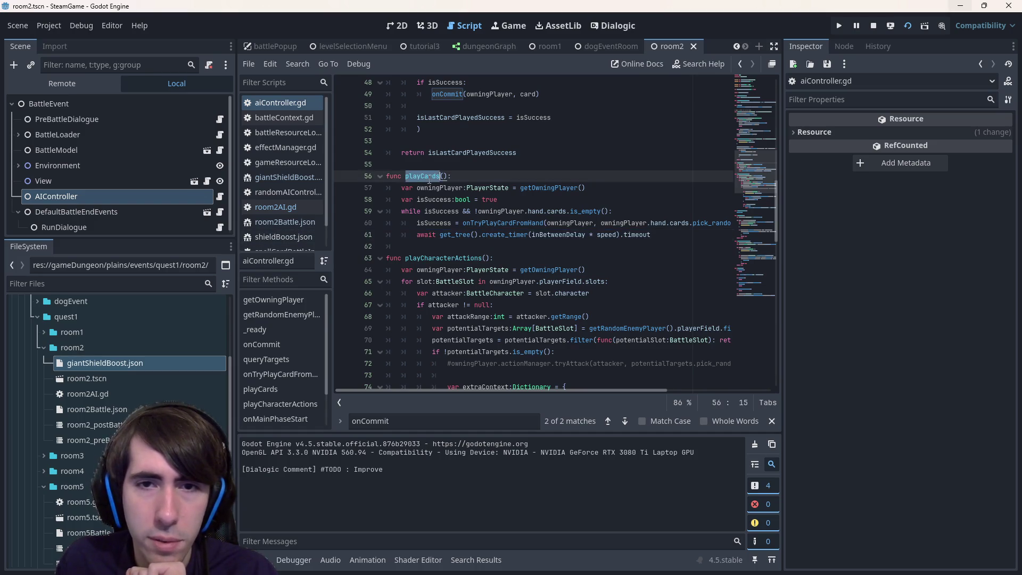
{"action": "key", "text": "ctrl+f"}
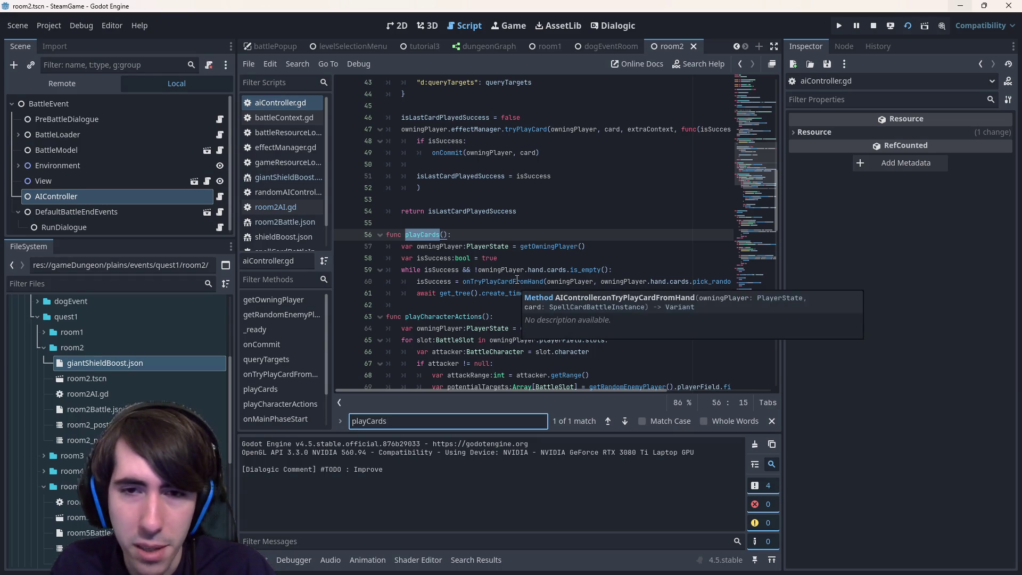
- Scroll through aiController.gd, checking lines 69 and 48
{"action": "scroll", "coordinate": [512, 284], "scroll_direction": "down", "scroll_amount": 9}
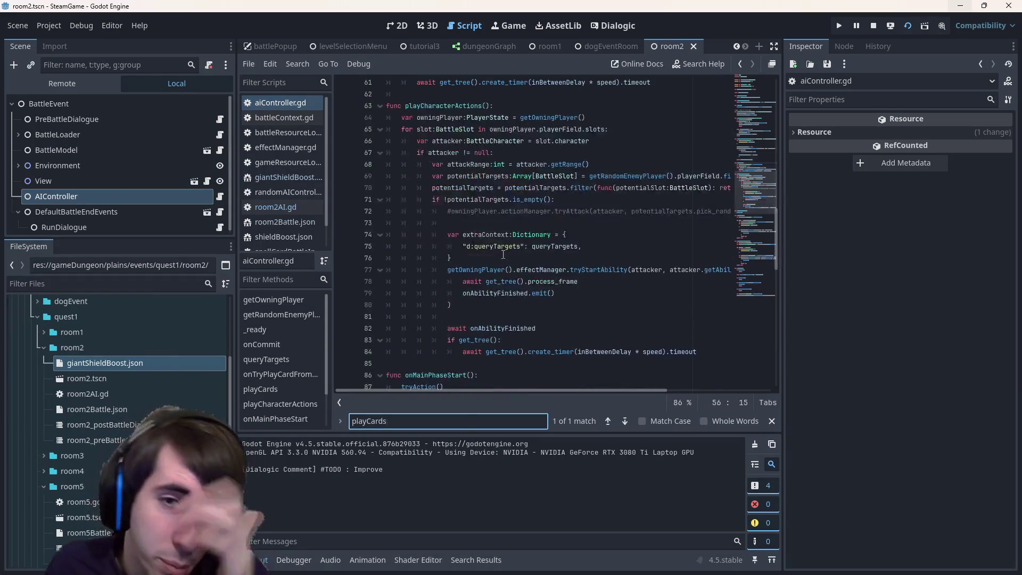
{"action": "scroll", "coordinate": [500, 243], "scroll_direction": "up", "scroll_amount": 3}
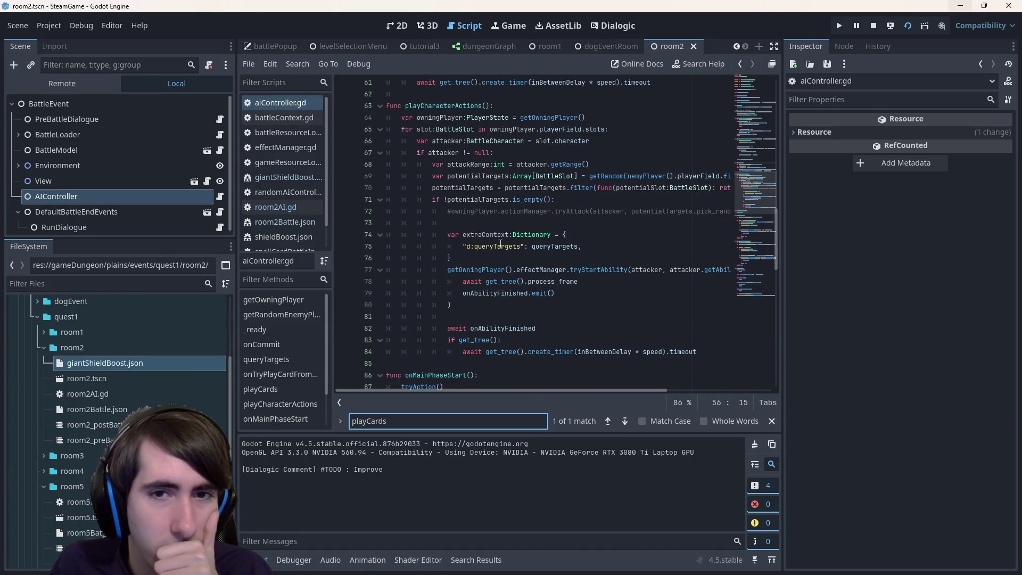
{"action": "left_click", "coordinate": [478, 176]}
{"action": "scroll", "coordinate": [478, 179], "scroll_direction": "up", "scroll_amount": 7}
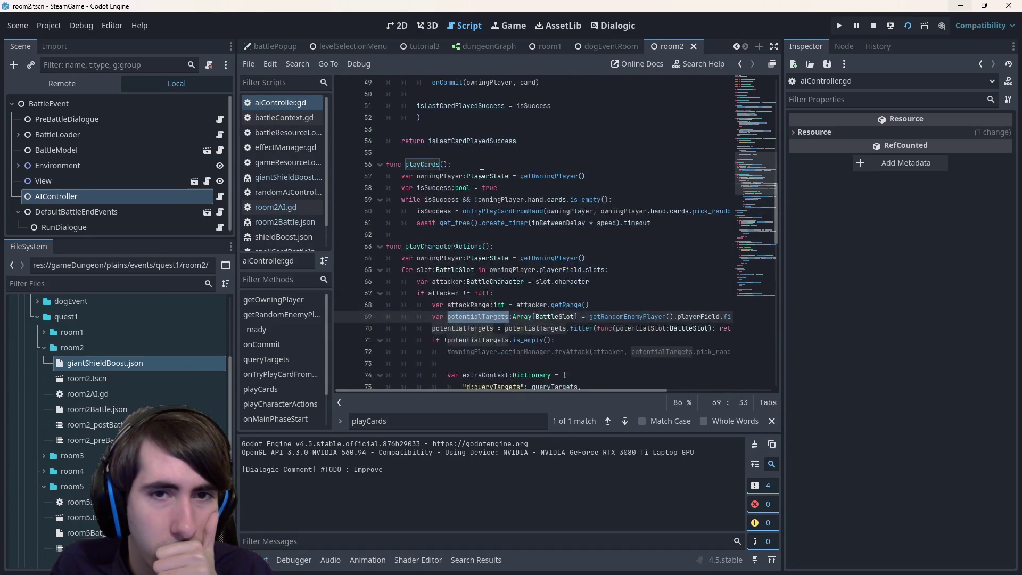
{"action": "scroll", "coordinate": [478, 179], "scroll_direction": "up", "scroll_amount": 2}
{"action": "scroll", "coordinate": [476, 181], "scroll_direction": "down", "scroll_amount": 2}
{"action": "left_click", "coordinate": [477, 179]}
{"action": "scroll", "coordinate": [476, 181], "scroll_direction": "up", "scroll_amount": 3}
{"action": "scroll", "coordinate": [476, 181], "scroll_direction": "up", "scroll_amount": 6}
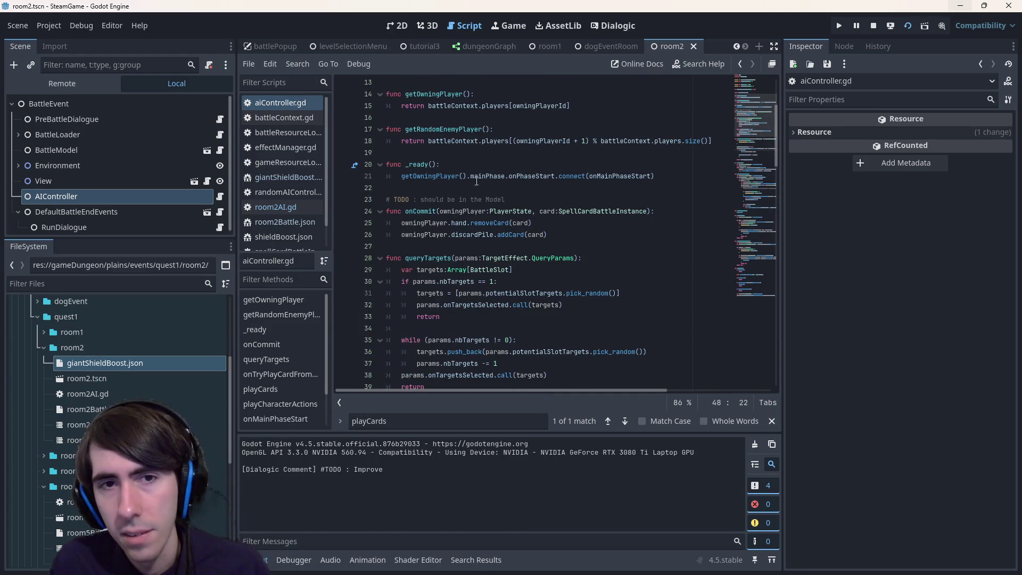
- Pick out the onCommit call on line 49 and effectManager on line 47
{"action": "key", "text": "Down"}
{"action": "key", "text": "Down"}
{"action": "key", "text": "Down"}
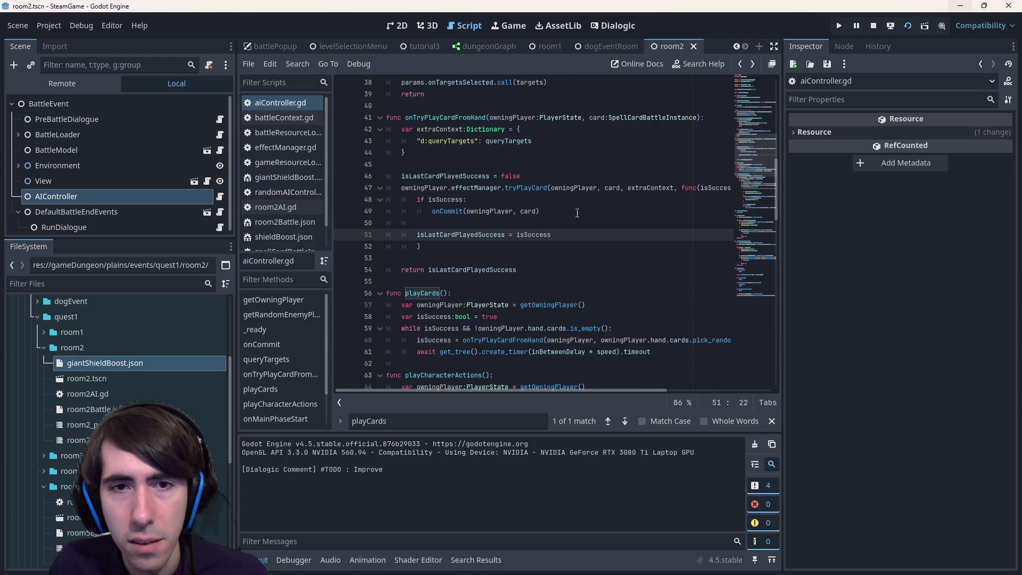
{"action": "left_click", "coordinate": [445, 199]}
{"action": "double_click", "coordinate": [454, 212]}
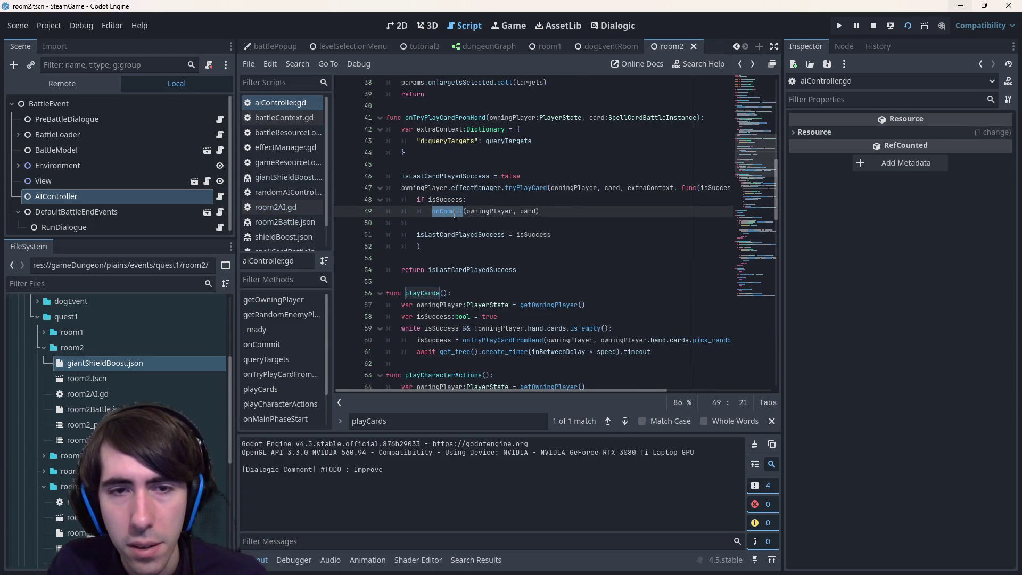
{"action": "mouse_move", "coordinate": [454, 214]}
{"action": "double_click", "coordinate": [468, 189]}
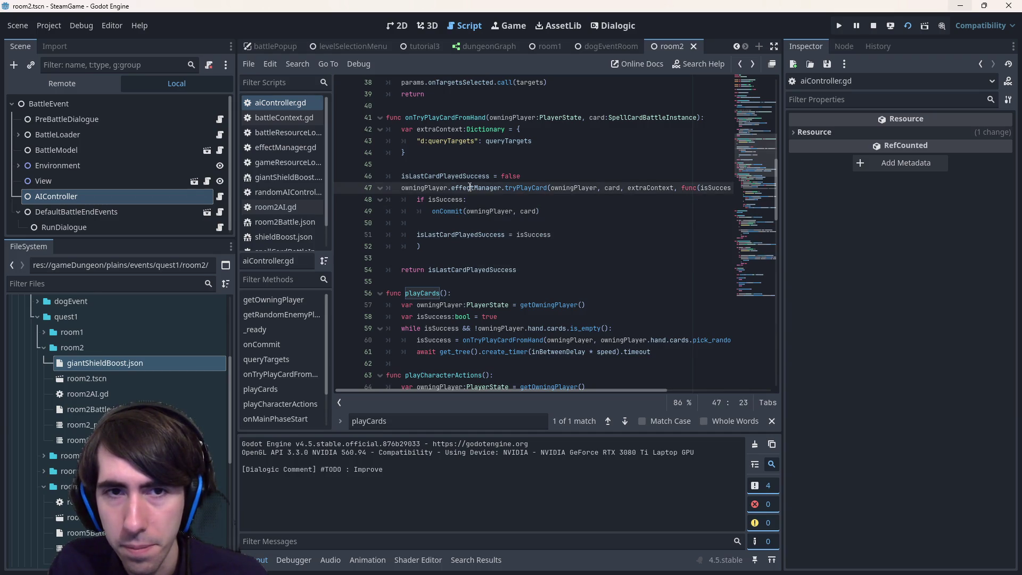
{"action": "mouse_move", "coordinate": [474, 190]}
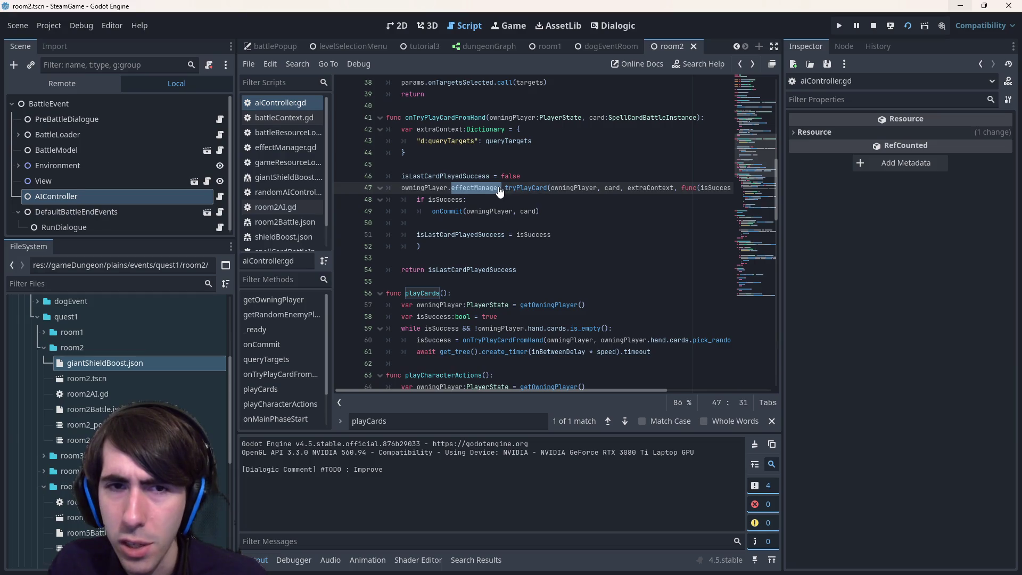
- Follow effectManager through playerState.gd into the EffectManager script and read through it
{"action": "left_click", "coordinate": [475, 188], "text": "ctrl"}
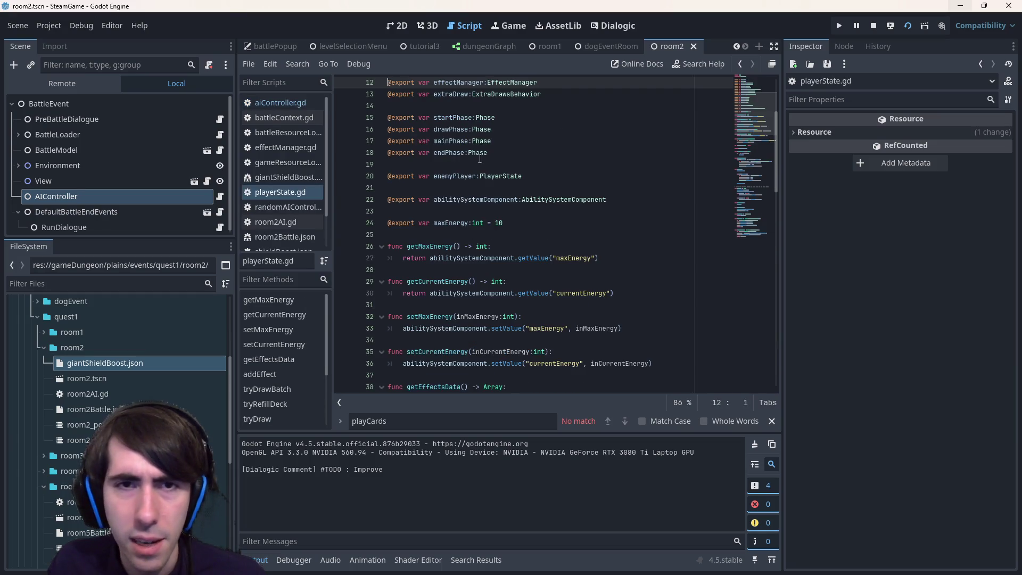
{"action": "left_click", "coordinate": [512, 85], "text": "ctrl"}
{"action": "scroll", "coordinate": [499, 288], "scroll_direction": "down", "scroll_amount": 3}
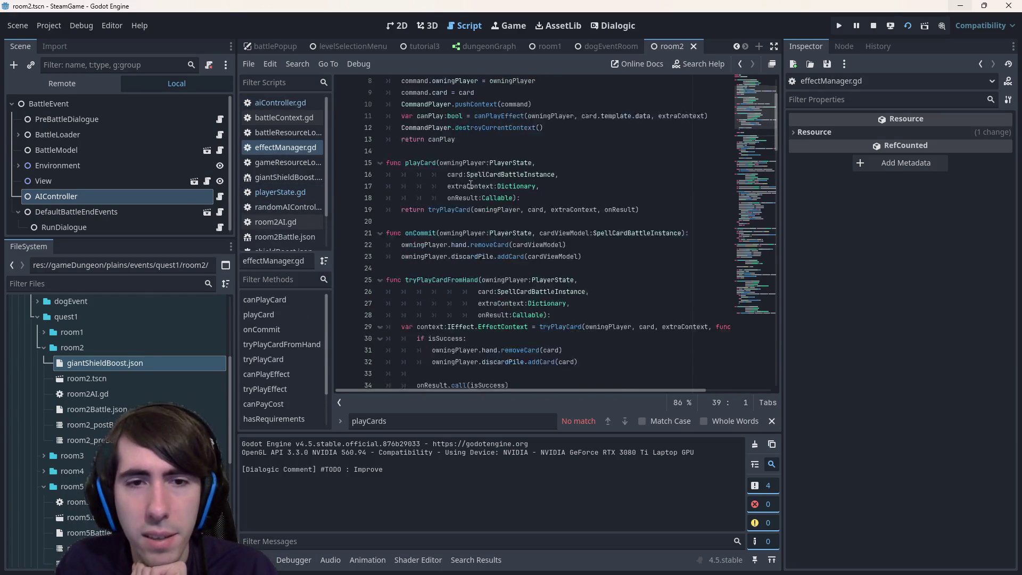
{"action": "scroll", "coordinate": [450, 257], "scroll_direction": "down", "scroll_amount": 12}
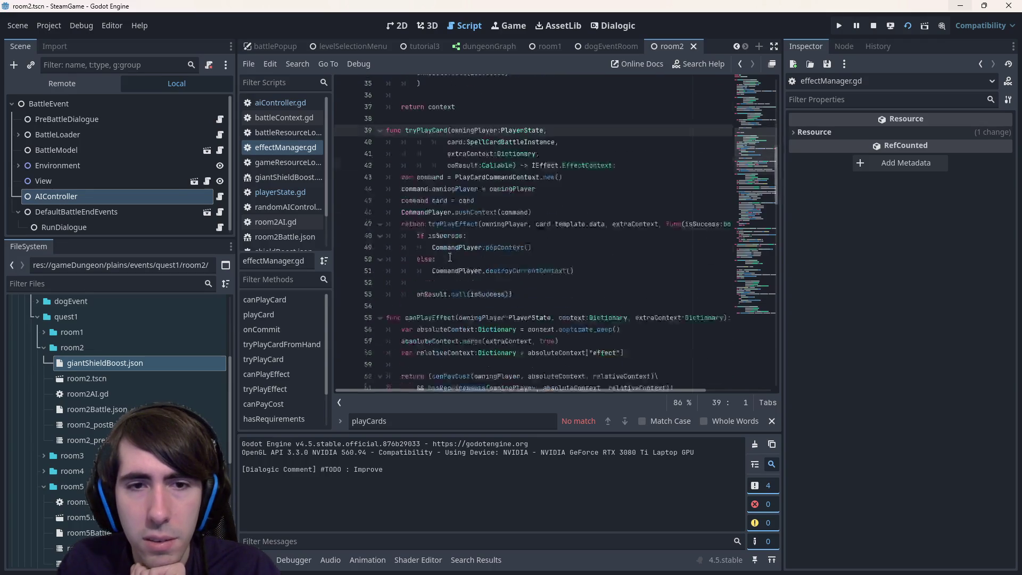
{"action": "scroll", "coordinate": [431, 188], "scroll_direction": "down", "scroll_amount": 3}
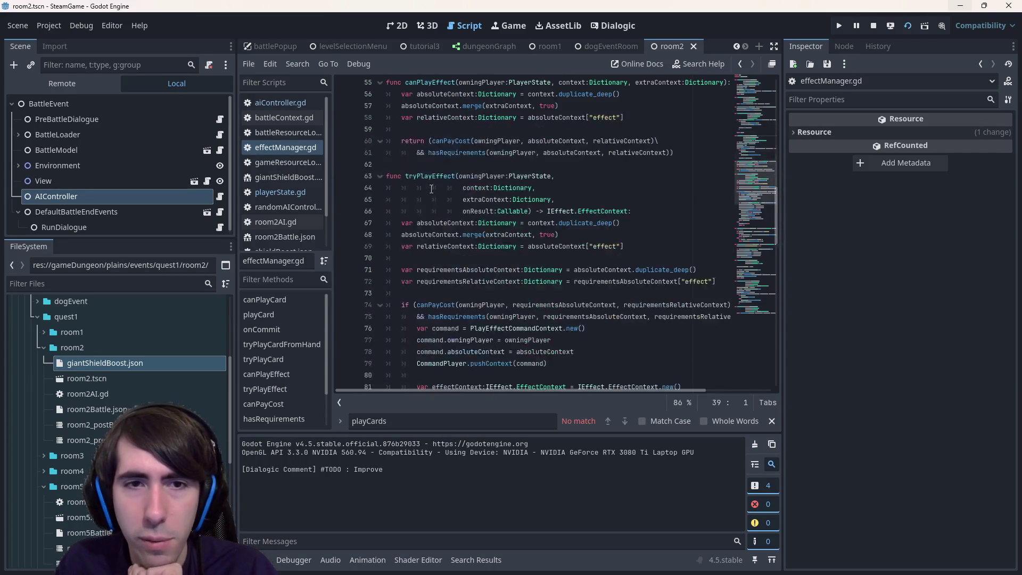
{"action": "scroll", "coordinate": [431, 189], "scroll_direction": "down", "scroll_amount": 6}
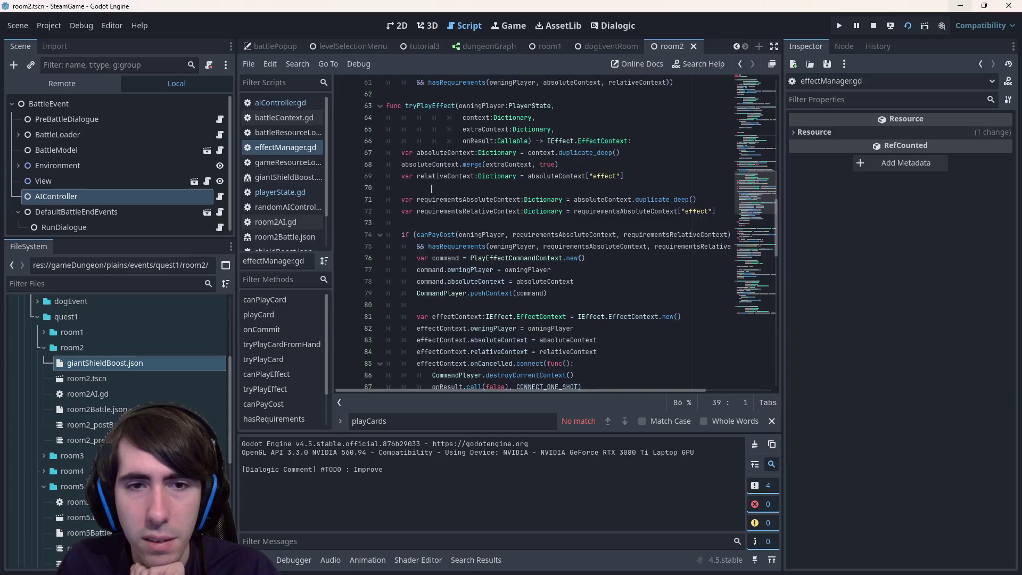
{"action": "scroll", "coordinate": [431, 189], "scroll_direction": "up", "scroll_amount": 4}
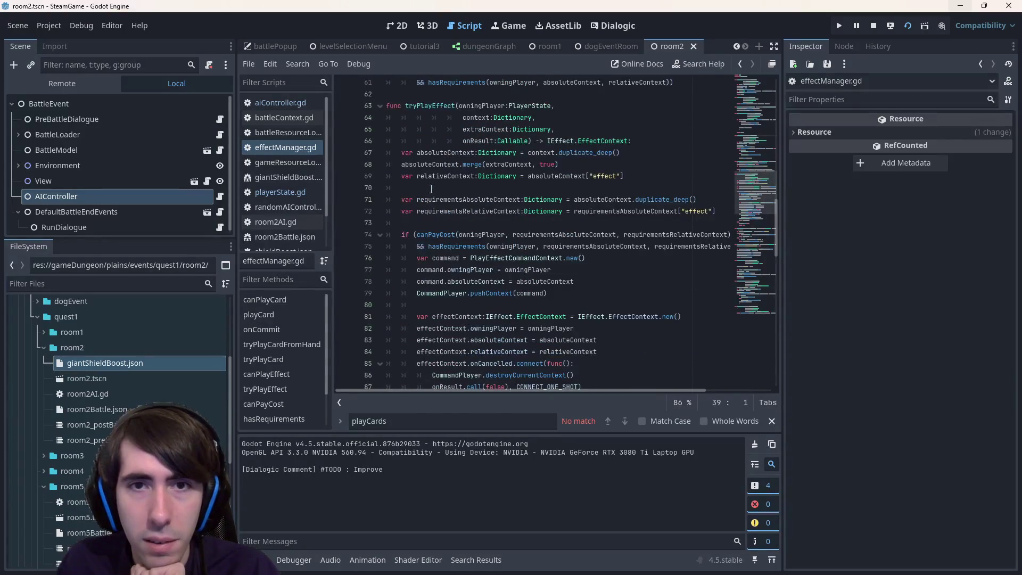
{"action": "scroll", "coordinate": [431, 188], "scroll_direction": "down", "scroll_amount": 12}
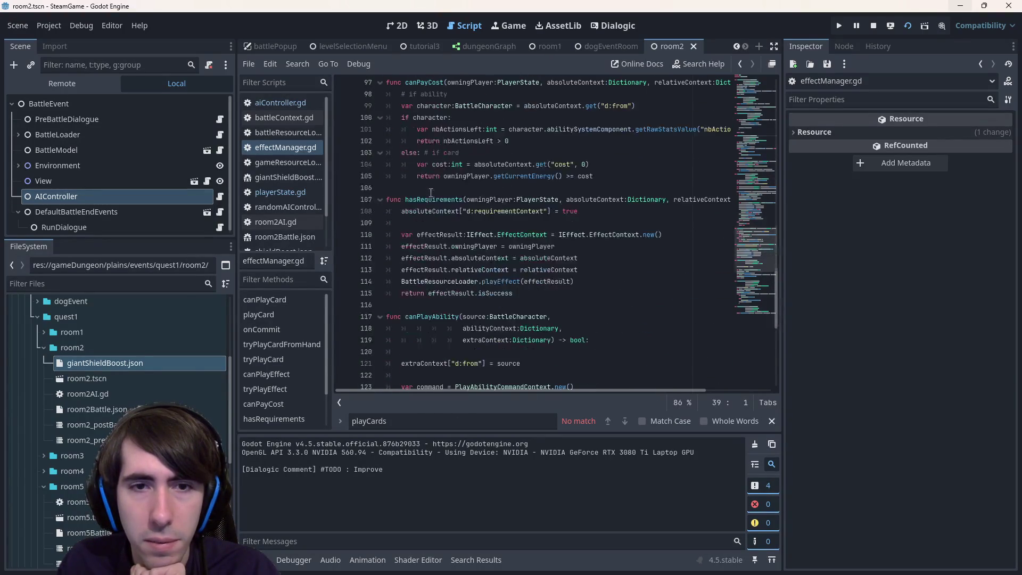
{"action": "scroll", "coordinate": [431, 192], "scroll_direction": "up", "scroll_amount": 2}
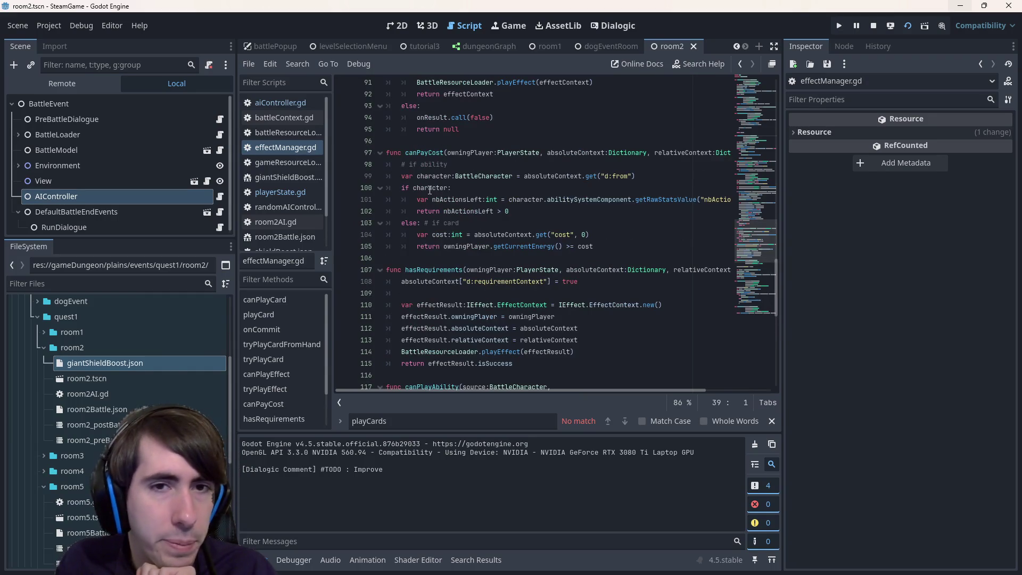
{"action": "scroll", "coordinate": [430, 189], "scroll_direction": "up", "scroll_amount": 6}
{"action": "scroll", "coordinate": [429, 185], "scroll_direction": "down", "scroll_amount": 13}
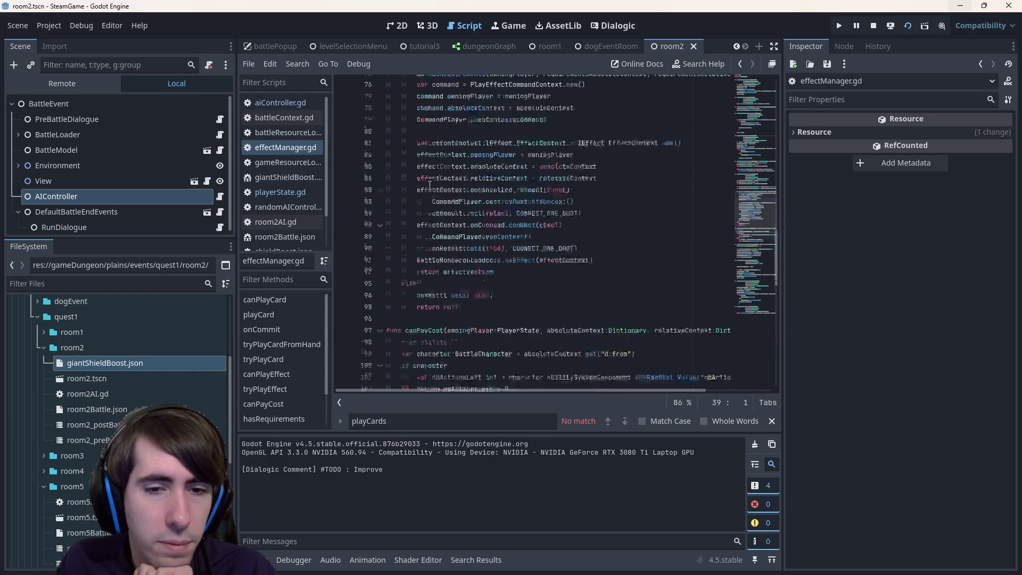
{"action": "scroll", "coordinate": [430, 185], "scroll_direction": "down", "scroll_amount": 5}
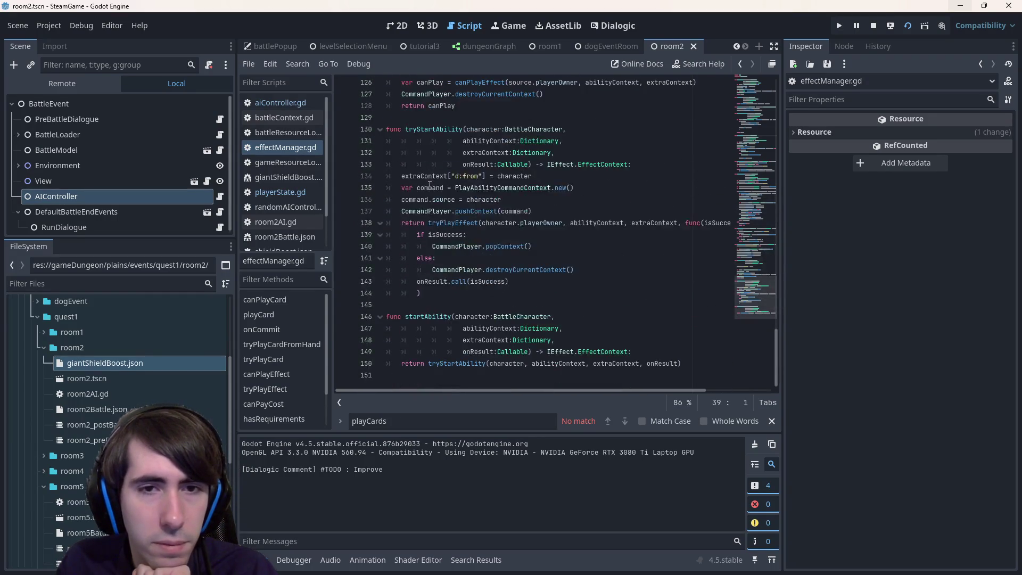
- Follow the called function into playerState.gd, then return to aiController.gd's tryPlayCard call
{"action": "left_click", "coordinate": [447, 223]}
{"action": "left_click", "coordinate": [447, 222], "text": "ctrl"}
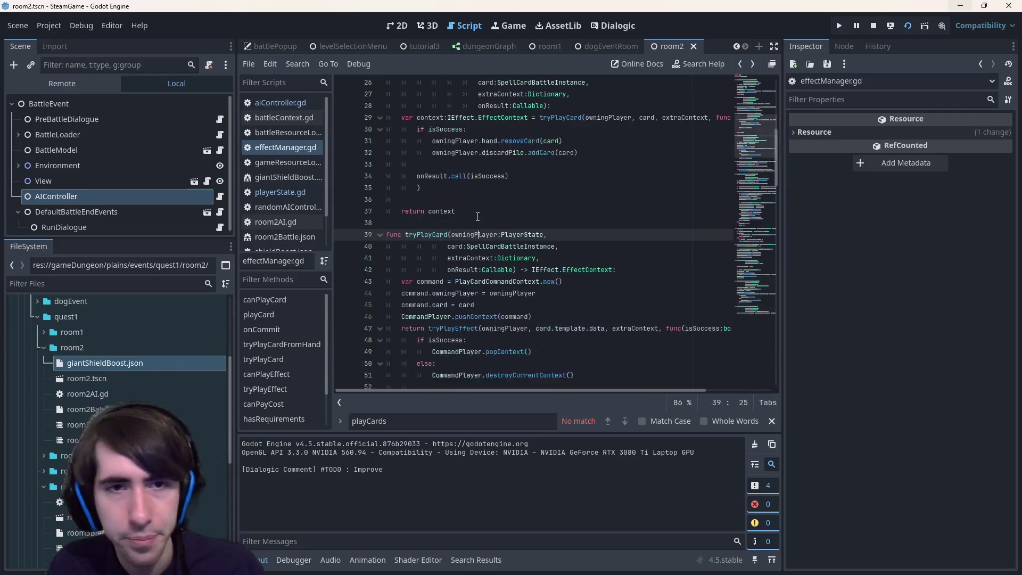
{"action": "left_click", "coordinate": [477, 236], "text": "ctrl"}
{"action": "key", "text": "ctrl+Home"}
{"action": "key", "text": "alt+Left"}
{"action": "key", "text": "alt+Left"}
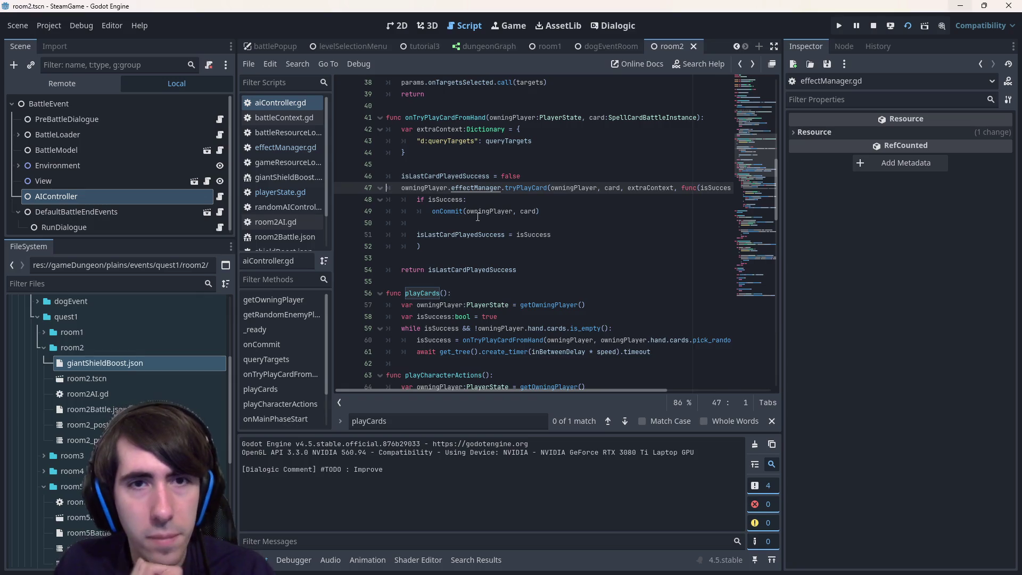
- In room2AI.gd, search for the tryAddShieldOnCharacter definition
{"action": "scroll", "coordinate": [477, 217], "scroll_direction": "down", "scroll_amount": 20}
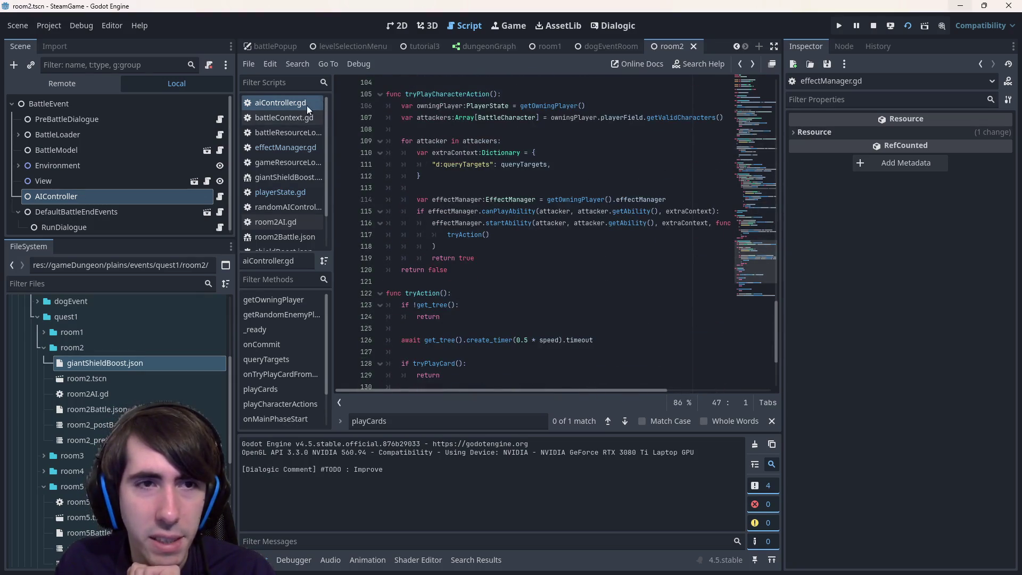
{"action": "left_click", "coordinate": [275, 221]}
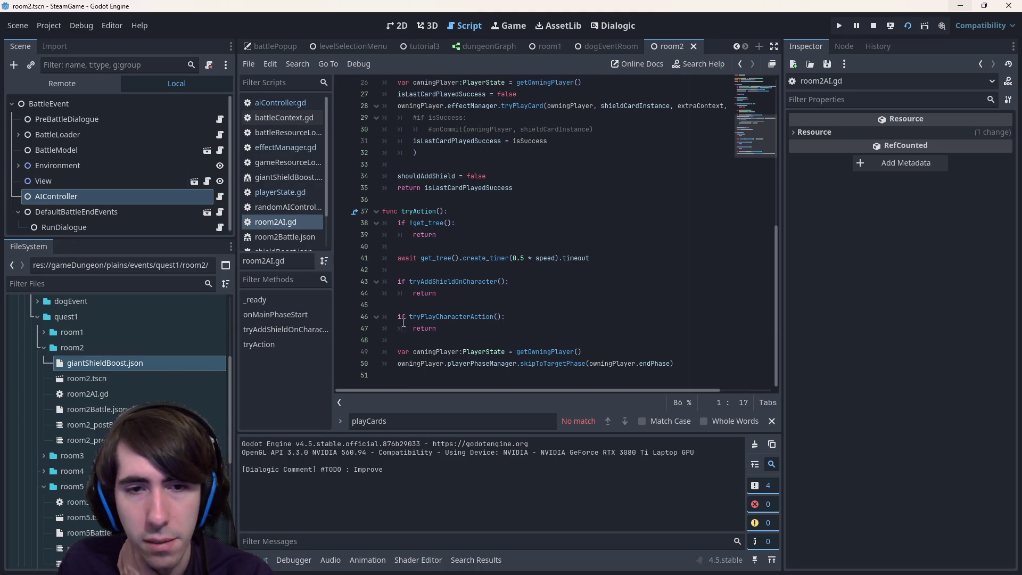
{"action": "double_click", "coordinate": [426, 317]}
{"action": "scroll", "coordinate": [431, 319], "scroll_direction": "up", "scroll_amount": 7}
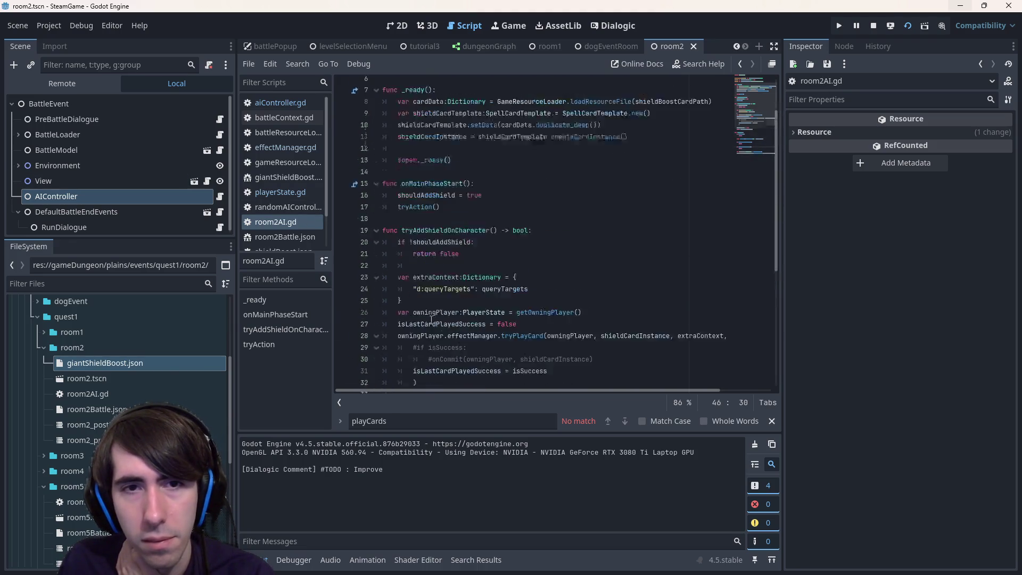
{"action": "scroll", "coordinate": [437, 308], "scroll_direction": "down", "scroll_amount": 8}
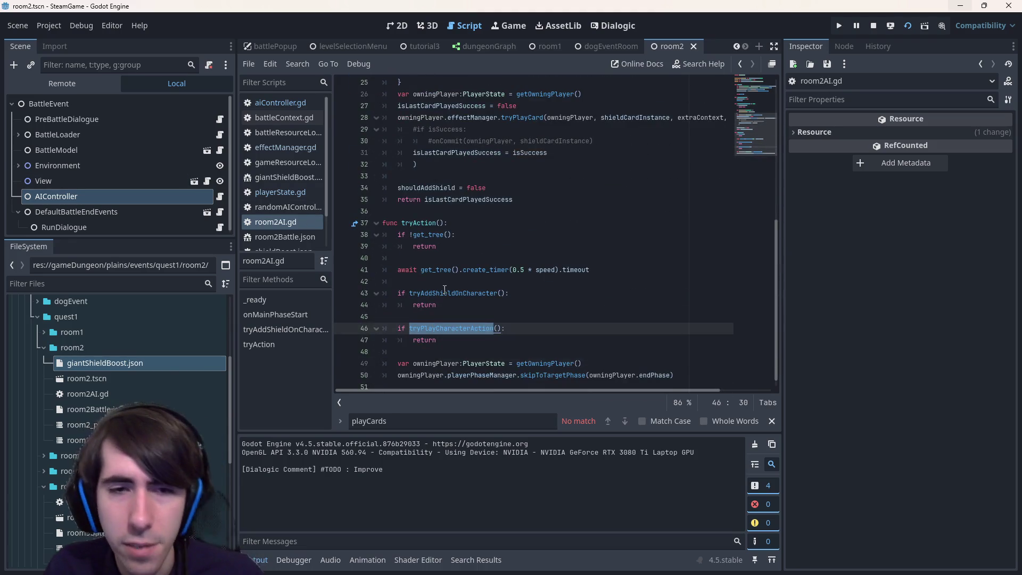
{"action": "double_click", "coordinate": [444, 292]}
{"action": "key", "text": "ctrl+f"}
{"action": "key", "text": "Return"}
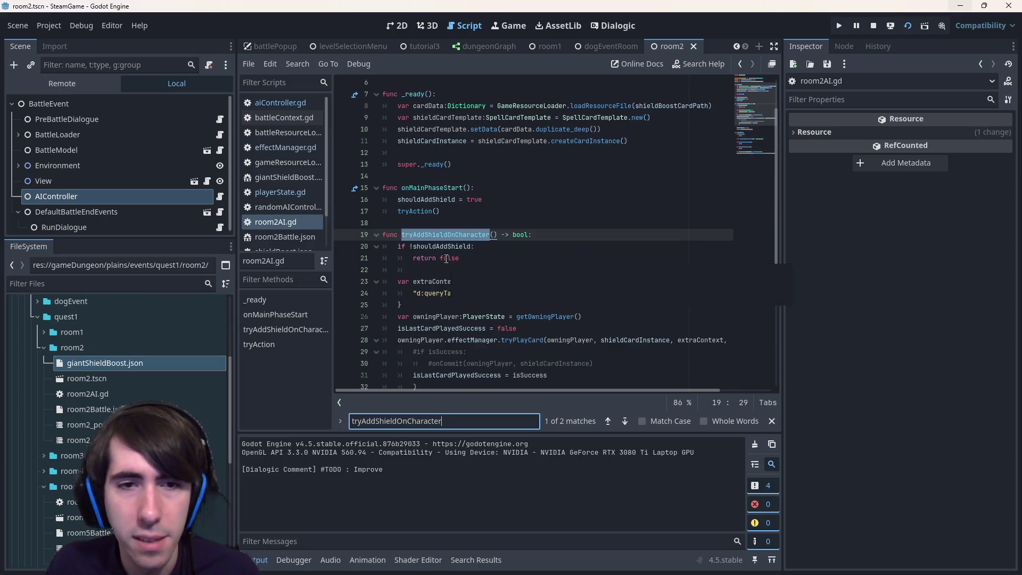
- Trial-remove the if and early return around line 43's shield check, save, then undo it
{"action": "scroll", "coordinate": [445, 256], "scroll_direction": "down", "scroll_amount": 7}
{"action": "scroll", "coordinate": [436, 244], "scroll_direction": "up", "scroll_amount": 7}
{"action": "scroll", "coordinate": [429, 231], "scroll_direction": "down", "scroll_amount": 3}
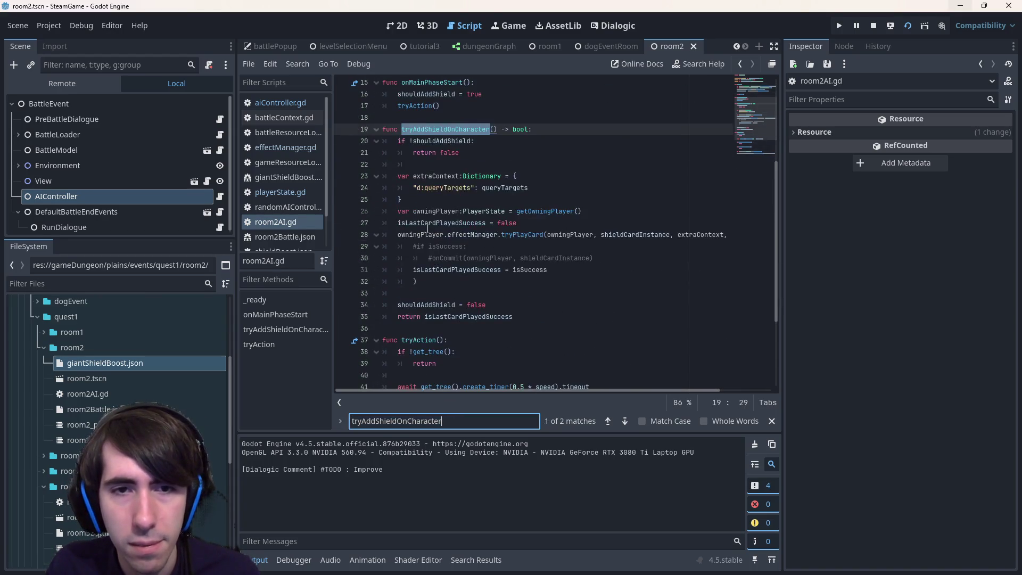
{"action": "scroll", "coordinate": [426, 234], "scroll_direction": "down", "scroll_amount": 4}
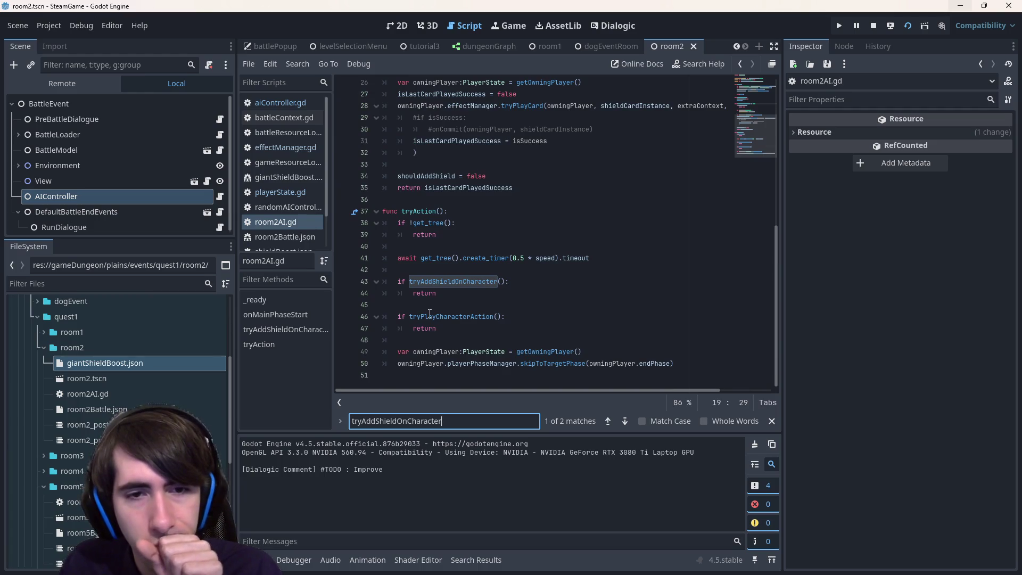
{"action": "left_click", "coordinate": [483, 282]}
{"action": "key", "text": "End"}
{"action": "left_click", "coordinate": [407, 282]}
{"action": "key", "text": "BackSpace"}
{"action": "key", "text": "BackSpace"}
{"action": "key", "text": "BackSpace"}
{"action": "key", "text": "Down"}
{"action": "key", "text": "Down"}
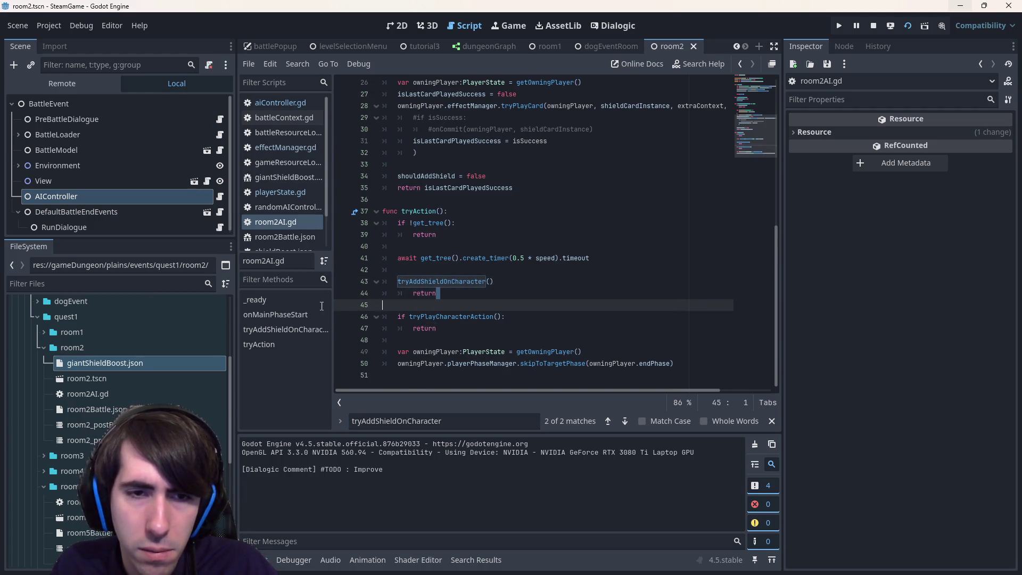
{"action": "key", "text": "BackSpace"}
{"action": "left_click", "coordinate": [436, 235]}
{"action": "key", "text": "ctrl+s"}
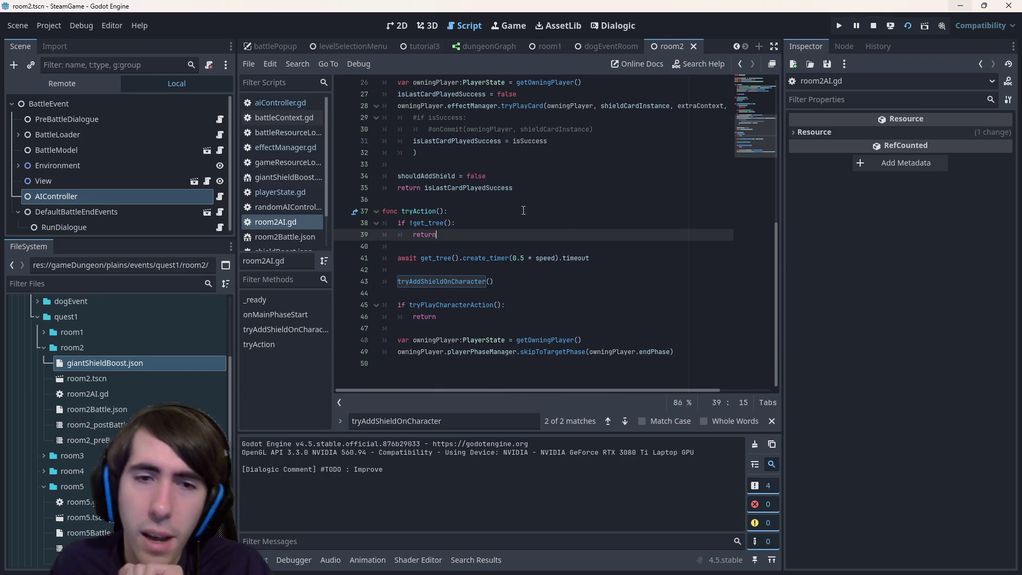
{"action": "key", "text": "ctrl+z"}
{"action": "key", "text": "ctrl+z"}
{"action": "key", "text": "ctrl+z"}
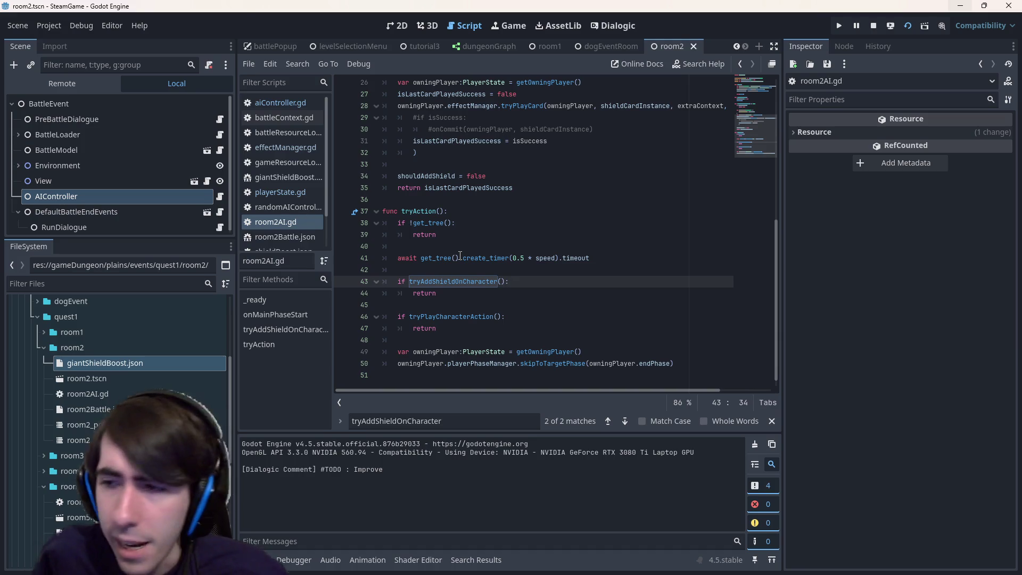
- Look up owningPlayer and effectManager inside tryAddShieldOnCharacter, then return to room2AI.gd
{"action": "left_click", "coordinate": [457, 282], "text": "ctrl"}
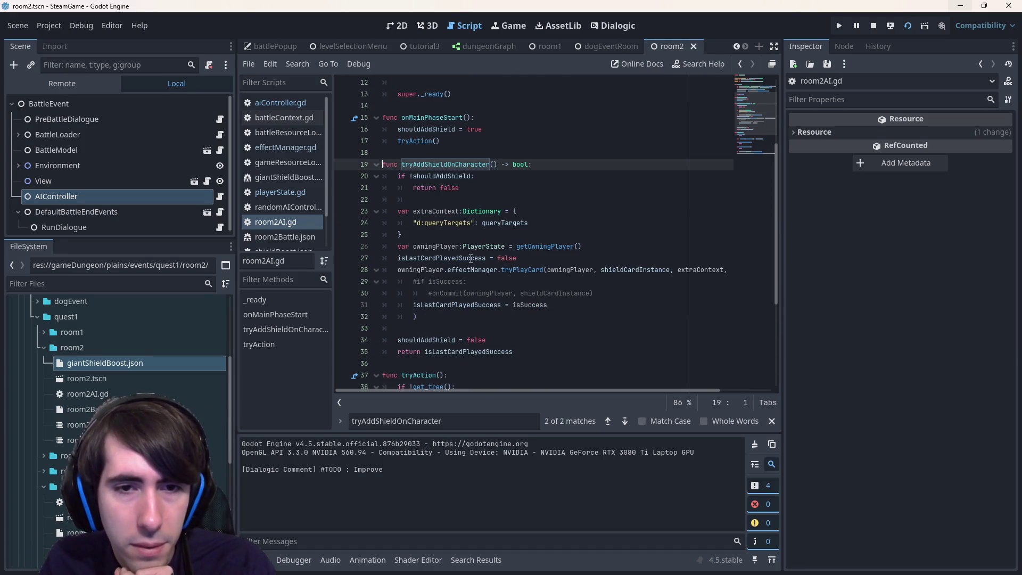
{"action": "double_click", "coordinate": [421, 270]}
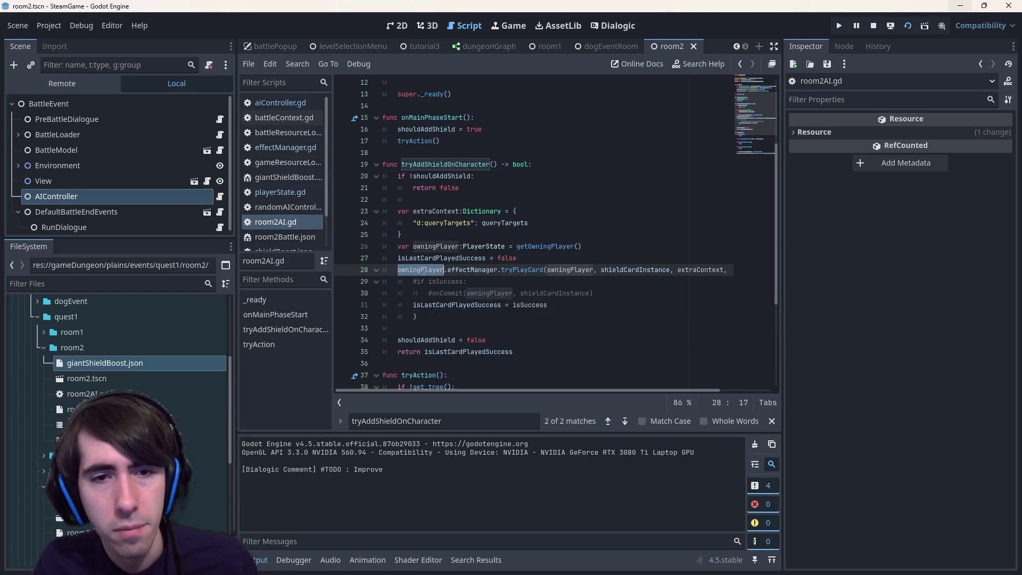
{"action": "left_click", "coordinate": [475, 270], "text": "ctrl"}
{"action": "key", "text": "alt+Left"}
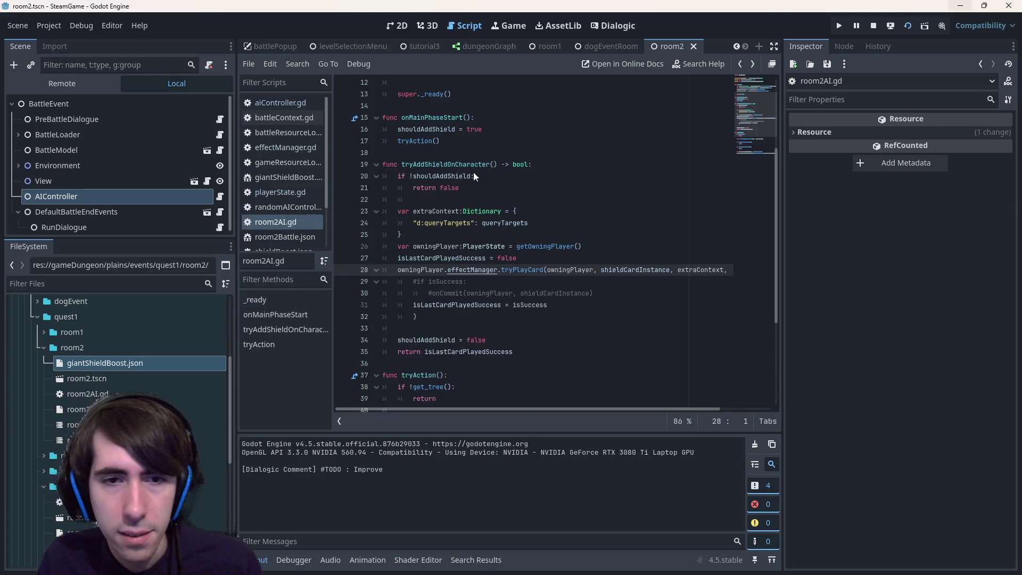
{"action": "left_click", "coordinate": [517, 269], "text": "ctrl"}
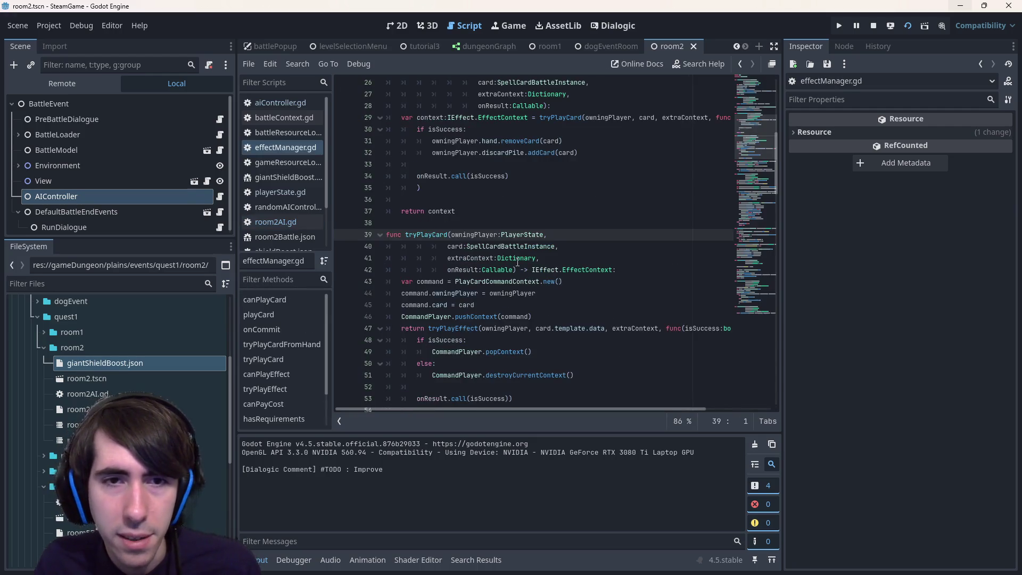
{"action": "scroll", "coordinate": [517, 262], "scroll_direction": "up", "scroll_amount": 7}
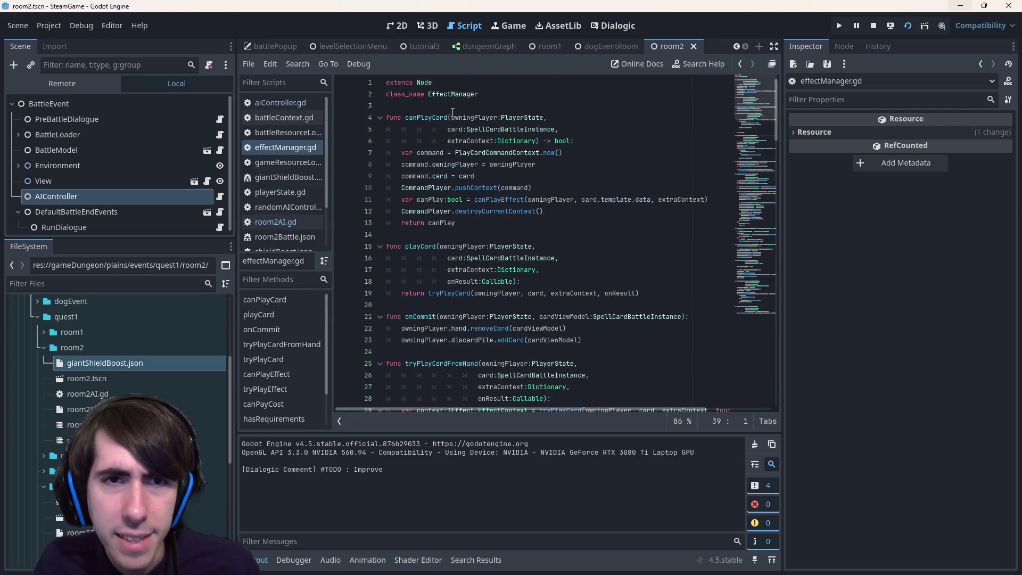
{"action": "scroll", "coordinate": [446, 98], "scroll_direction": "down", "scroll_amount": 11}
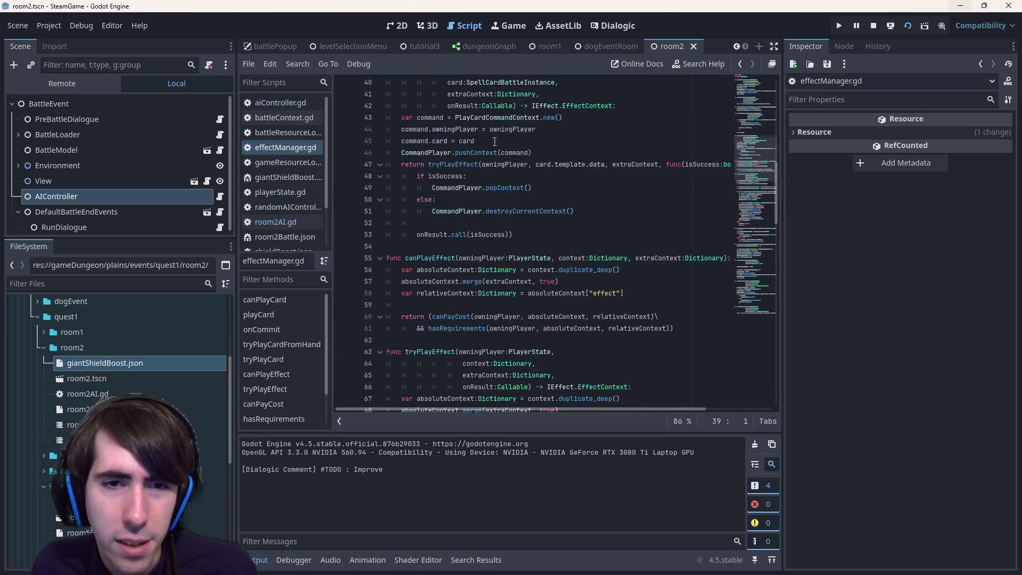
{"action": "scroll", "coordinate": [481, 152], "scroll_direction": "up", "scroll_amount": 1}
{"action": "double_click", "coordinate": [437, 270]}
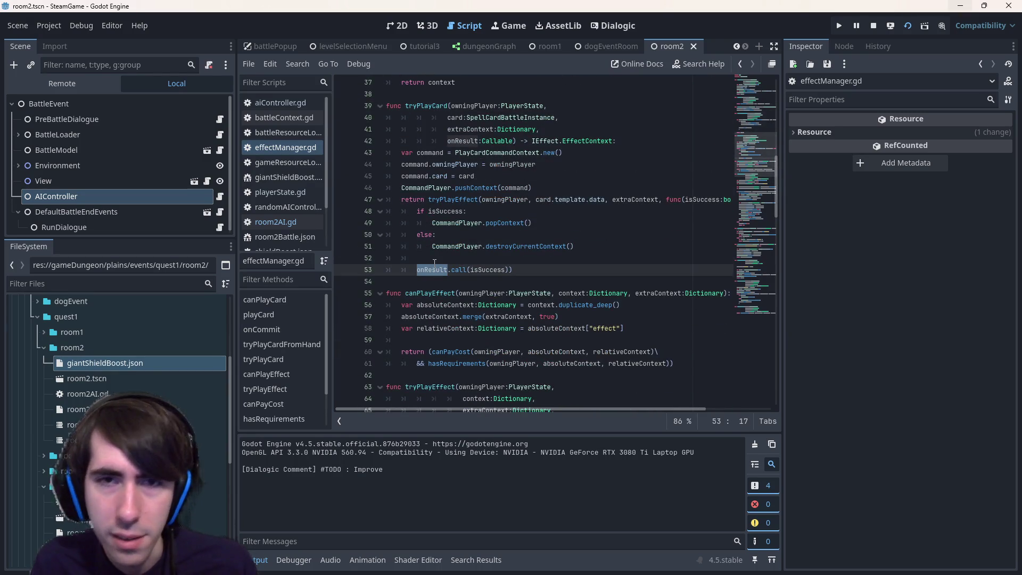
{"action": "key", "text": "alt+Left"}
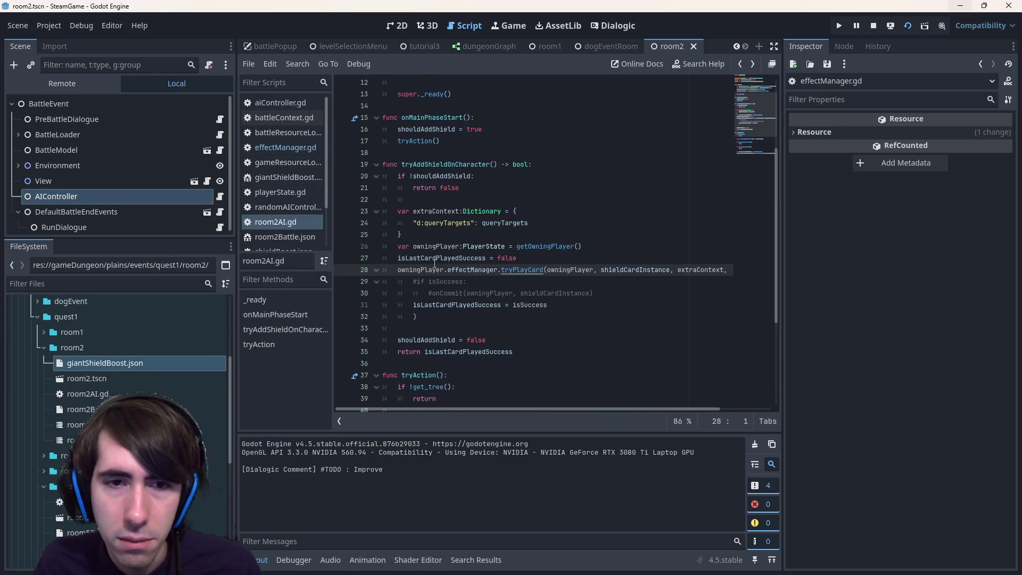
- Review the success-handling lines, the commented onCommit, and uses of isLastCardPlayedSuccess
{"action": "mouse_move", "coordinate": [435, 313]}
{"action": "left_mouse_down"}
{"action": "mouse_move", "coordinate": [404, 282]}
{"action": "mouse_move", "coordinate": [432, 292]}
{"action": "left_mouse_up"}
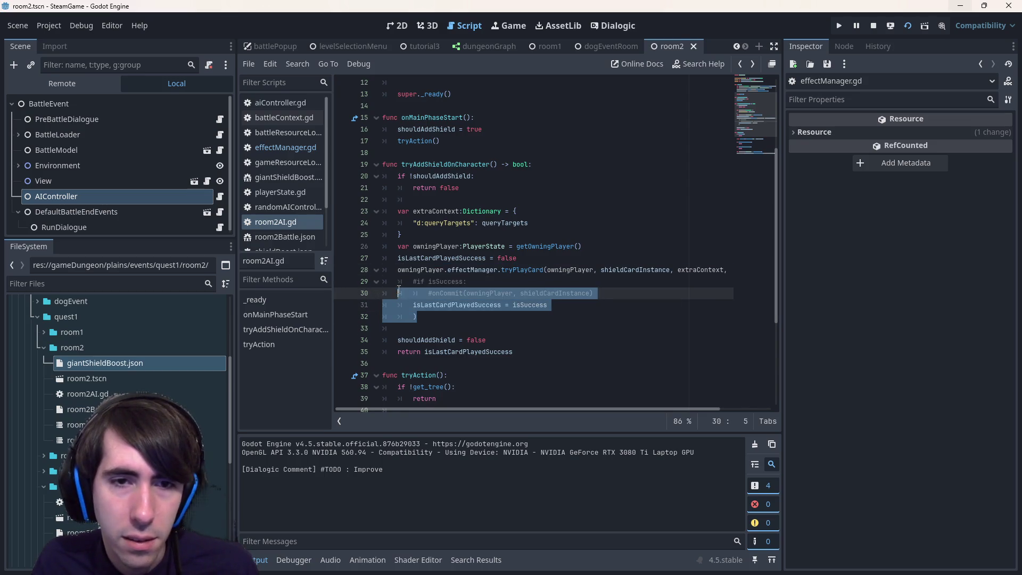
{"action": "left_click", "coordinate": [432, 292]}
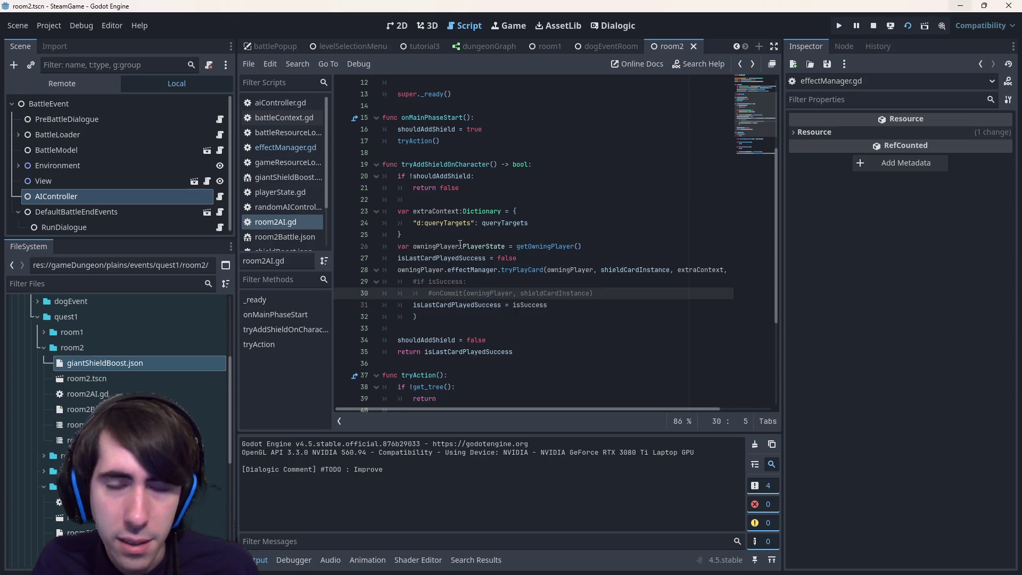
{"action": "left_click", "coordinate": [455, 283]}
{"action": "double_click", "coordinate": [473, 270]}
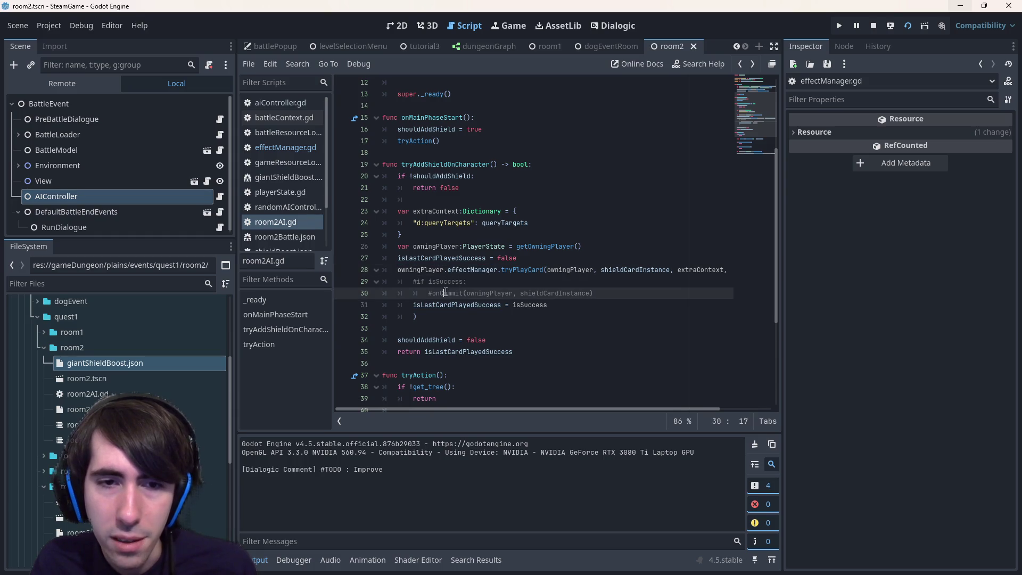
{"action": "double_click", "coordinate": [446, 293]}
{"action": "left_click", "coordinate": [570, 305]}
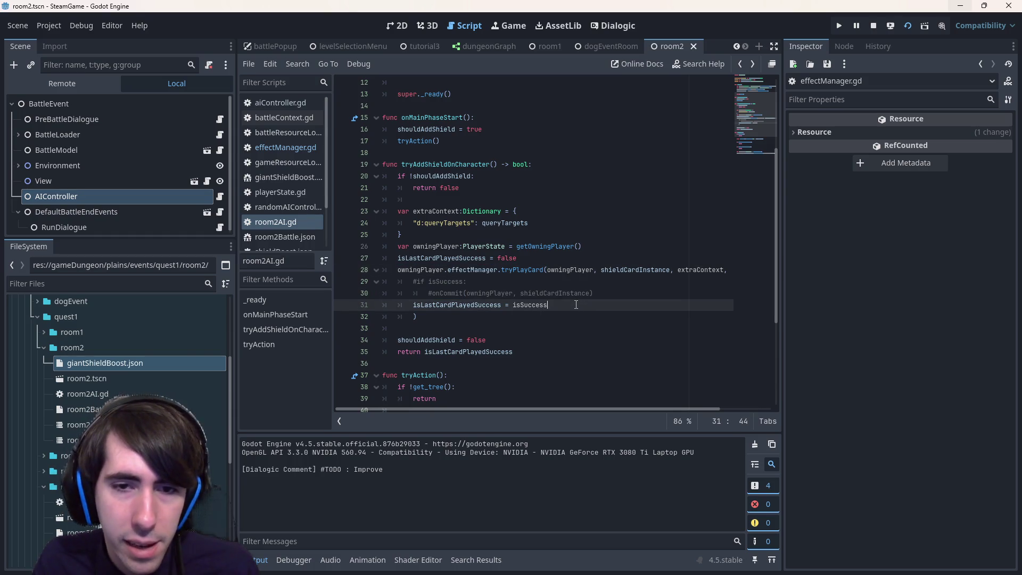
{"action": "scroll", "coordinate": [569, 298], "scroll_direction": "down", "scroll_amount": 2}
{"action": "left_click", "coordinate": [466, 234]}
{"action": "double_click", "coordinate": [466, 234]}
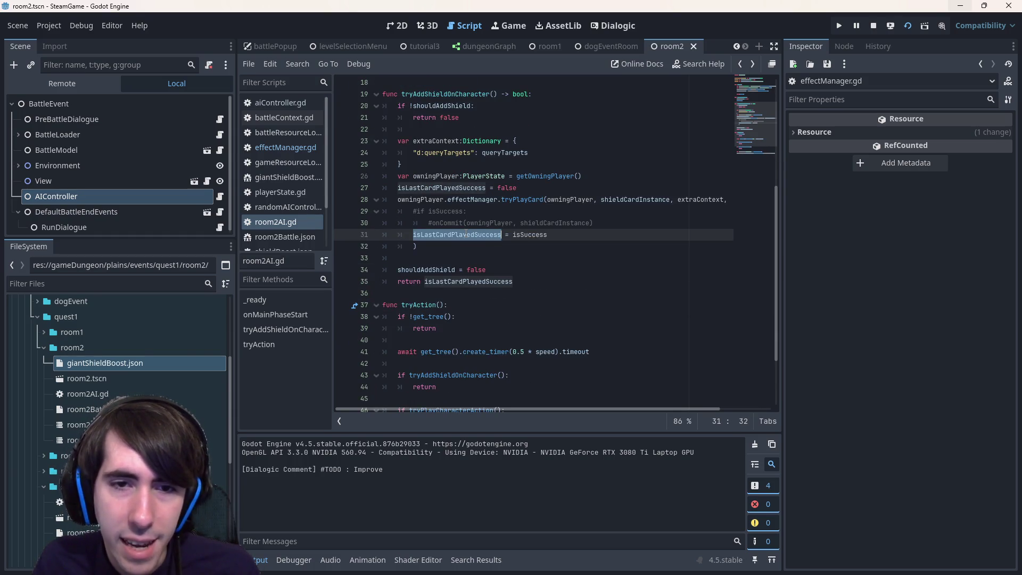
{"action": "mouse_move", "coordinate": [467, 234]}
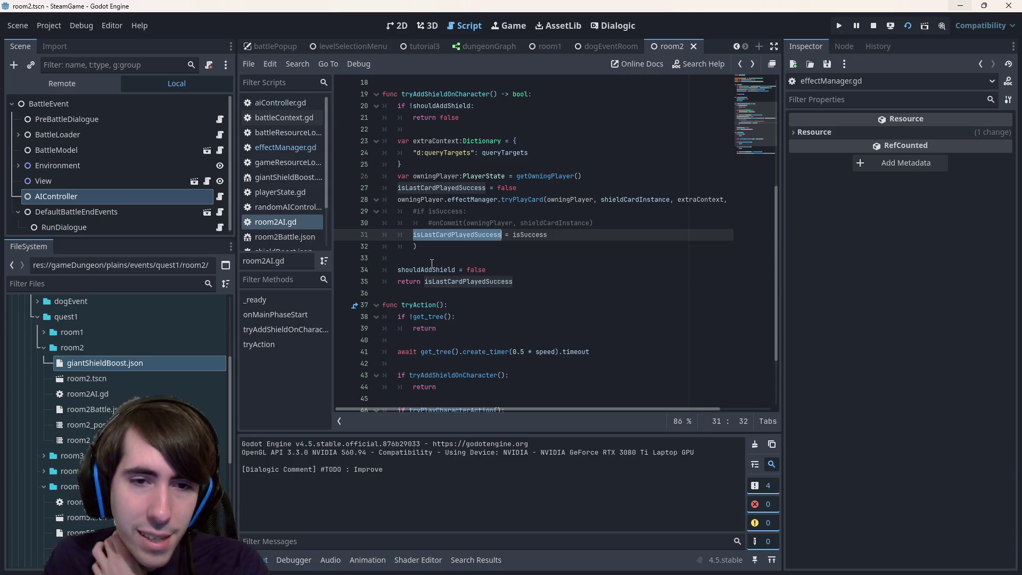
{"action": "left_click", "coordinate": [518, 284]}
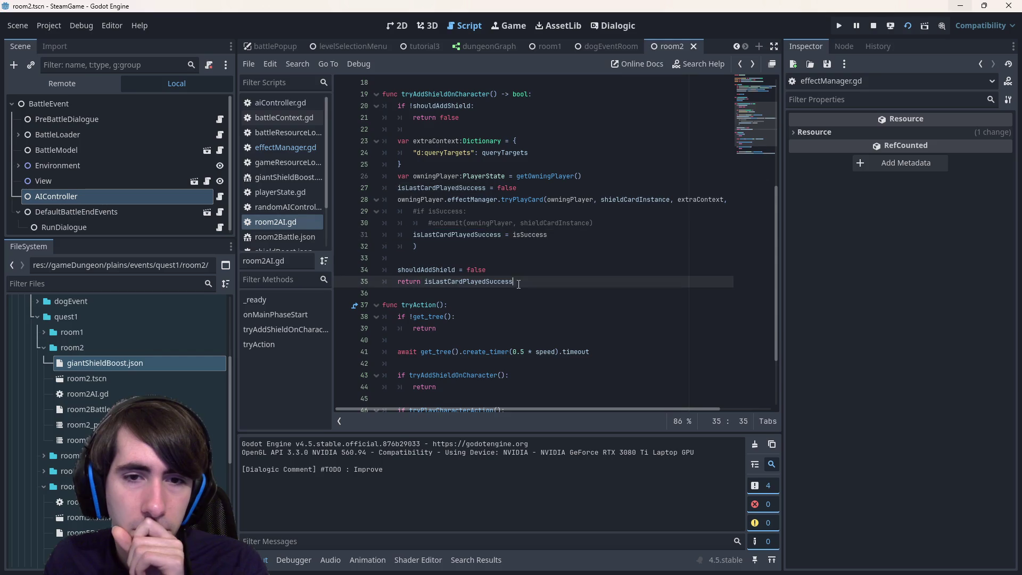
- Delete the isLastCardPlayedSuccess = false reset line and make the function return false
{"action": "double_click", "coordinate": [461, 188]}
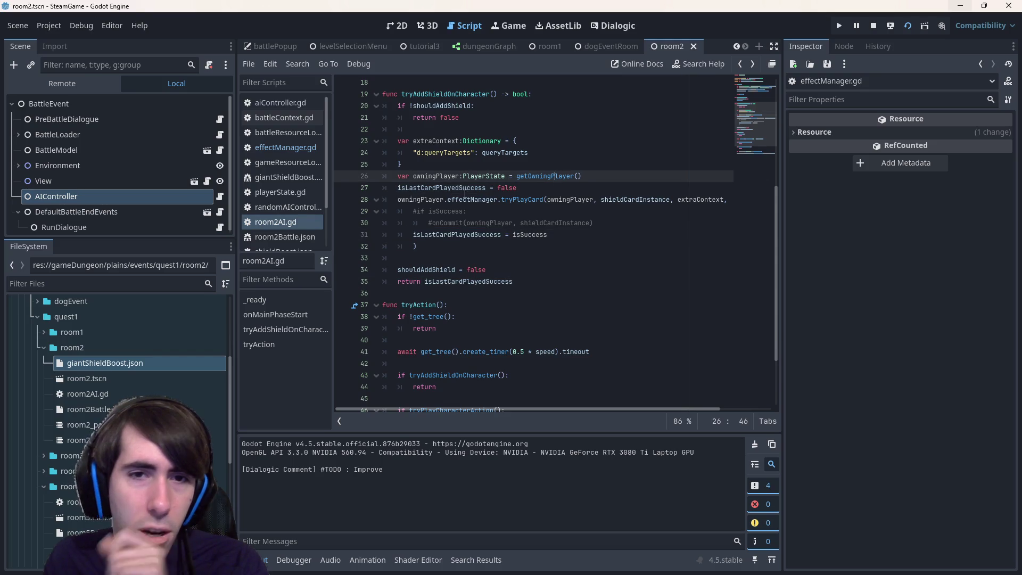
{"action": "key", "text": "shift+End"}
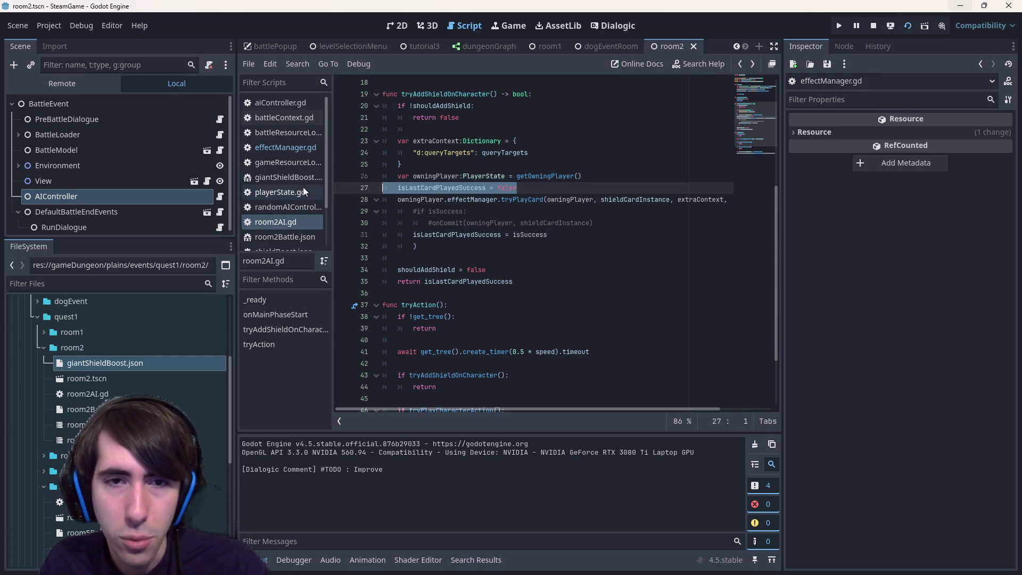
{"action": "key", "text": "BackSpace"}
{"action": "key", "text": "BackSpace"}
{"action": "key", "text": "BackSpace"}
{"action": "double_click", "coordinate": [463, 270]}
{"action": "type", "text": "false"}
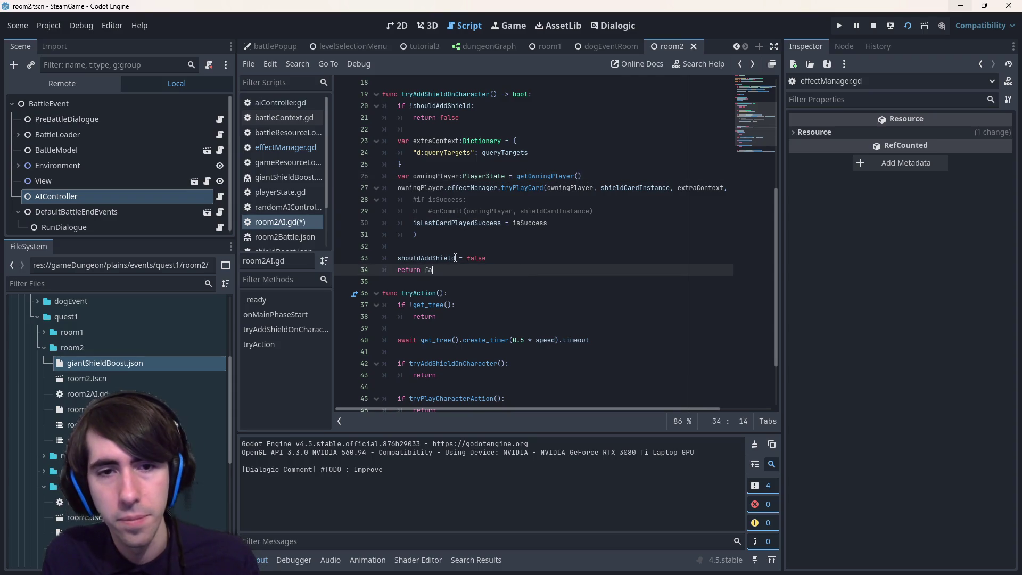
{"action": "key", "text": "ctrl+s"}
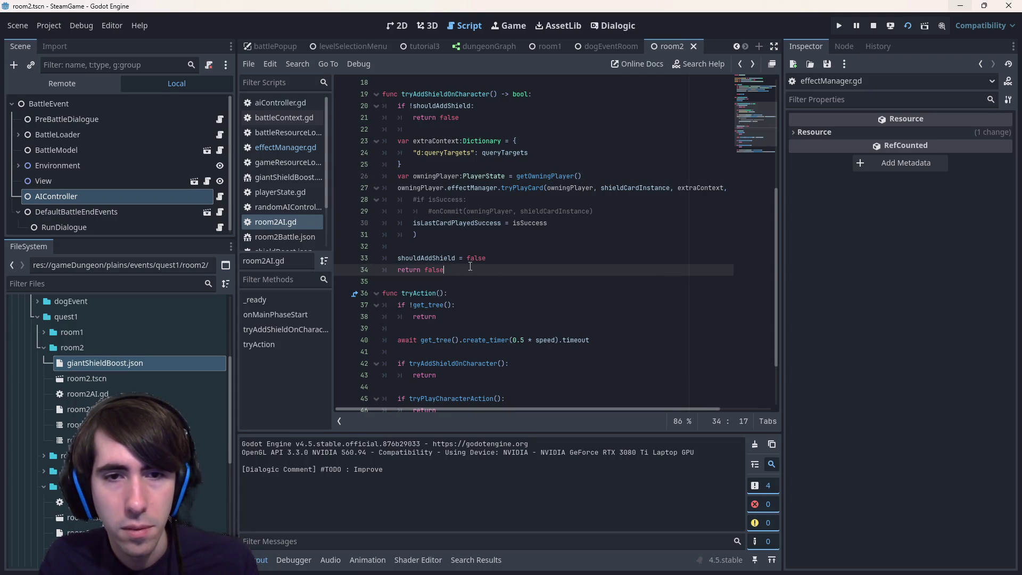
- Move shouldAddShield = false into the success block, keeping the isSuccess assignment line
{"action": "left_click_drag", "start_coordinate": [495, 258], "coordinate": [311, 261]}
{"action": "key", "text": "ctrl+x"}
{"action": "left_click", "coordinate": [639, 213]}
{"action": "key", "text": "Return"}
{"action": "key", "text": "ctrl+v"}
{"action": "key", "text": "Home"}
{"action": "key", "text": "BackSpace"}
{"action": "key", "text": "BackSpace"}
{"action": "left_click_drag", "start_coordinate": [548, 234], "coordinate": [297, 235]}
{"action": "key", "text": "BackSpace"}
{"action": "key", "text": "BackSpace"}
{"action": "scroll", "coordinate": [421, 256], "scroll_direction": "up", "scroll_amount": 2}
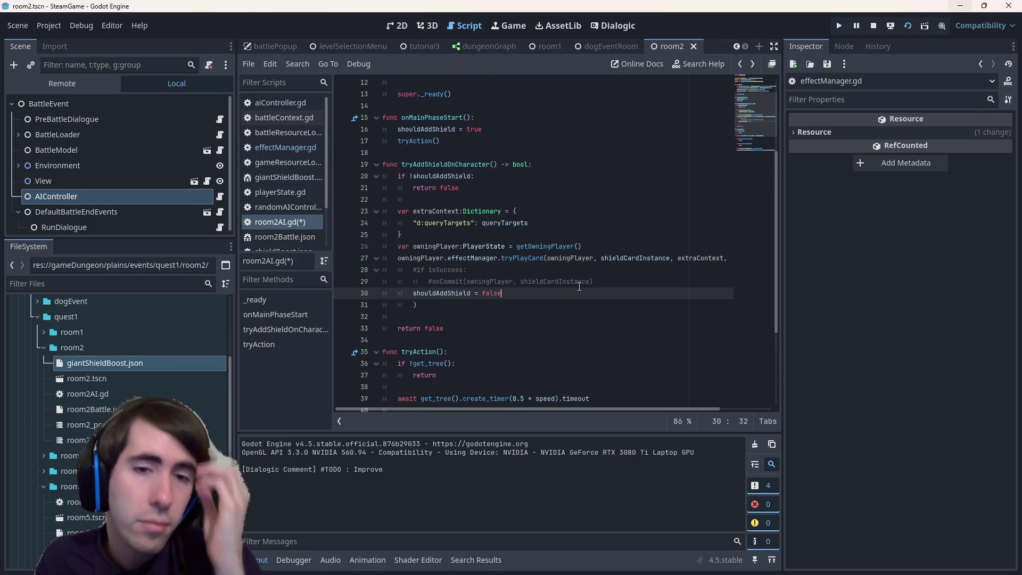
{"action": "double_click", "coordinate": [436, 293]}
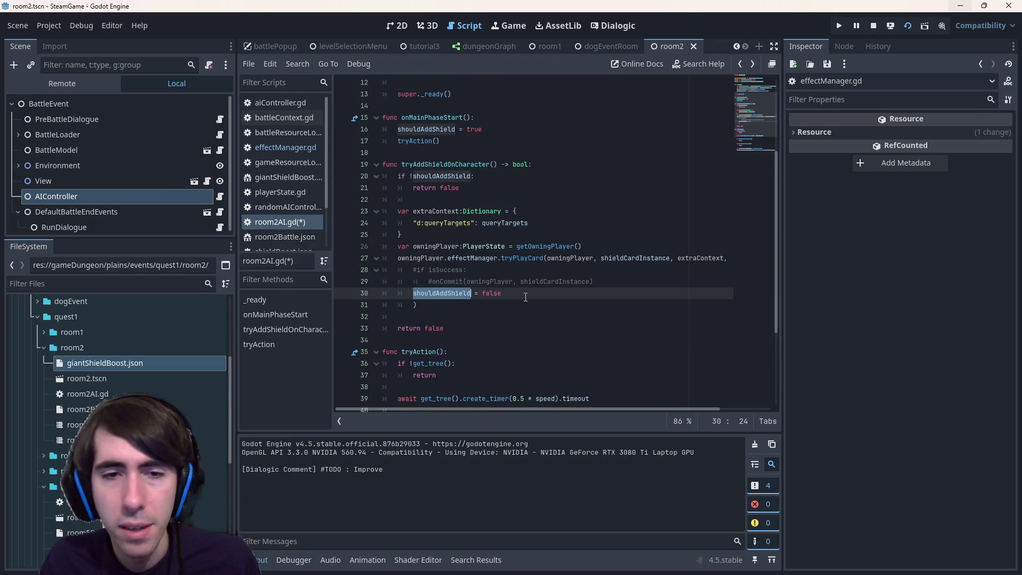
{"action": "key", "text": "ctrl+z"}
- Turn the commented if isSuccess line into assert(isSuccess)
{"action": "left_click", "coordinate": [482, 269]}
{"action": "key", "text": "ctrl+k"}
{"action": "key", "text": "Home"}
{"action": "key", "text": "ctrl+Delete"}
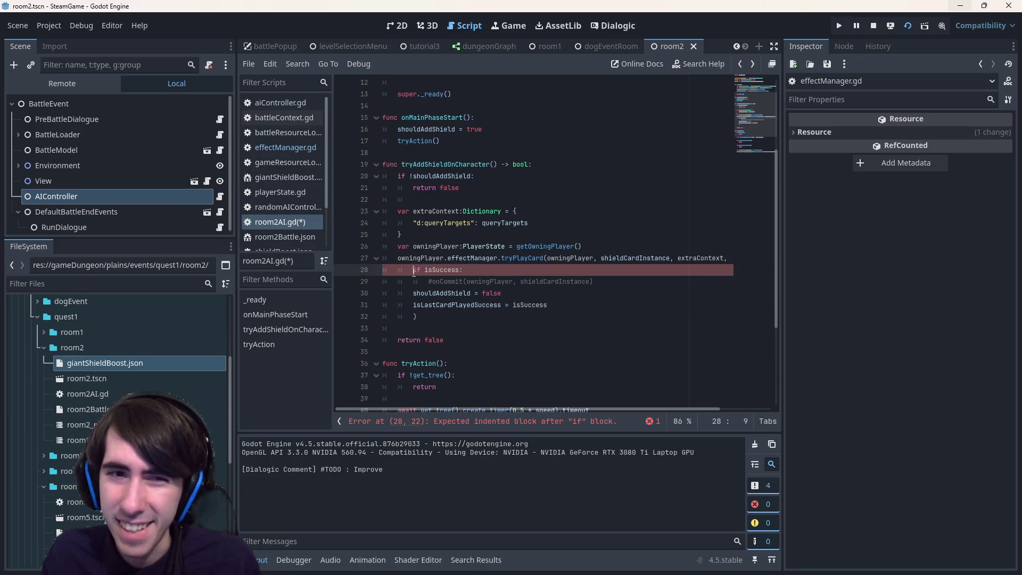
{"action": "type", "text": "assert("}
{"action": "key", "text": "Delete"}
{"action": "key", "text": "ctrl+Right"}
{"action": "type", "text": ")"}
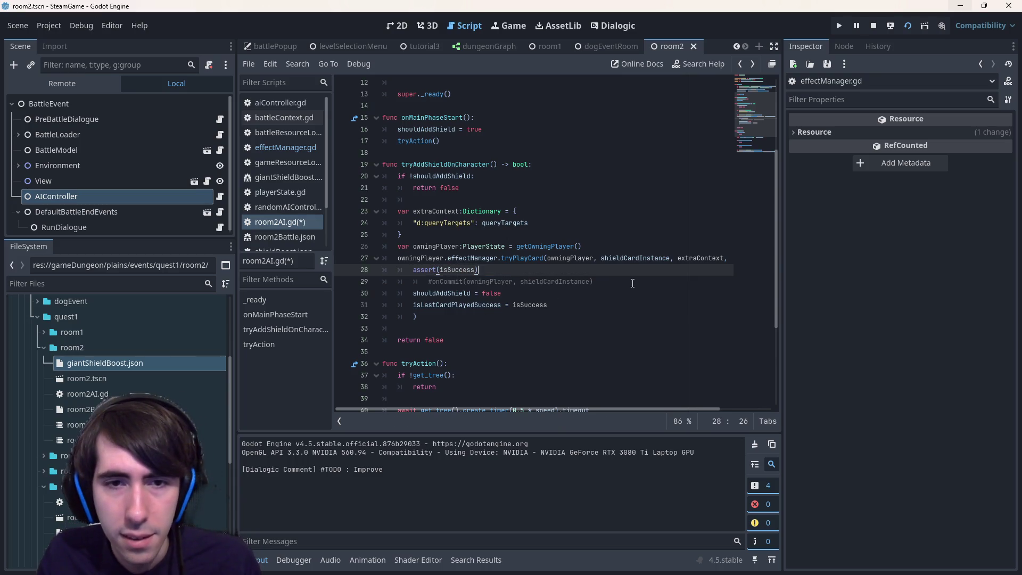
- Add a tryAction() call inside the success block
{"action": "left_click", "coordinate": [439, 293]}
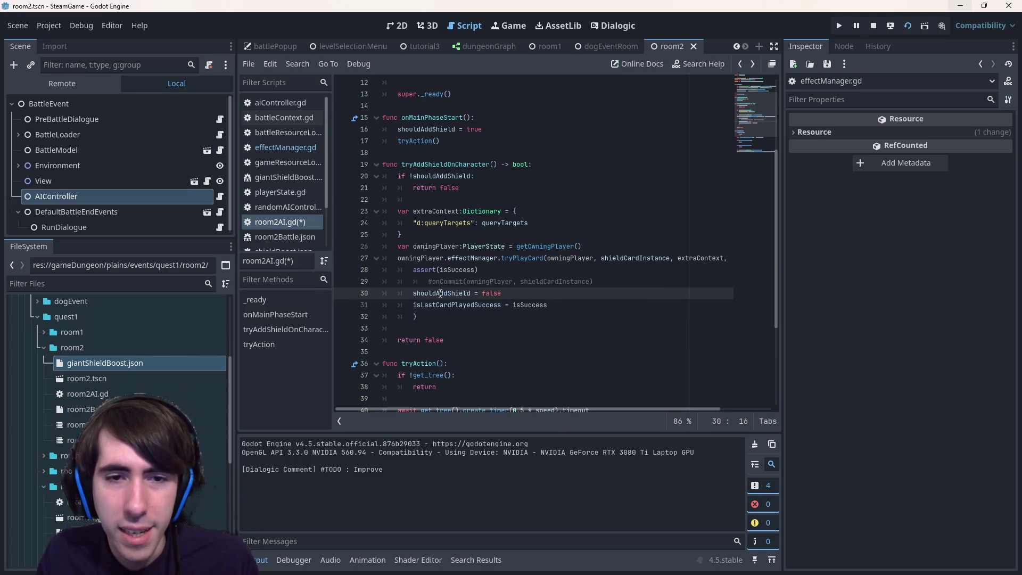
{"action": "key", "text": "Up"}
{"action": "key", "text": "End"}
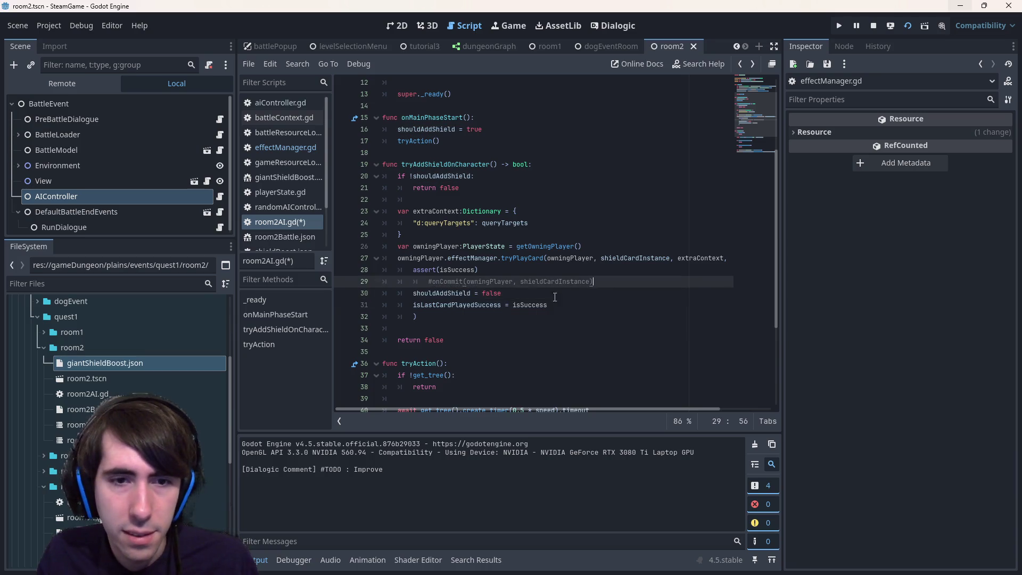
{"action": "scroll", "coordinate": [555, 297], "scroll_direction": "down", "scroll_amount": 4}
{"action": "double_click", "coordinate": [419, 223]}
{"action": "key", "text": "ctrl+c"}
{"action": "scroll", "coordinate": [548, 250], "scroll_direction": "up", "scroll_amount": 2}
{"action": "left_click", "coordinate": [577, 234]}
{"action": "key", "text": "Return"}
{"action": "key", "text": "ctrl+v"}
{"action": "type", "text": "()"}
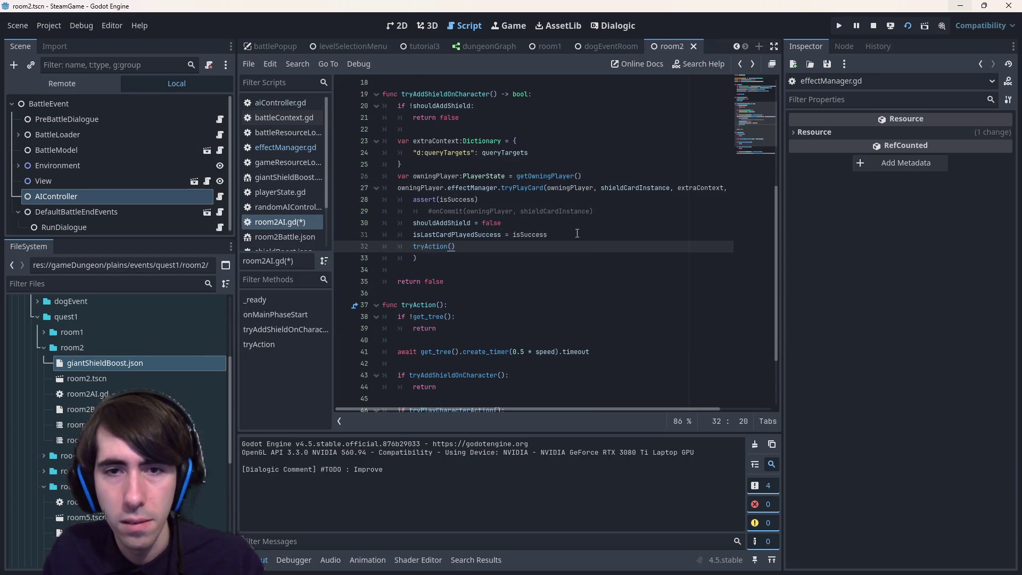
{"action": "key", "text": "shift+Up"}
{"action": "key", "text": "shift+Up"}
- Delete the isLastCardPlayedSuccess assignment and commented onCommit line, save, and restart the game
{"action": "double_click", "coordinate": [456, 234]}
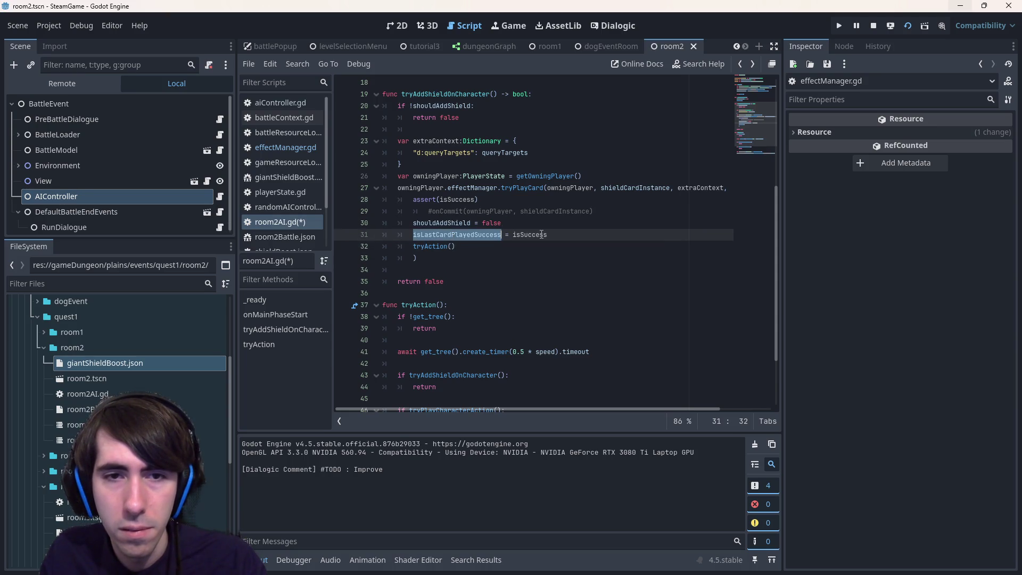
{"action": "triple_click", "coordinate": [541, 234]}
{"action": "key", "text": "ctrl+x"}
{"action": "left_click_drag", "start_coordinate": [594, 211], "coordinate": [329, 207]}
{"action": "key", "text": "BackSpace"}
{"action": "key", "text": "BackSpace"}
{"action": "left_click", "coordinate": [415, 234]}
{"action": "key", "text": "ctrl+s"}
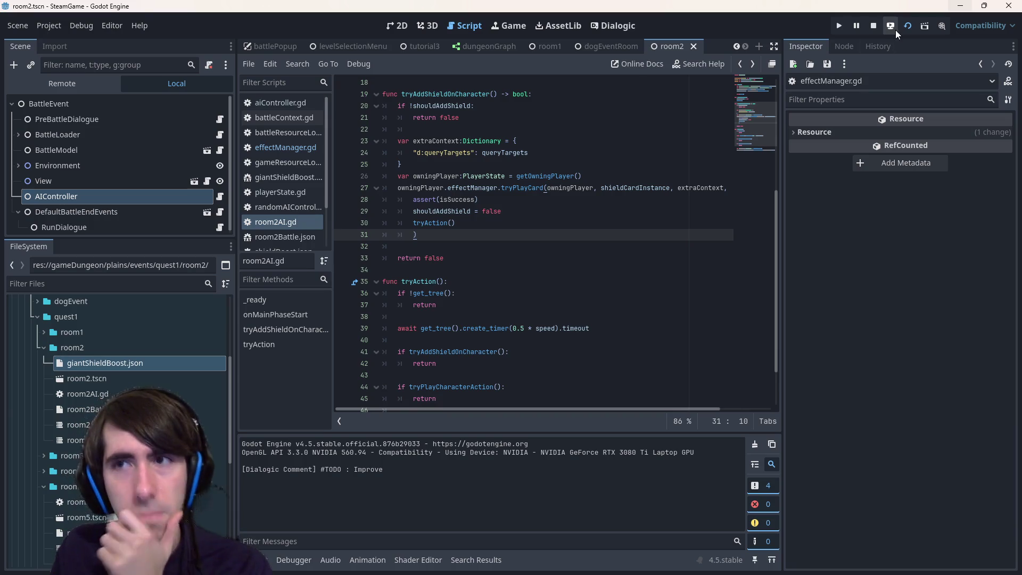
{"action": "left_click", "coordinate": [907, 26]}
- Relaunch the room2 battle, which opens on 'Monsters! Something is definitely wrong here.'
{"action": "double_click", "coordinate": [428, 223]}
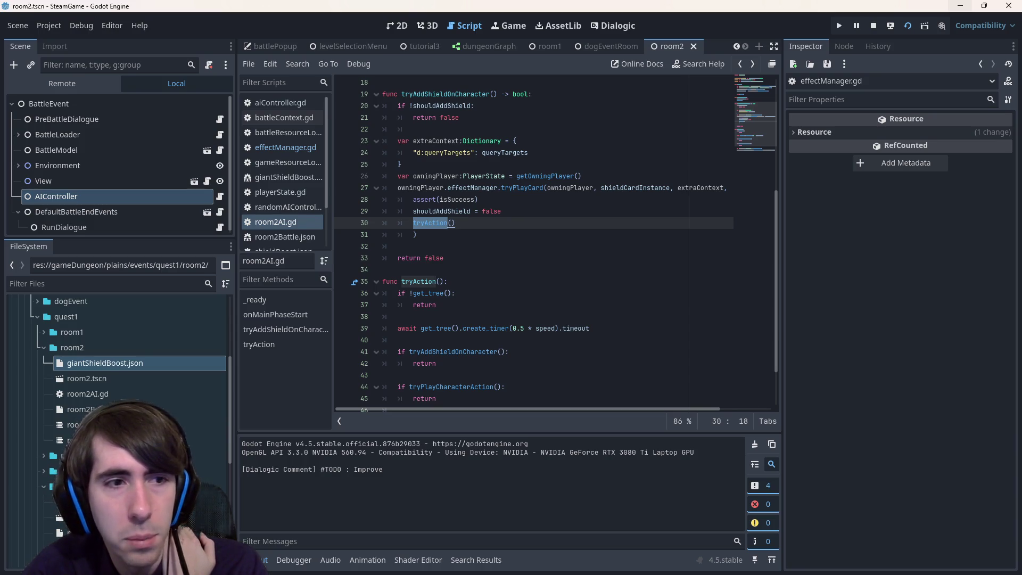
{"action": "key", "text": "F6"}
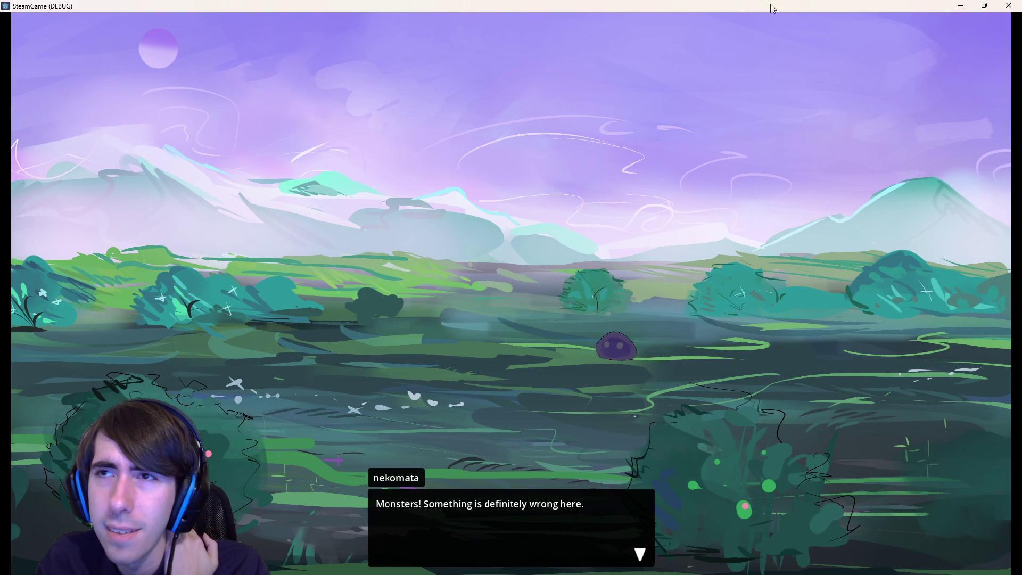
- Skip the opening dialogue, position the party, and end the turn so the slime gains Shield
{"action": "left_click", "coordinate": [564, 248]}
{"action": "left_click", "coordinate": [554, 264]}
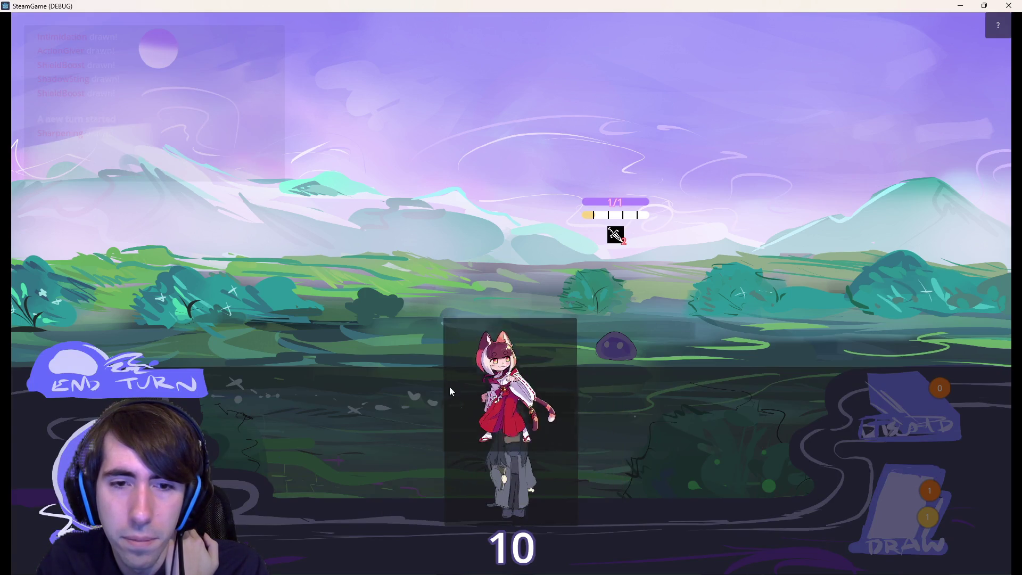
{"action": "mouse_move", "coordinate": [449, 387]}
{"action": "left_mouse_down"}
{"action": "mouse_move", "coordinate": [414, 318]}
{"action": "mouse_move", "coordinate": [328, 327]}
{"action": "mouse_move", "coordinate": [327, 318]}
{"action": "left_mouse_up"}
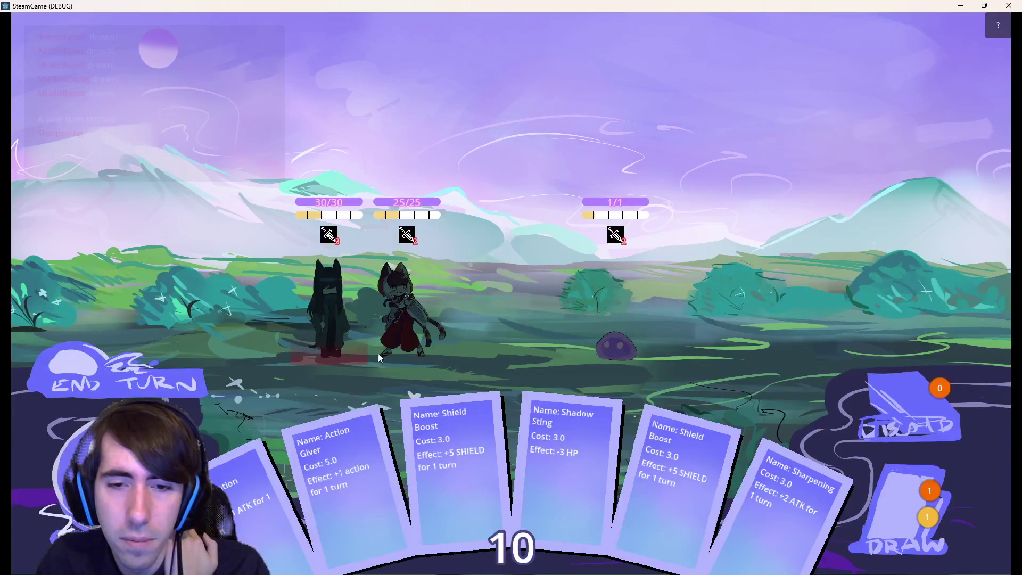
{"action": "left_click", "coordinate": [192, 373]}
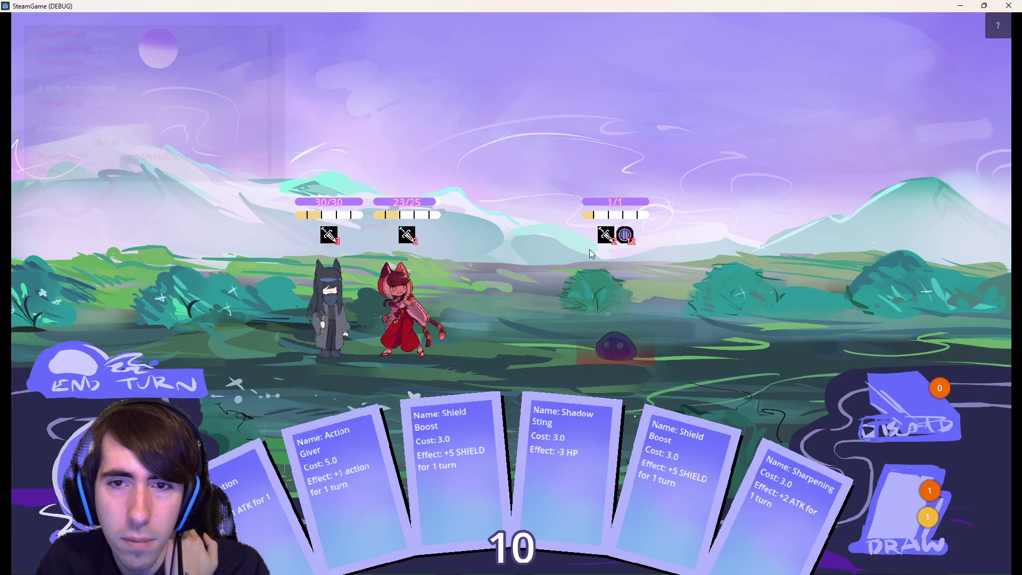
- Play Sharpening and Action Giver on the red character
{"action": "mouse_move", "coordinate": [205, 136]}
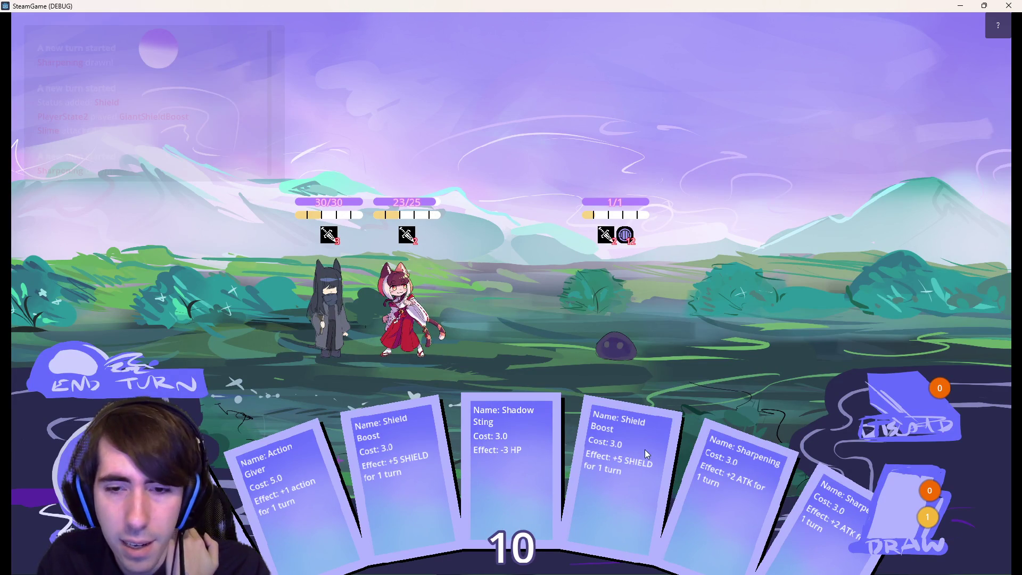
{"action": "mouse_move", "coordinate": [735, 469]}
{"action": "left_mouse_down"}
{"action": "mouse_move", "coordinate": [468, 330]}
{"action": "mouse_move", "coordinate": [405, 309]}
{"action": "left_mouse_up"}
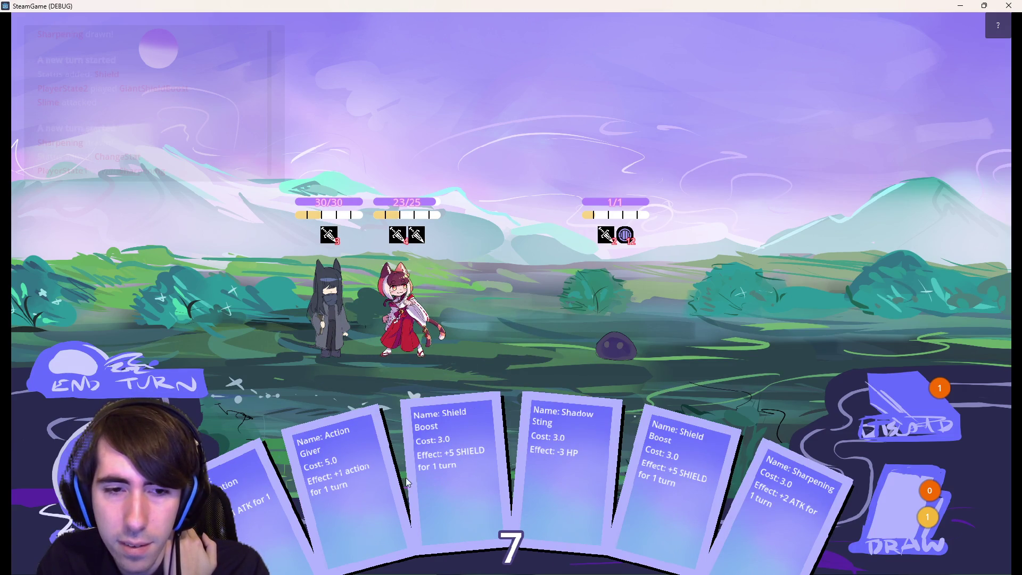
{"action": "mouse_move", "coordinate": [341, 487]}
{"action": "left_mouse_down"}
{"action": "mouse_move", "coordinate": [436, 331]}
{"action": "mouse_move", "coordinate": [408, 327]}
{"action": "left_mouse_up"}
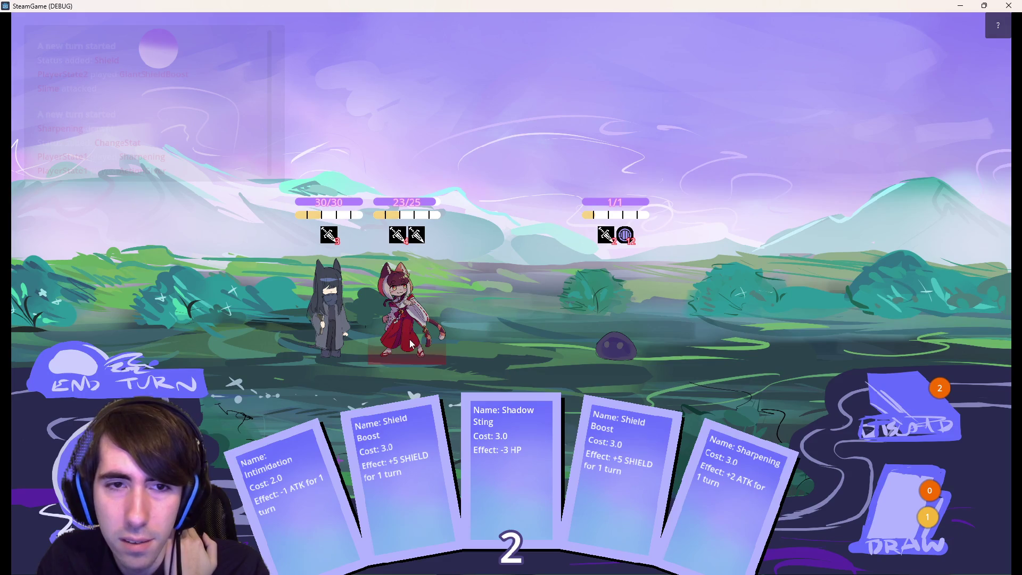